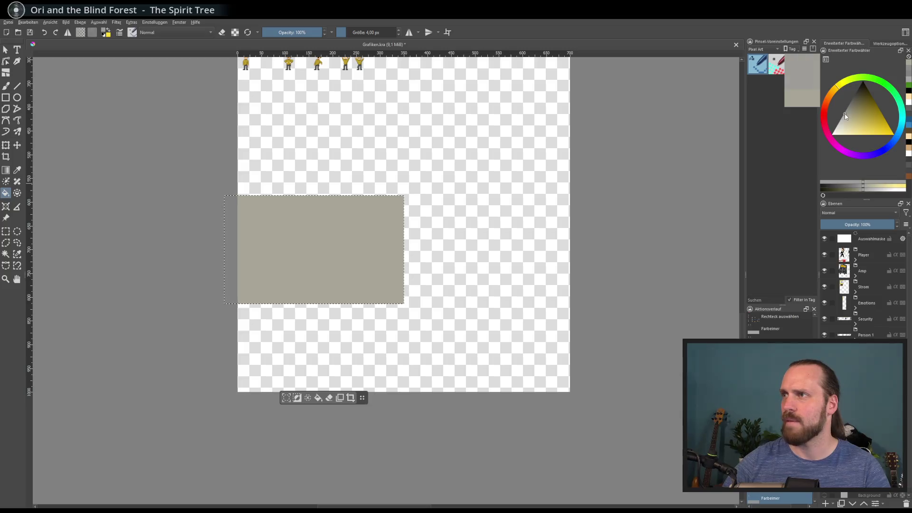
# Step: Bucket-fill the selected rectangle mid-grey and move it left and slightly down
pyautogui.moveTo(846, 117); pyautogui.dragTo(844, 114)
pyautogui.click(385, 271)
pyautogui.click(18, 145)
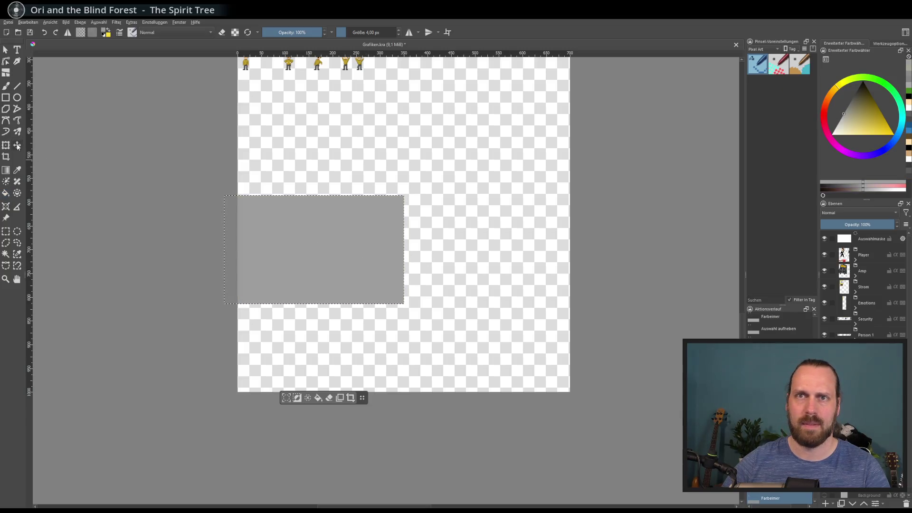
pyautogui.moveTo(304, 243)
pyautogui.mouseDown()
pyautogui.moveTo(304, 266)
pyautogui.moveTo(296, 262)
pyautogui.mouseUp()
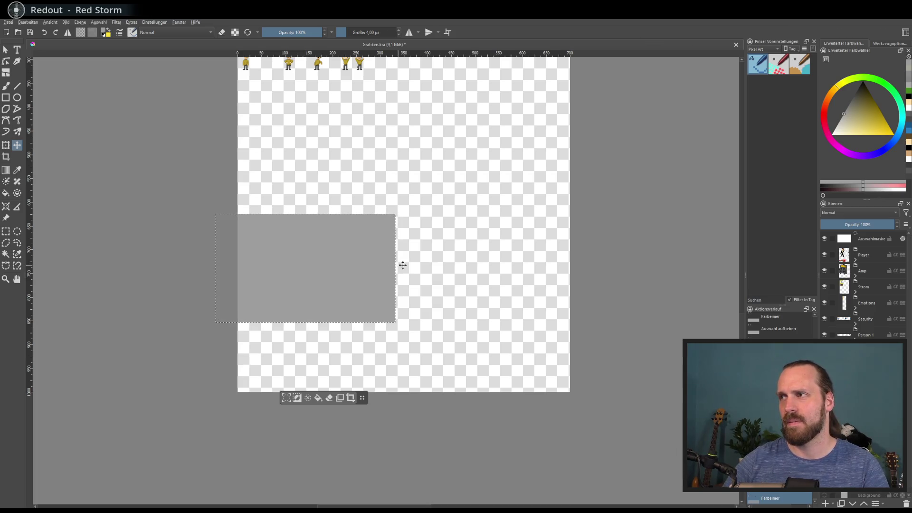
# Step: Pick a slightly darker green as the painting colour on the colour wheel
pyautogui.moveTo(890, 87); pyautogui.dragTo(875, 114)
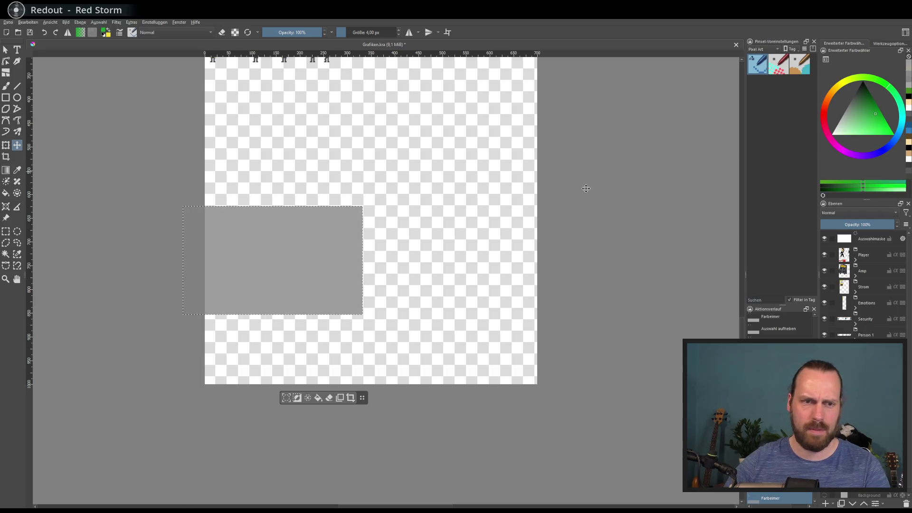
pyautogui.press('+')
pyautogui.moveTo(889, 113); pyautogui.dragTo(889, 92)
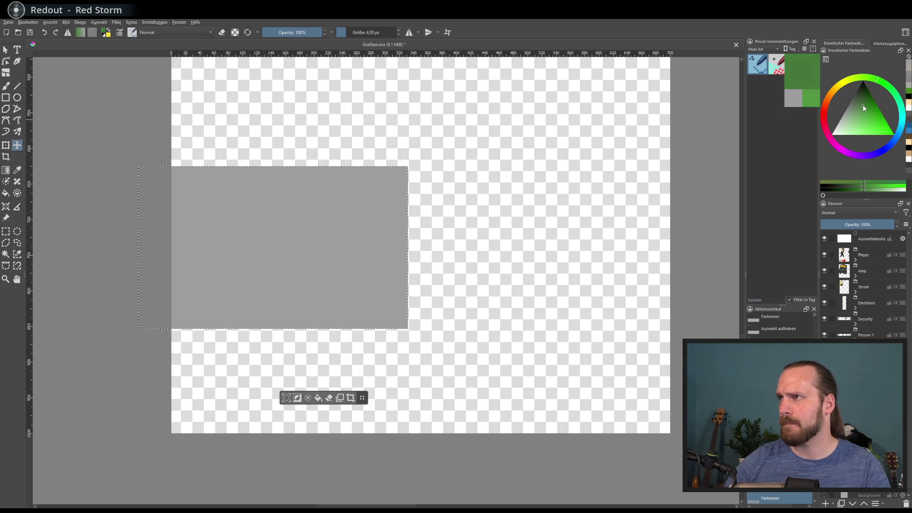
pyautogui.click(870, 116)
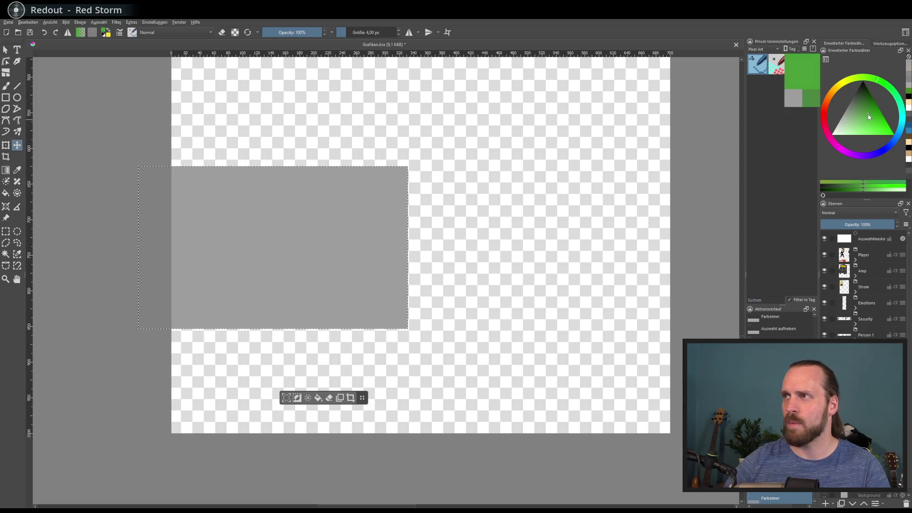
pyautogui.click(866, 114)
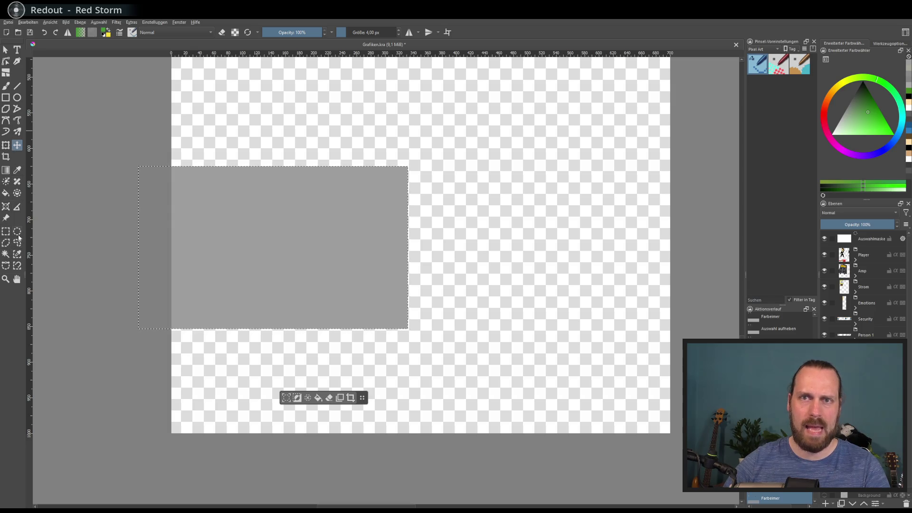
# Step: Fill the selection green, shift the block right, and fill the leftover grey strip green
pyautogui.click(6, 193)
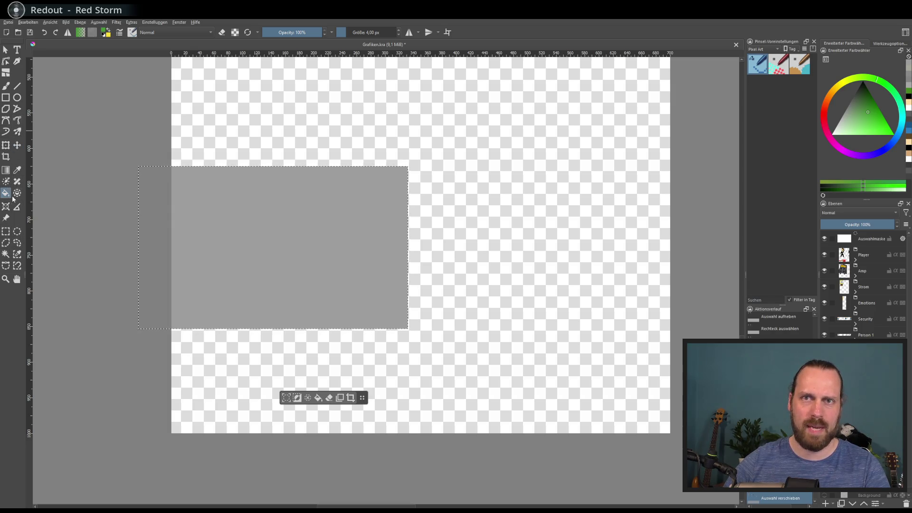
pyautogui.click(220, 218)
pyautogui.press('t')
pyautogui.moveTo(284, 204); pyautogui.dragTo(299, 205)
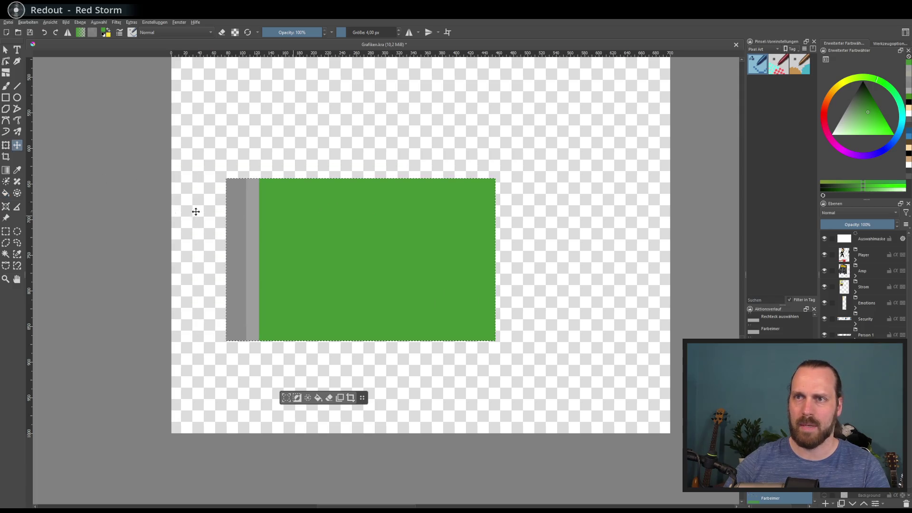
pyautogui.click(6, 193)
pyautogui.click(251, 248)
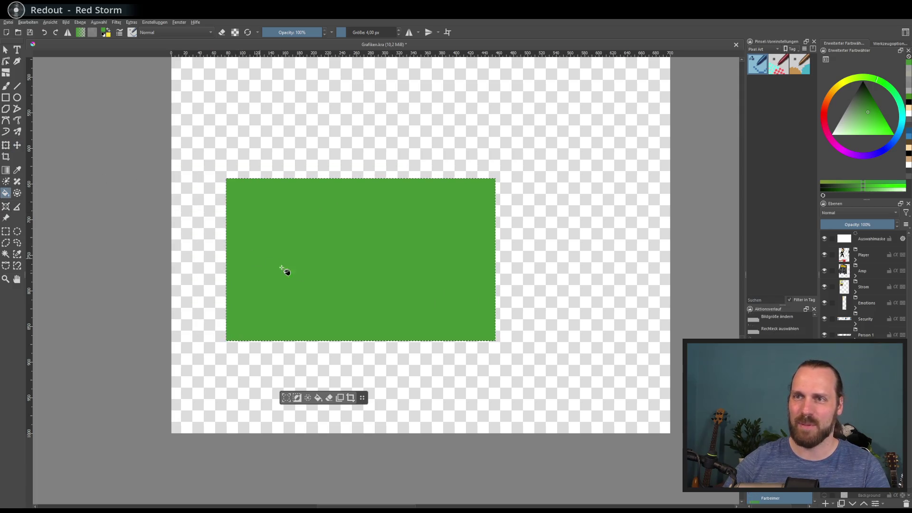
pyautogui.scroll(1, 349, 258)
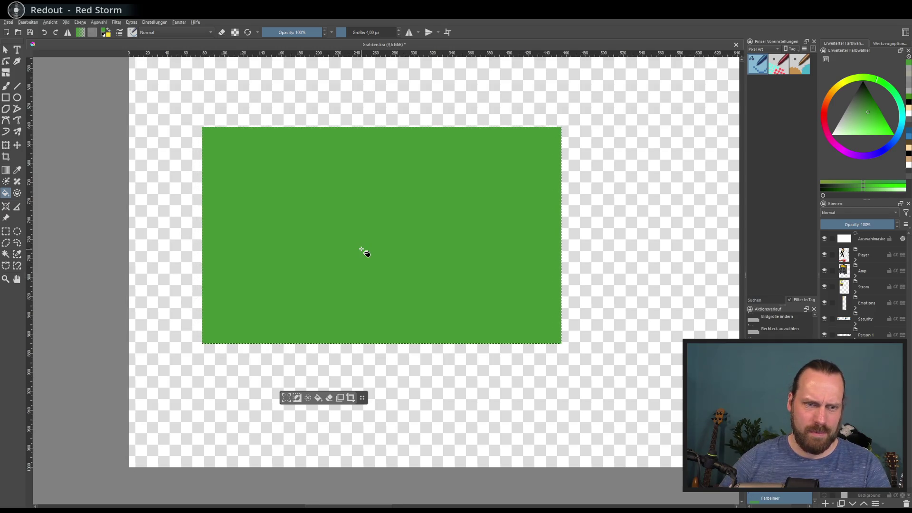
pyautogui.scroll(-1, 367, 254)
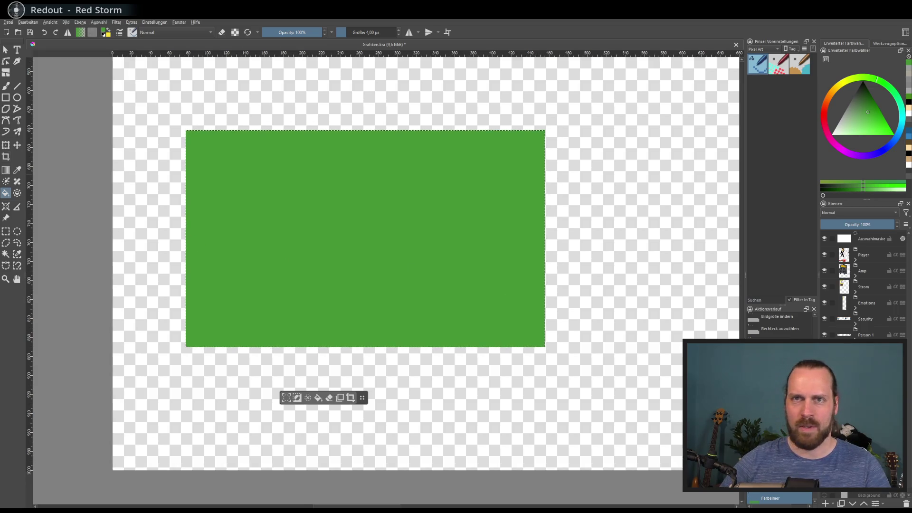
# Step: Delete a rectangular area from the right part of the green rectangle
pyautogui.hotkey('ctrl', 'r')
pyautogui.moveTo(596, 103); pyautogui.dragTo(472, 366)
pyautogui.press('Delete')
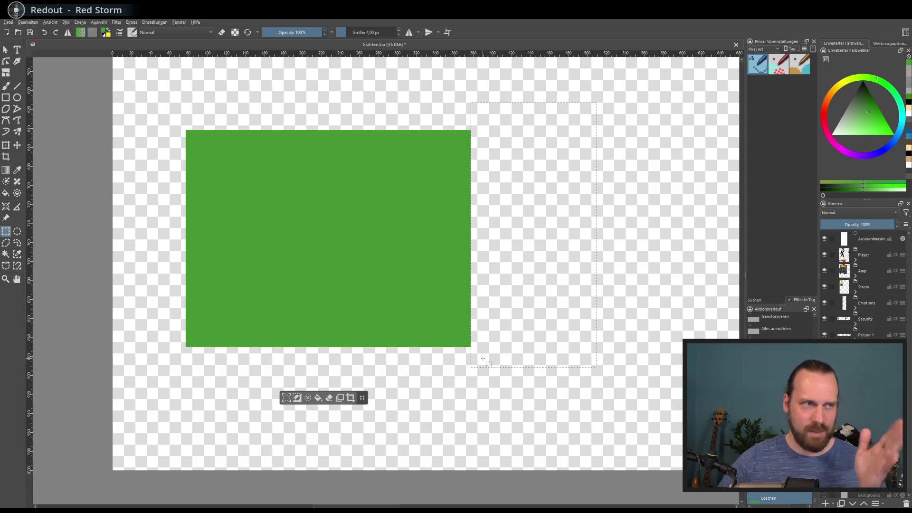
pyautogui.scroll(-1, 479, 321)
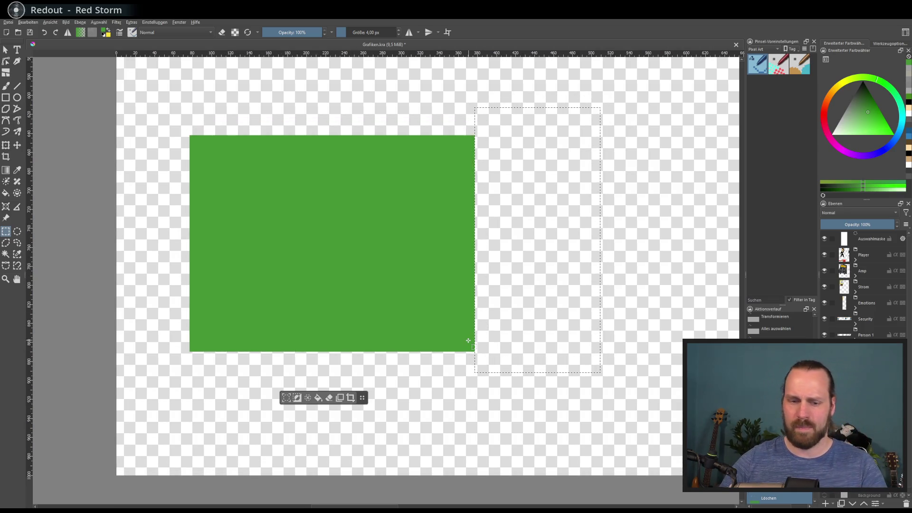
# Step: Clear a strip along the rectangle's top and another along its right edge, then deselect
pyautogui.hotkey('ctrl', 'shift', 'a')
pyautogui.hotkey('ctrl', 'a')
pyautogui.scroll(-2, 483, 344)
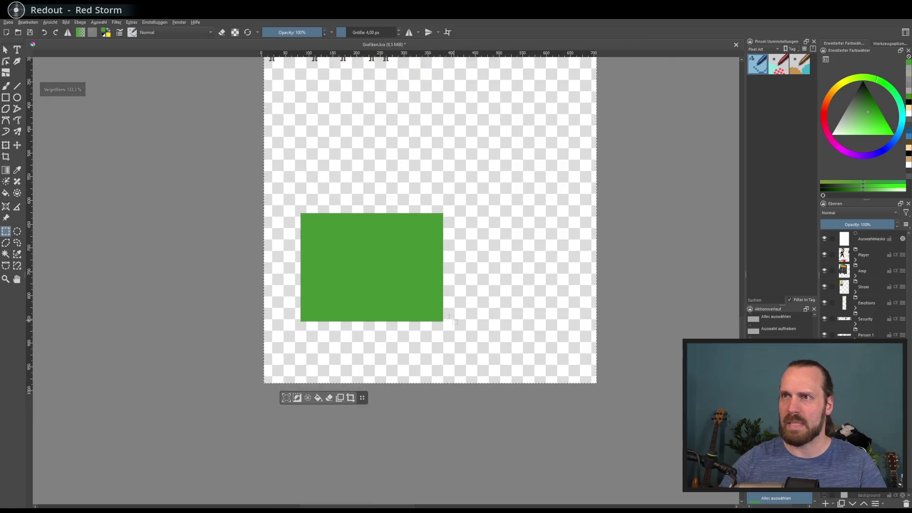
pyautogui.scroll(2, 421, 294)
pyautogui.moveTo(188, 132); pyautogui.dragTo(504, 219)
pyautogui.press('Delete')
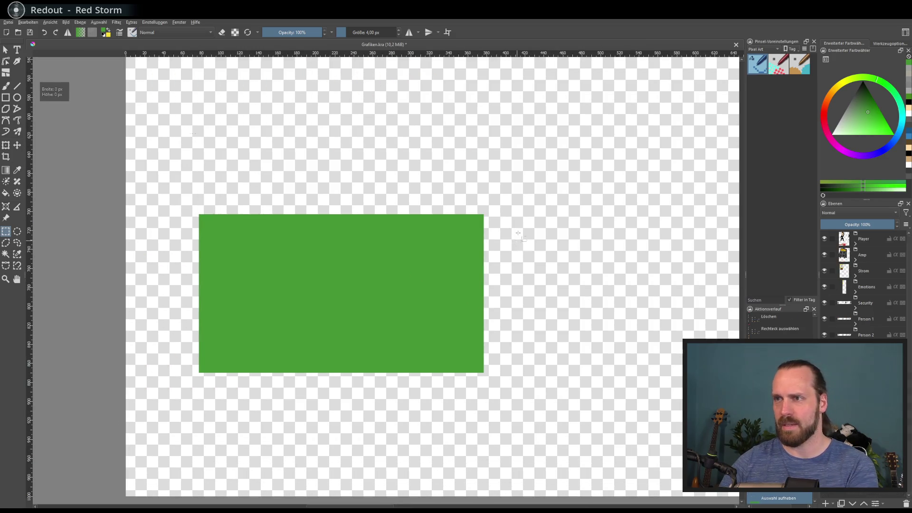
pyautogui.moveTo(524, 180); pyautogui.dragTo(440, 391)
pyautogui.press('Delete')
pyautogui.click(479, 349)
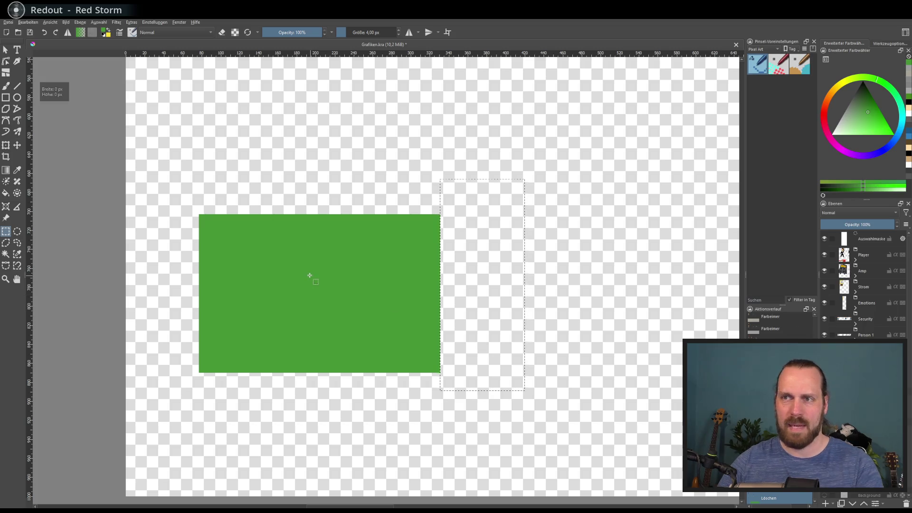
pyautogui.click(5, 145)
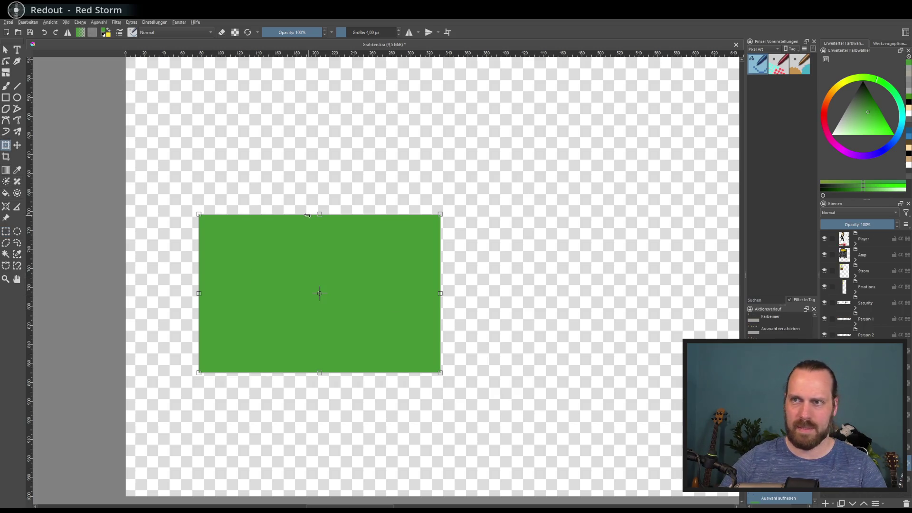
# Step: Drag the top transform handle up to make the green rectangle slightly taller
pyautogui.moveTo(319, 215); pyautogui.dragTo(319, 202)
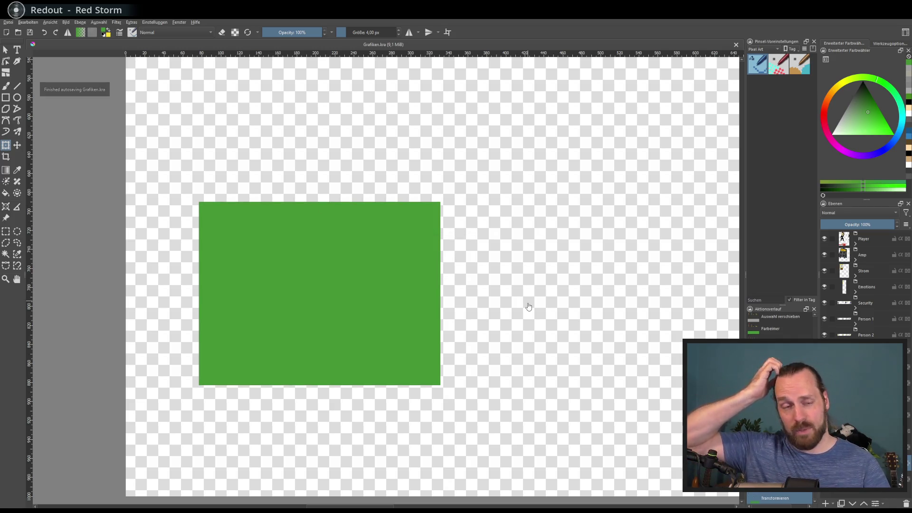
pyautogui.scroll(-2, 493, 316)
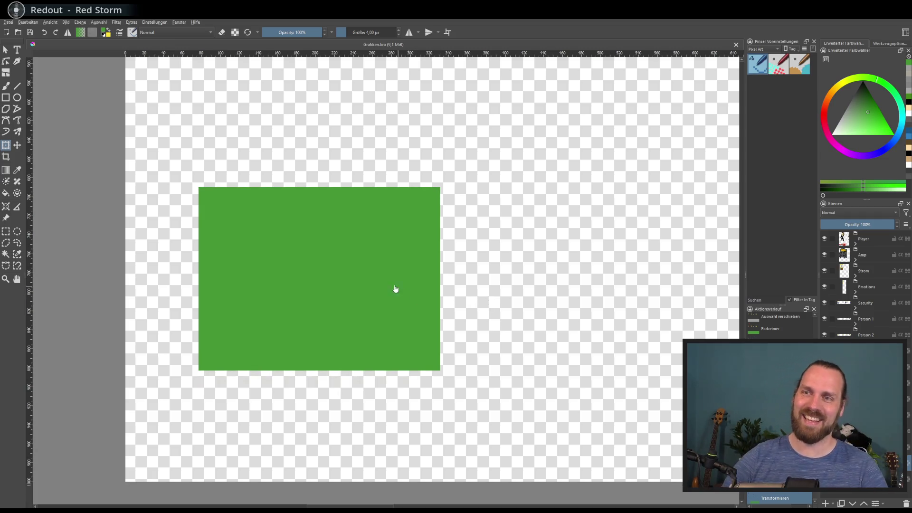
pyautogui.scroll(1, 332, 273)
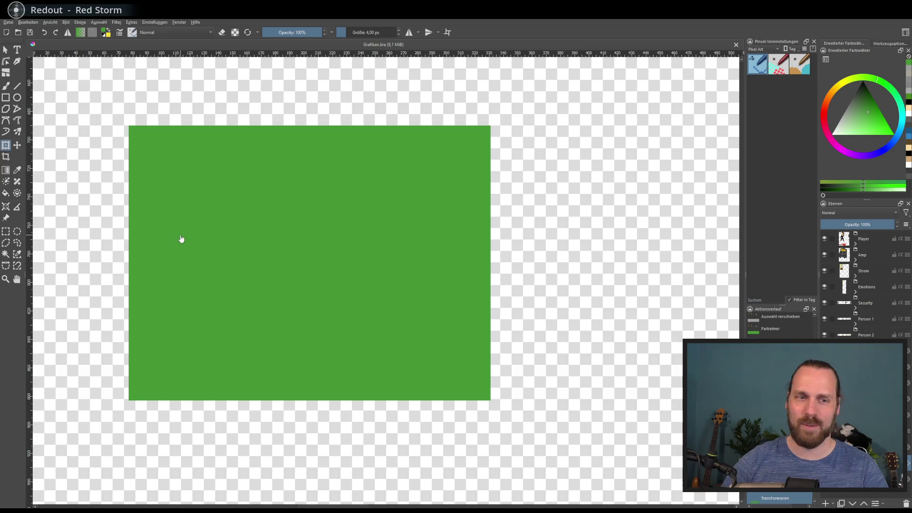
pyautogui.scroll(-1, 412, 290)
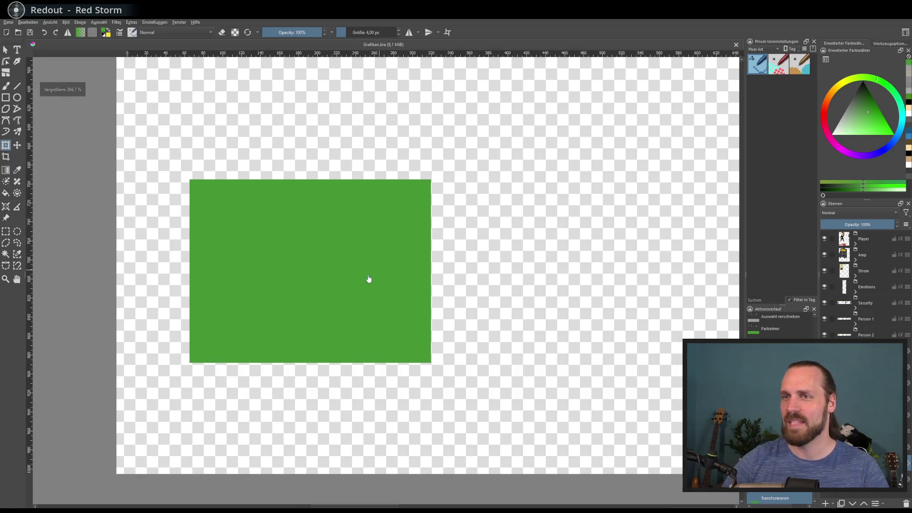
pyautogui.scroll(1, 251, 226)
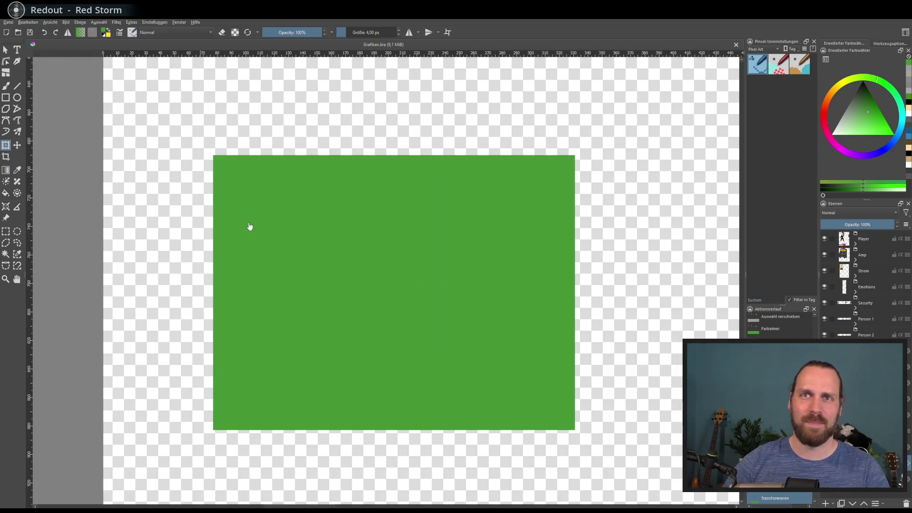
# Step: Switch to the brush and pick a light tan-brown on the colour wheel
pyautogui.click(6, 88)
pyautogui.scroll(-1, 438, 279)
pyautogui.moveTo(662, 347)
pyautogui.mouseDown()
pyautogui.moveTo(519, 282)
pyautogui.moveTo(405, 287)
pyautogui.mouseUp()
pyautogui.scroll(1, 410, 290)
pyautogui.moveTo(126, 206); pyautogui.dragTo(119, 200)
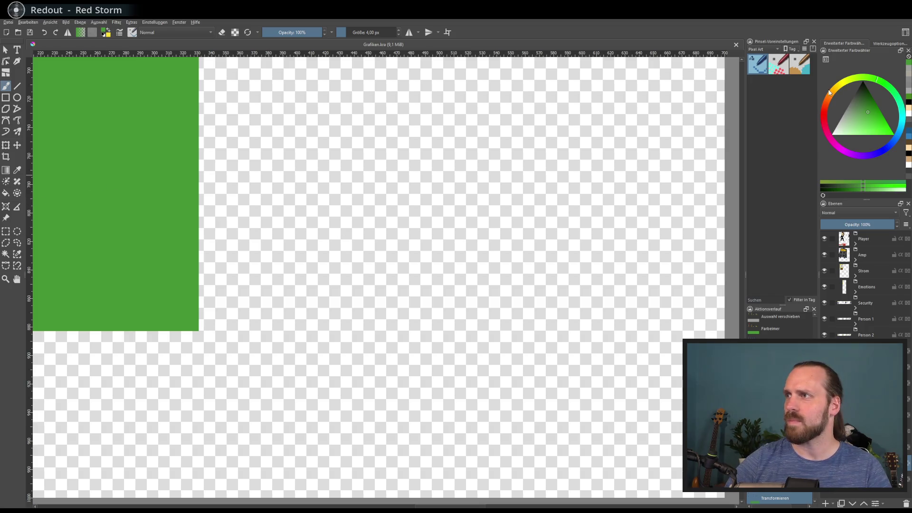
pyautogui.moveTo(830, 92); pyautogui.dragTo(832, 98)
pyautogui.moveTo(871, 125); pyautogui.dragTo(857, 112)
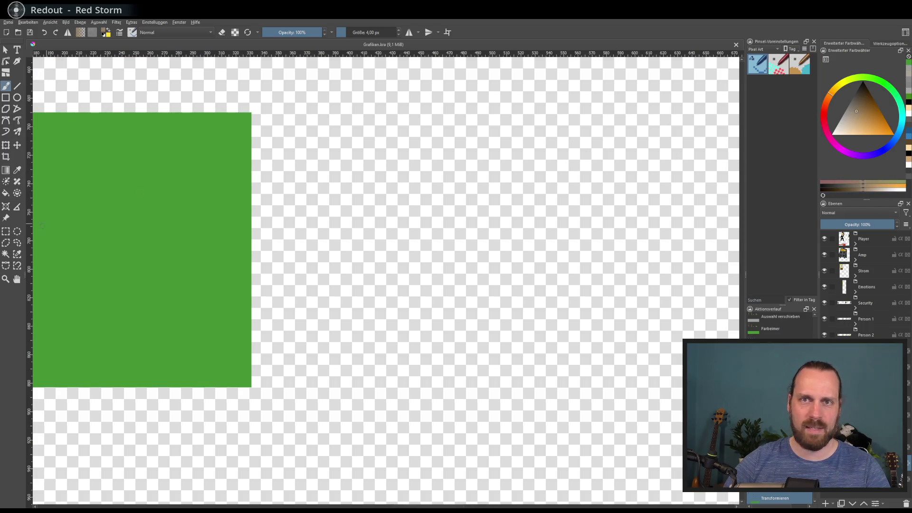
pyautogui.hscroll(-5, 610, 319)
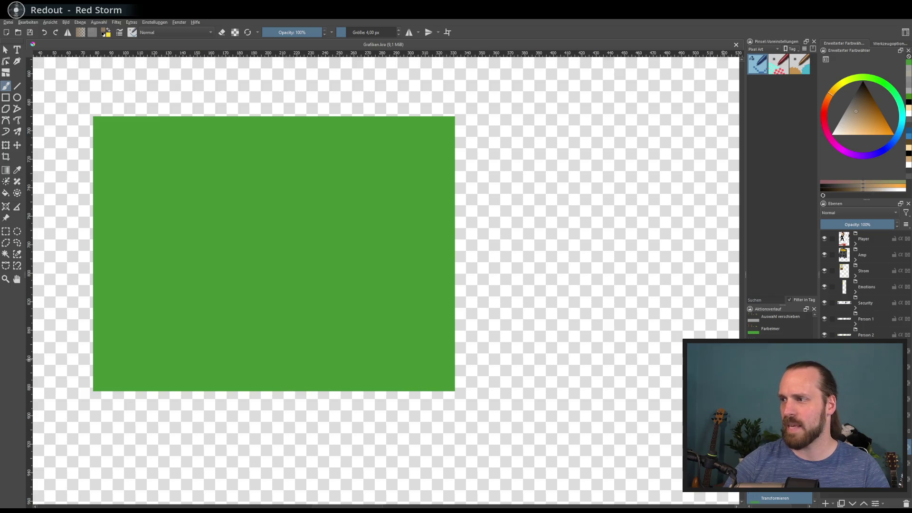
pyautogui.hscroll(-2, 292, 265)
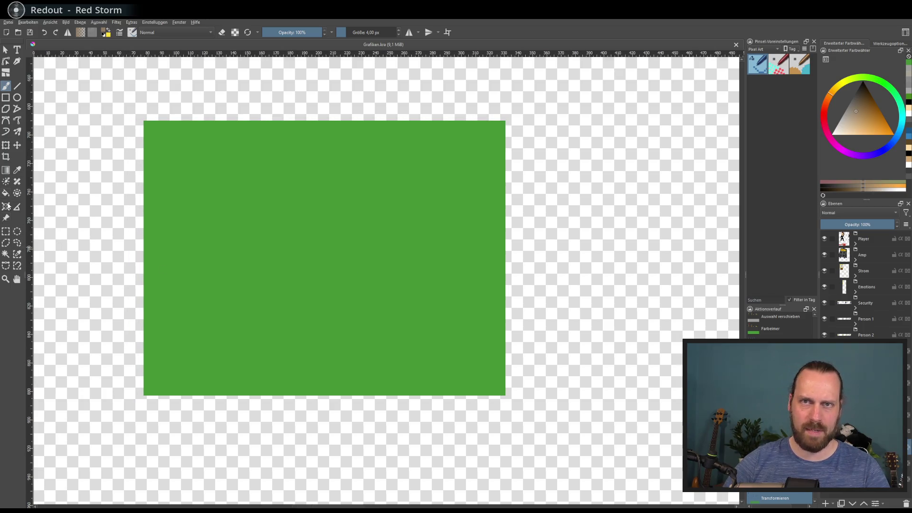
pyautogui.hotkey('ctrl', 'r')
pyautogui.scroll(1, 122, 216)
# Step: Select a horizontal band across the rectangle's middle and bucket-fill it brown
pyautogui.moveTo(152, 248); pyautogui.dragTo(154, 242)
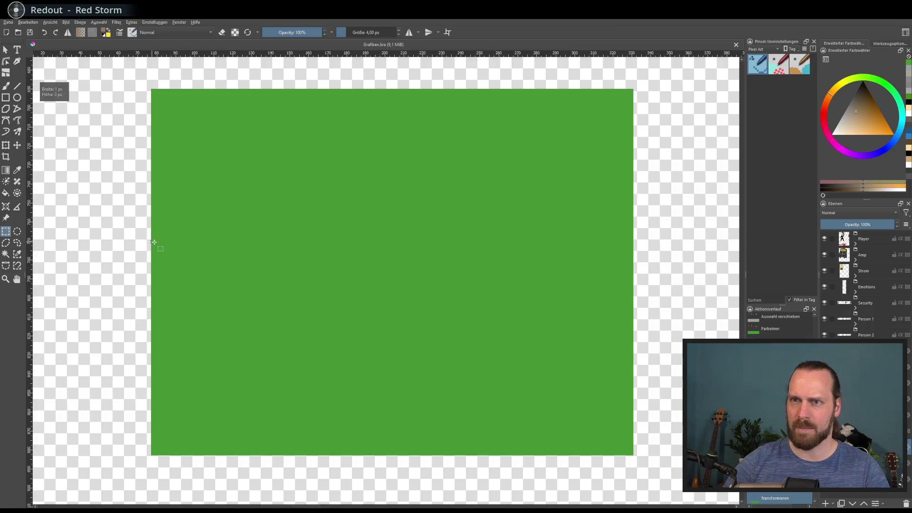
pyautogui.moveTo(633, 364); pyautogui.dragTo(634, 365)
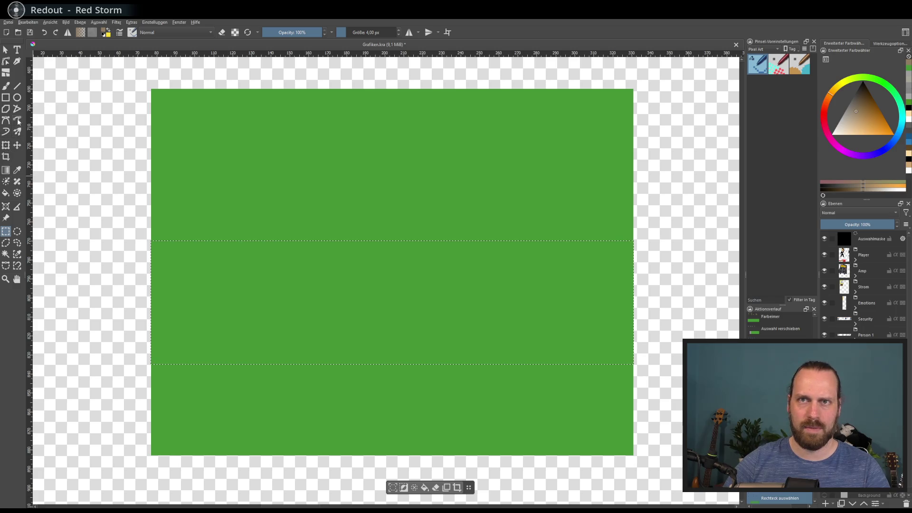
pyautogui.click(7, 194)
pyautogui.click(332, 310)
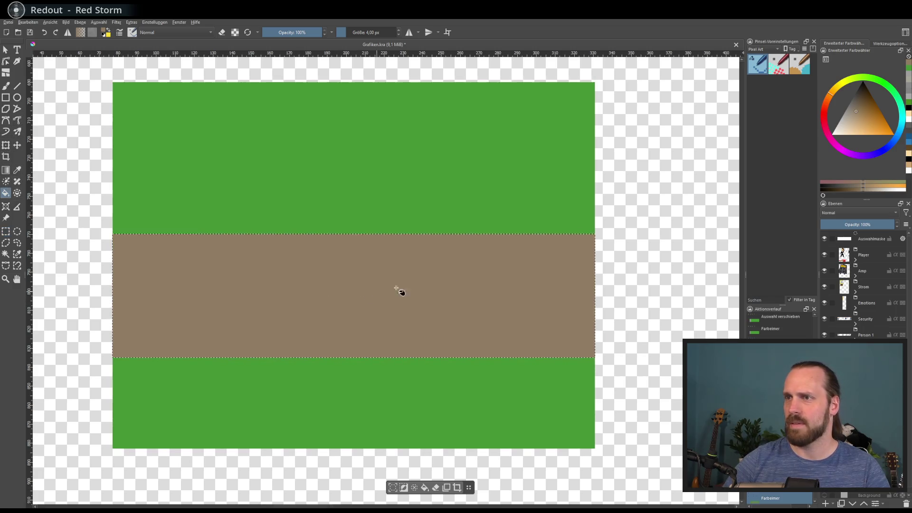
pyautogui.click(383, 306)
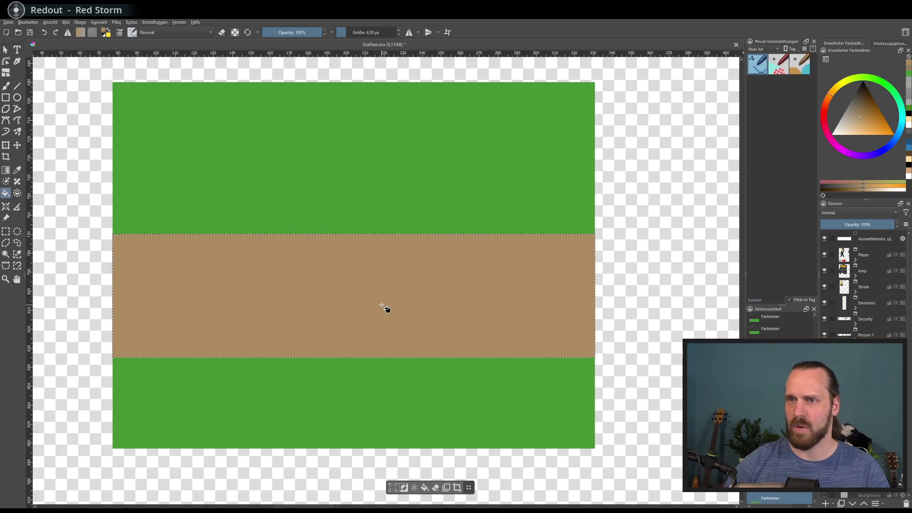
pyautogui.moveTo(383, 306)
pyautogui.mouseDown()
pyautogui.moveTo(409, 287)
pyautogui.moveTo(387, 296)
pyautogui.mouseUp()
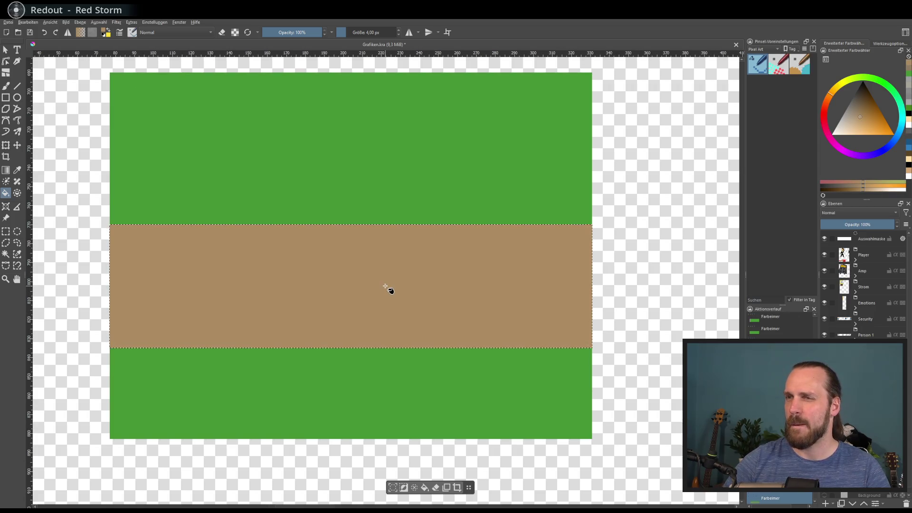
# Step: Try a grey-beige, then refill the band with a warmer brown and deselect
pyautogui.click(850, 120)
pyautogui.click(426, 271)
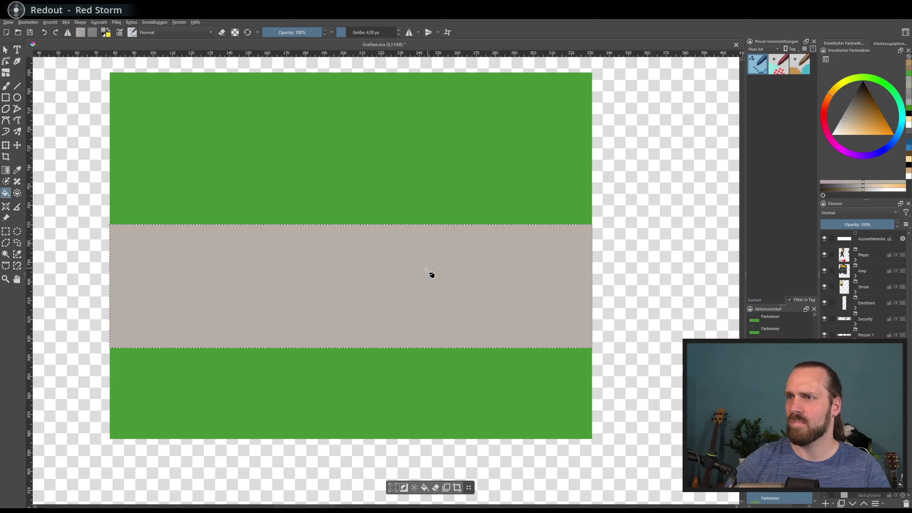
pyautogui.click(858, 112)
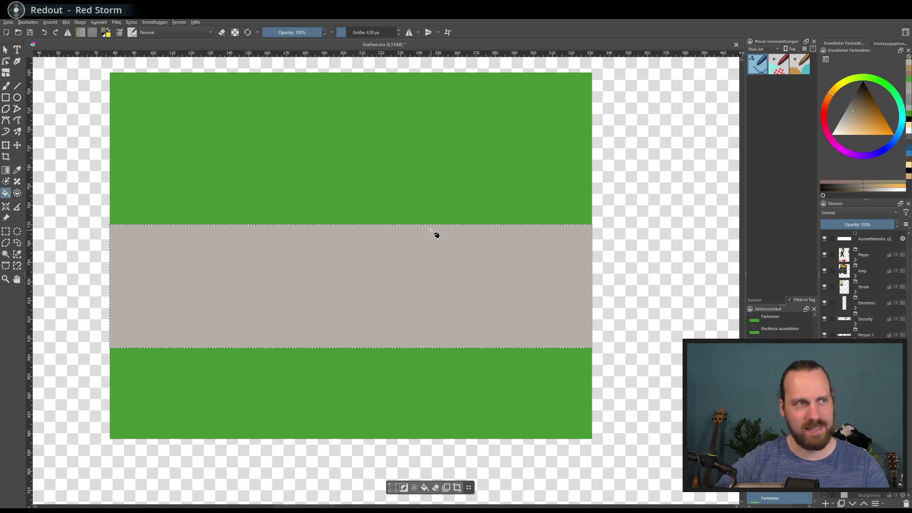
pyautogui.click(856, 116)
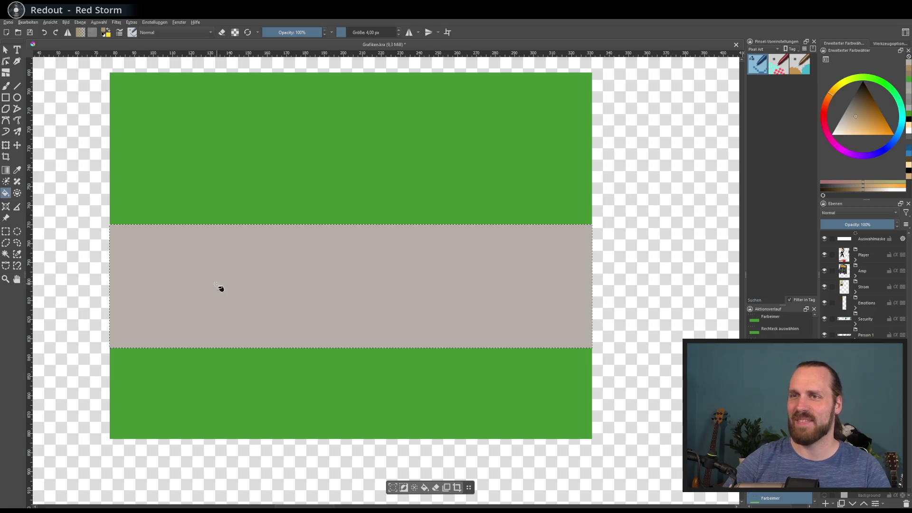
pyautogui.click(853, 119)
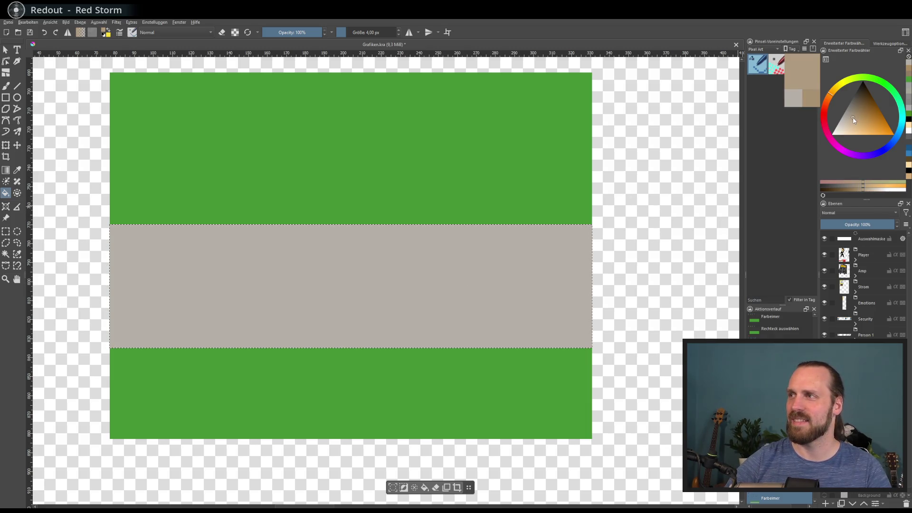
pyautogui.click(494, 271)
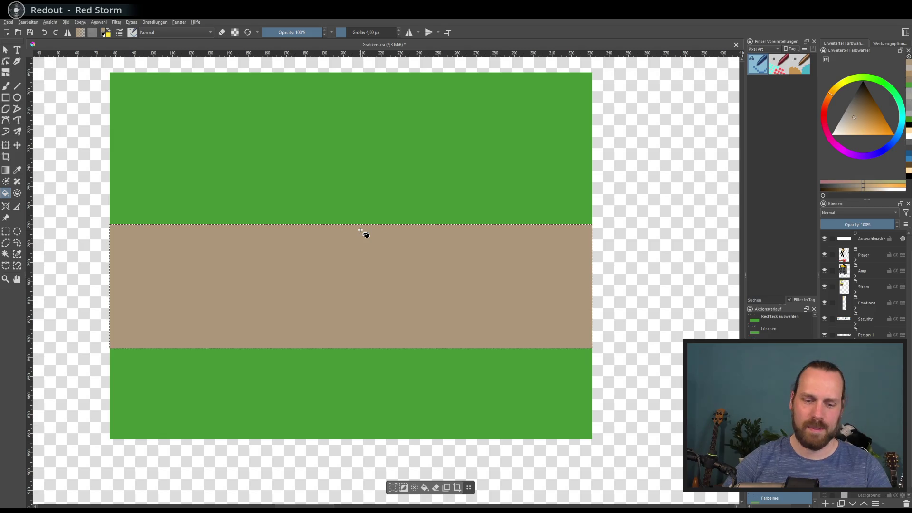
pyautogui.hotkey('ctrl', 'shift', 'a')
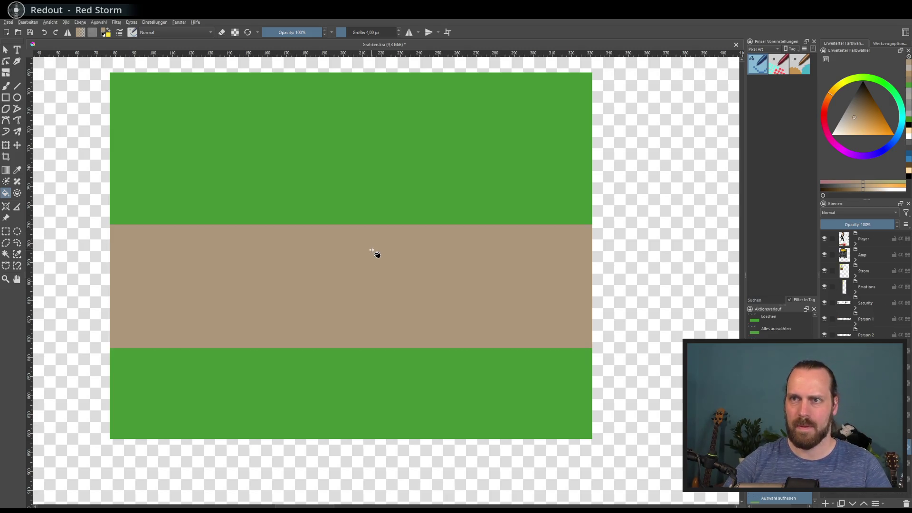
pyautogui.scroll(-1, 360, 253)
pyautogui.scroll(1, 345, 263)
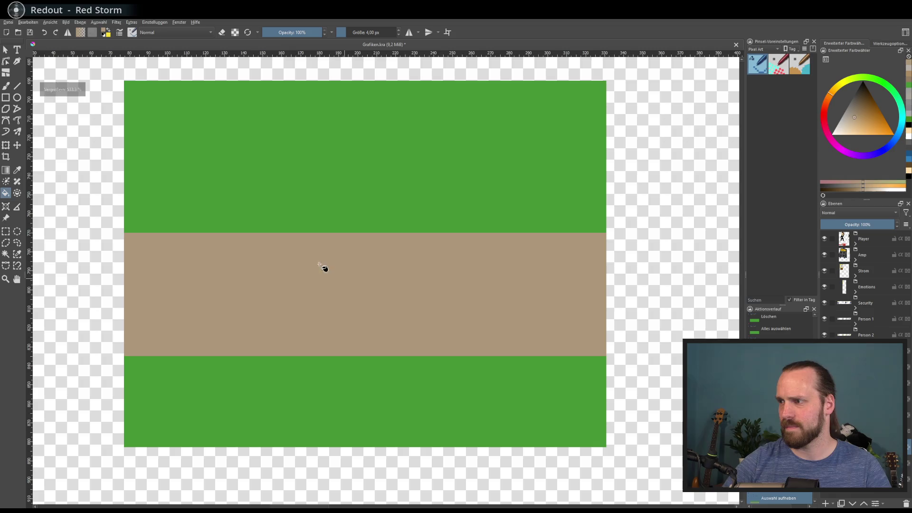
# Step: Scale the green and brown layer up to cover nearly the whole canvas, undoing a stray rotation
pyautogui.scroll(1, 323, 267)
pyautogui.scroll(-2, 279, 253)
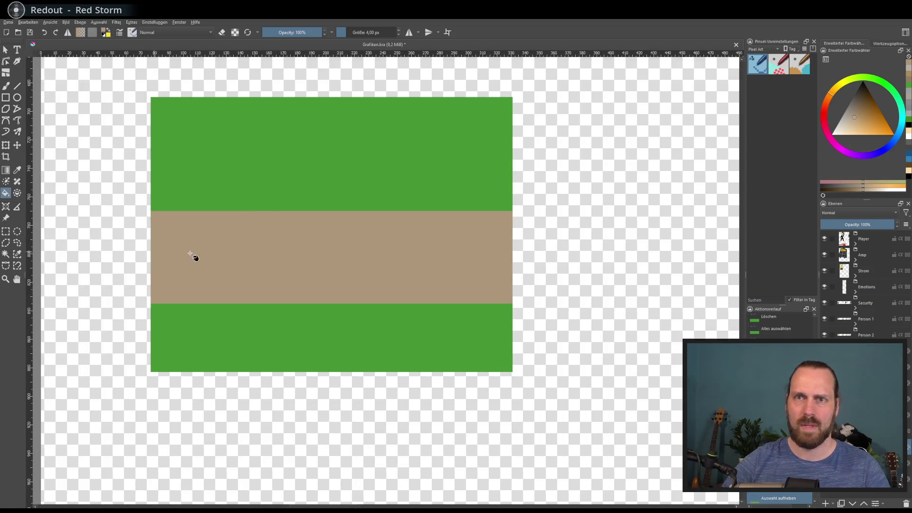
pyautogui.scroll(-2, 210, 256)
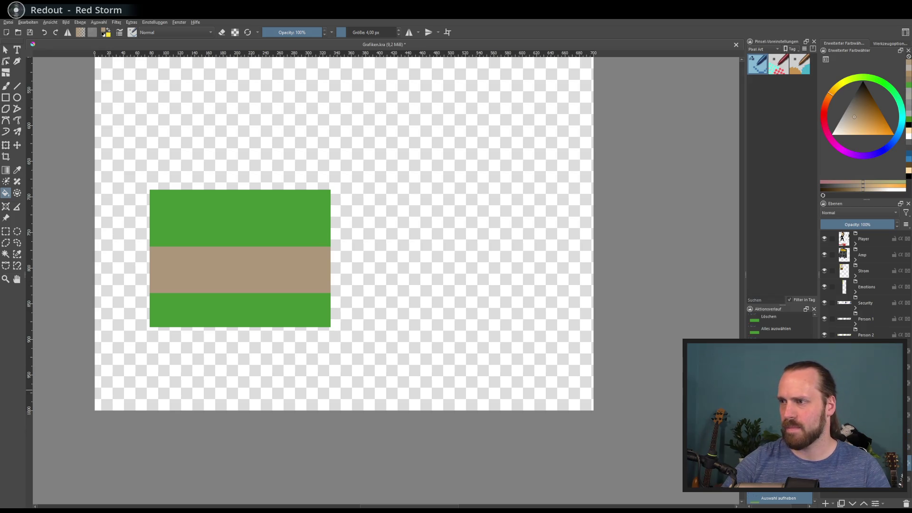
pyautogui.scroll(-1, 230, 237)
pyautogui.hotkey('ctrl', 't')
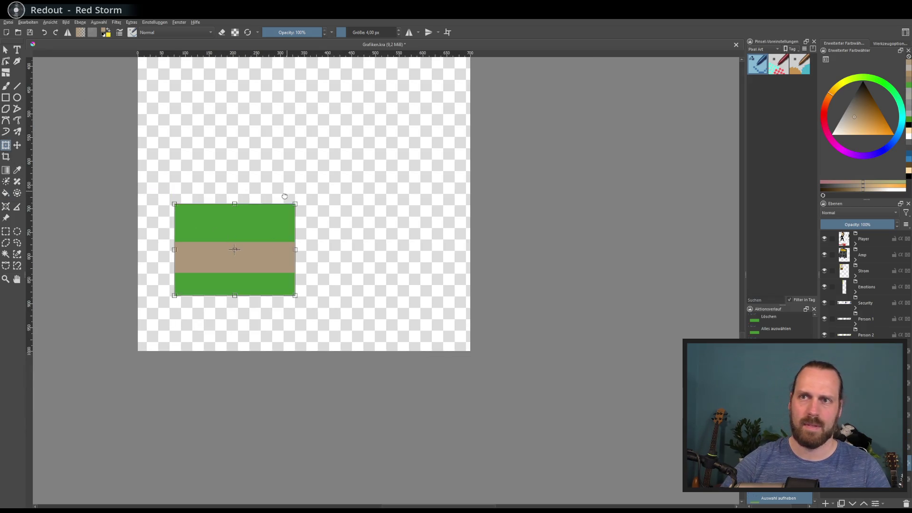
pyautogui.scroll(1, 284, 239)
pyautogui.moveTo(284, 239)
pyautogui.mouseDown()
pyautogui.moveTo(463, 187)
pyautogui.moveTo(471, 147)
pyautogui.moveTo(496, 142)
pyautogui.mouseUp()
pyautogui.hotkey('ctrl', 'z')
pyautogui.press('+')
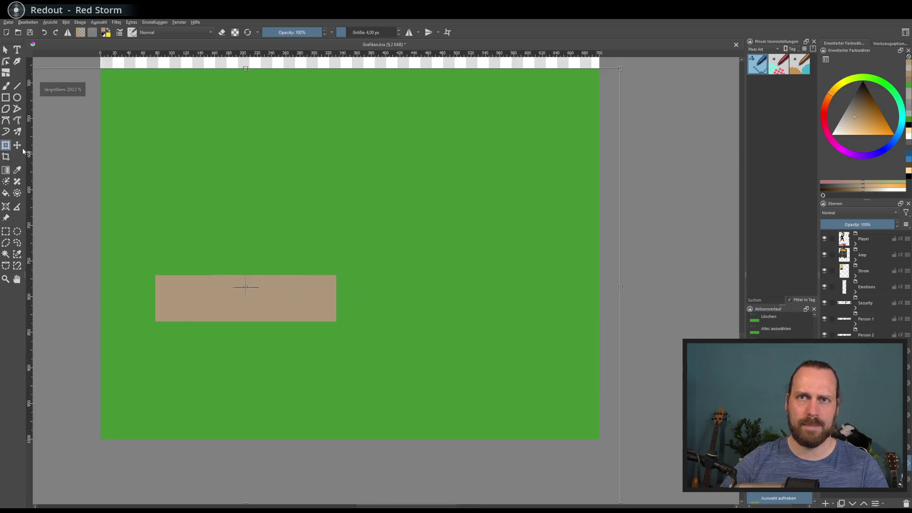
pyautogui.click(17, 145)
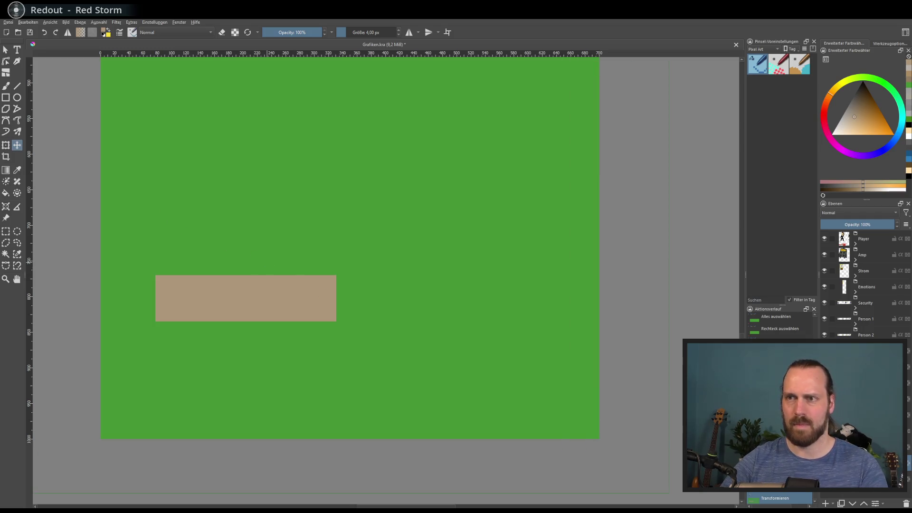
# Step: Pick a lighter tan on the colour triangle and clear any selection
pyautogui.hotkey('ctrl', 't')
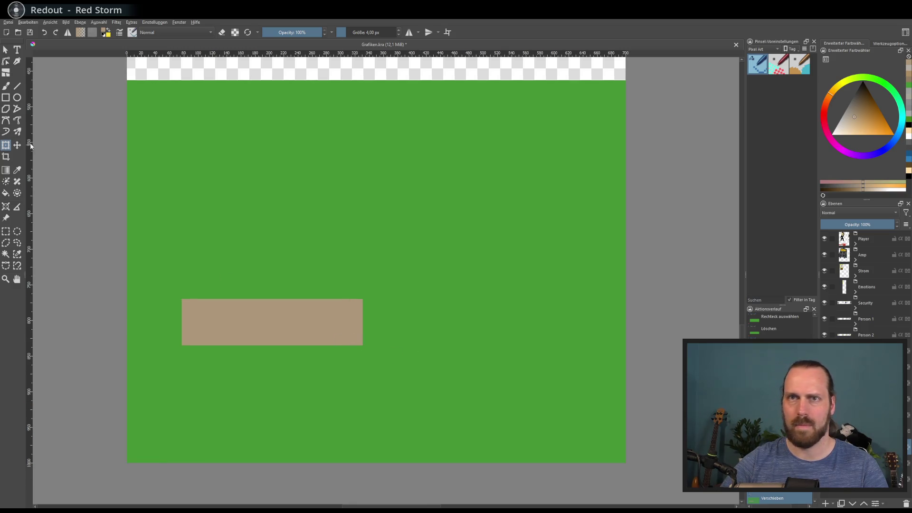
pyautogui.press('t')
pyautogui.scroll(3, 305, 271)
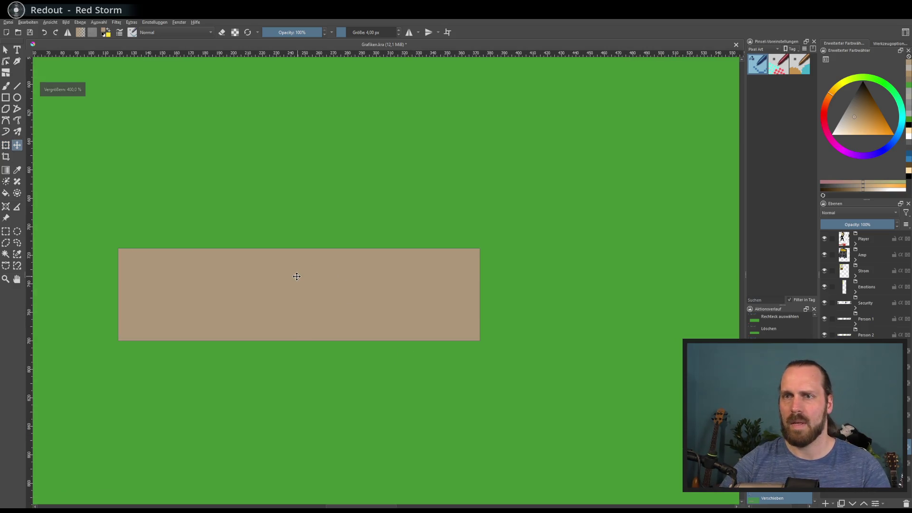
pyautogui.click(852, 127)
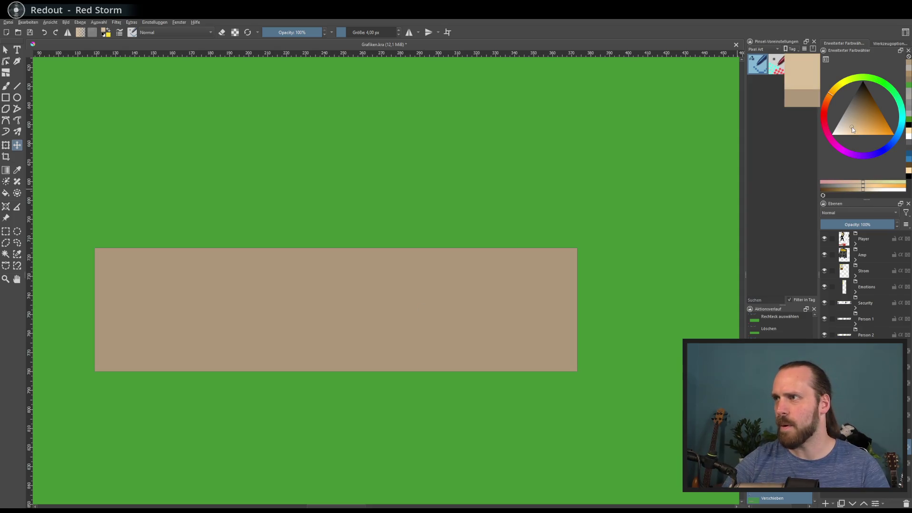
pyautogui.scroll(-5, 485, 241)
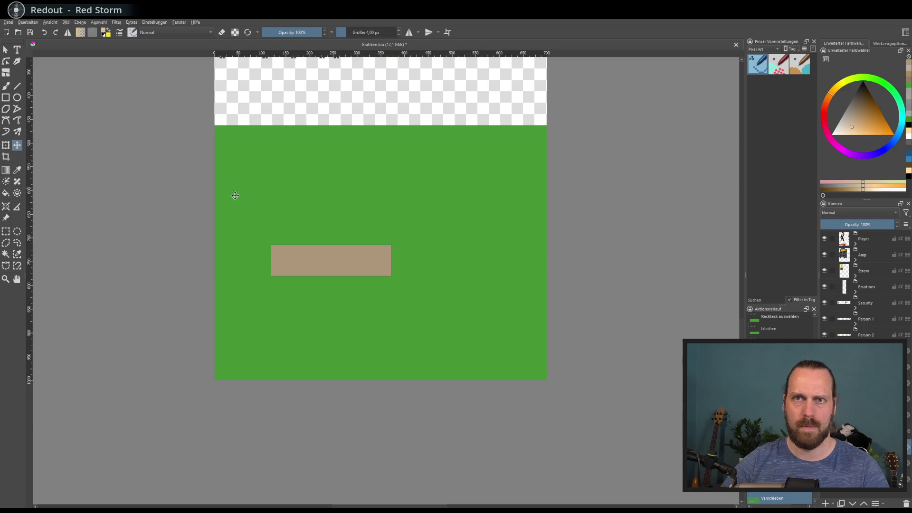
pyautogui.scroll(2, 267, 212)
pyautogui.hotkey('ctrl', 'shift', 'a')
pyautogui.hotkey('ctrl', 't')
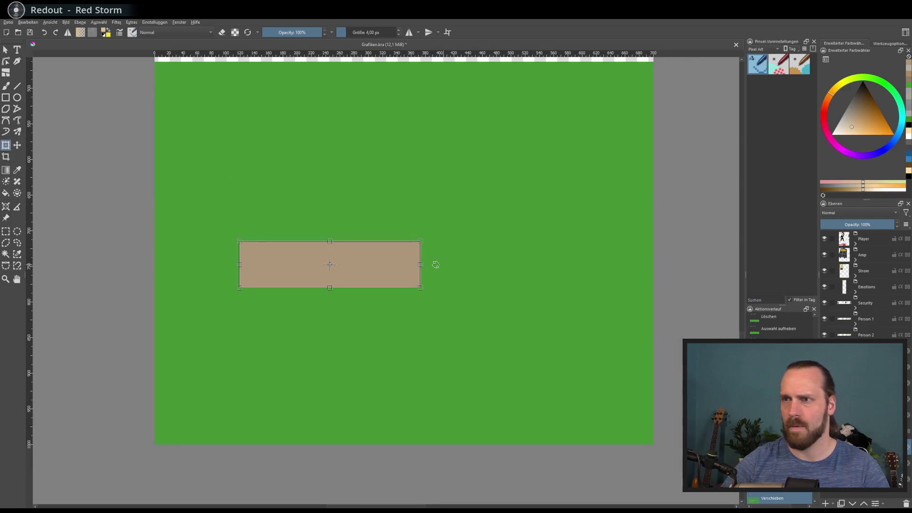
# Step: Stretch the tan rectangle edge to edge across the full canvas width
pyautogui.moveTo(421, 265); pyautogui.dragTo(655, 265)
pyautogui.moveTo(470, 261)
pyautogui.mouseDown()
pyautogui.moveTo(481, 282)
pyautogui.moveTo(436, 306)
pyautogui.moveTo(419, 255)
pyautogui.mouseUp()
pyautogui.press('Return')
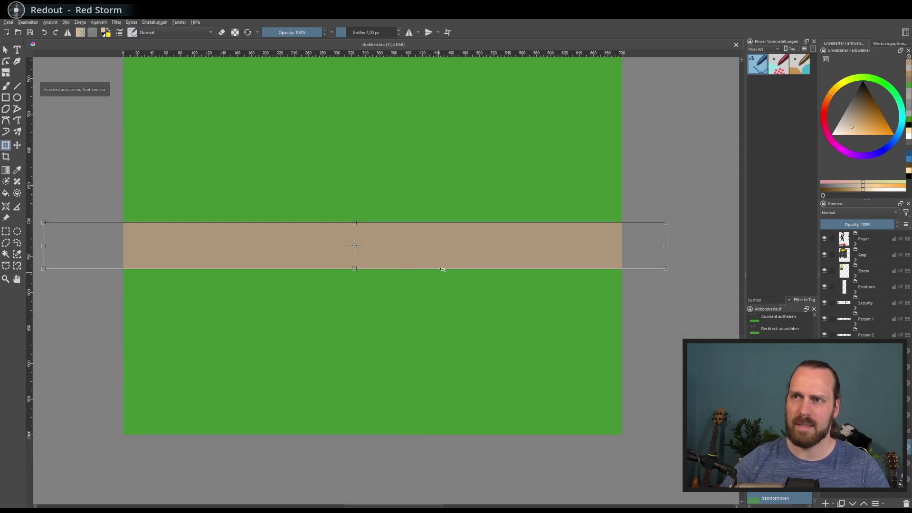
# Step: Rotate the tan band into a diagonal road sloping down to the right
pyautogui.moveTo(513, 216); pyautogui.dragTo(515, 227)
pyautogui.scroll(3, 485, 233)
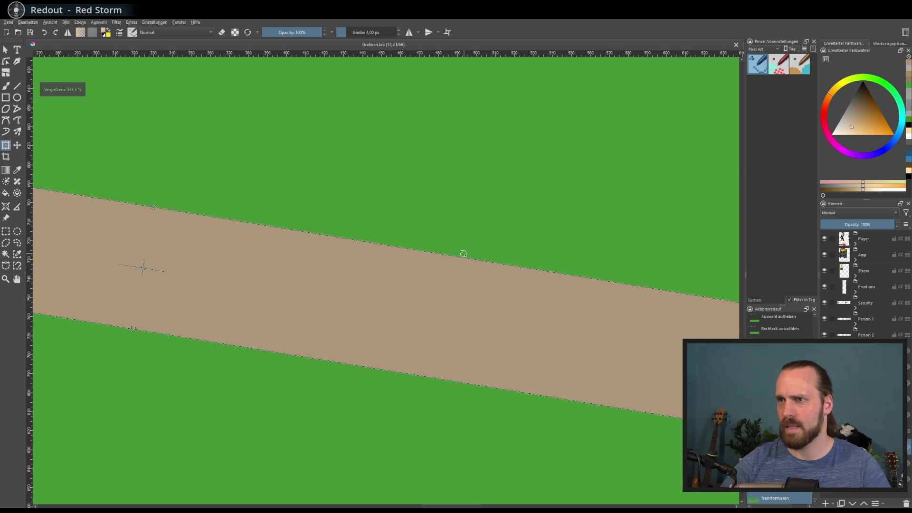
pyautogui.press('Return')
pyautogui.scroll(-4, 464, 256)
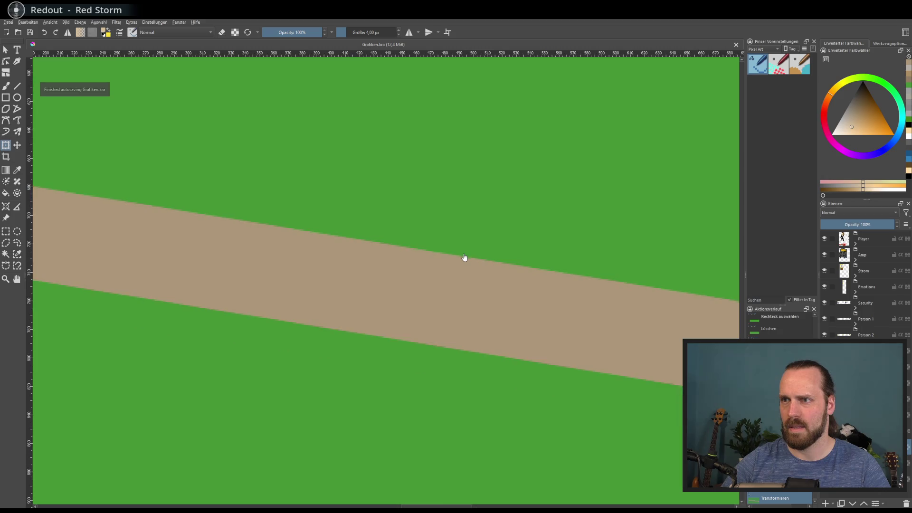
pyautogui.moveTo(463, 256); pyautogui.dragTo(493, 265)
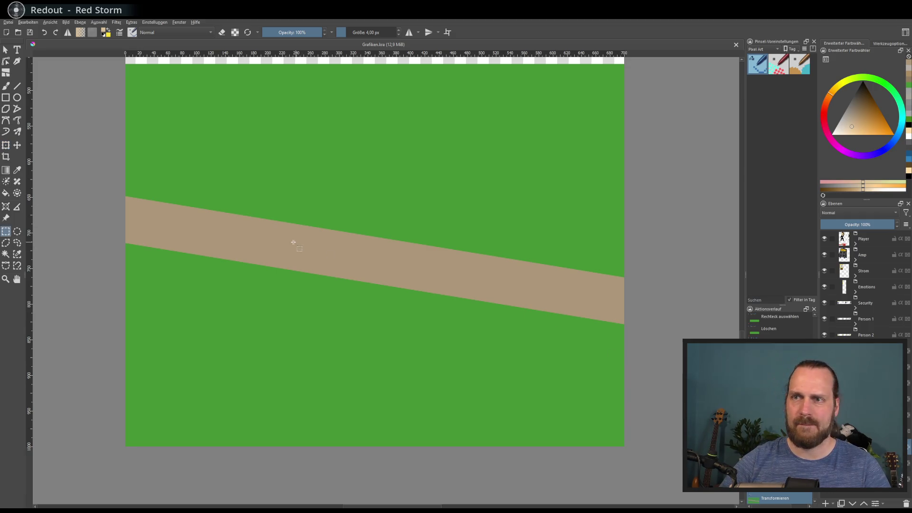
# Step: Mark a tall rectangle below the diagonal road and try filling it light tan, then undo the fill
pyautogui.moveTo(295, 244)
pyautogui.mouseDown()
pyautogui.moveTo(375, 438)
pyautogui.moveTo(364, 455)
pyautogui.mouseUp()
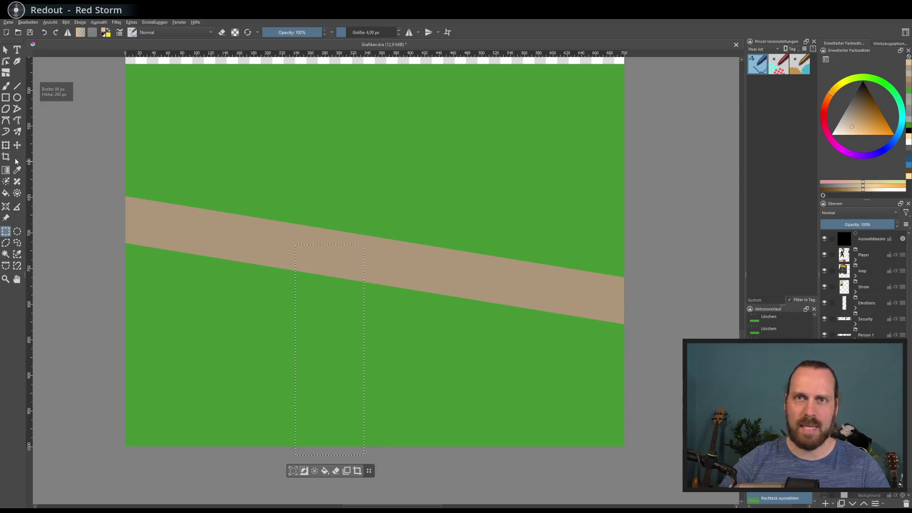
pyautogui.press('f')
pyautogui.click(320, 331)
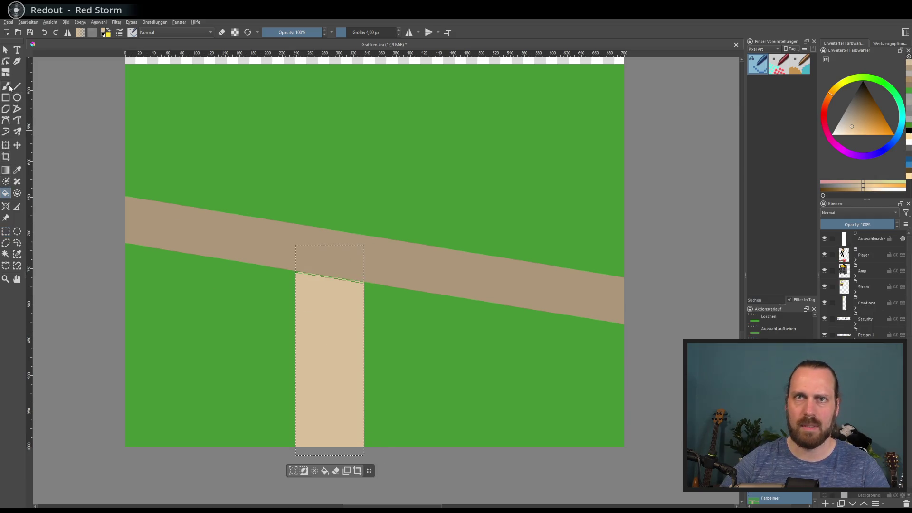
pyautogui.press('b')
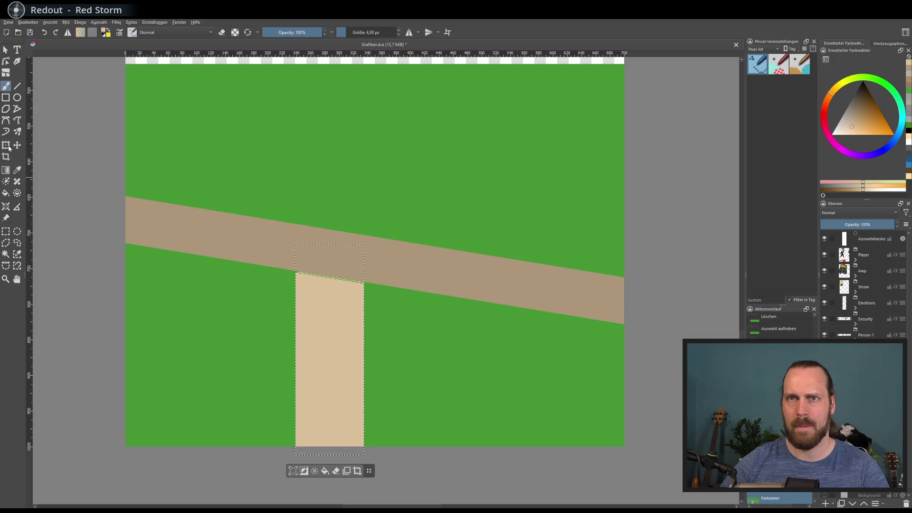
pyautogui.moveTo(425, 277); pyautogui.dragTo(429, 296)
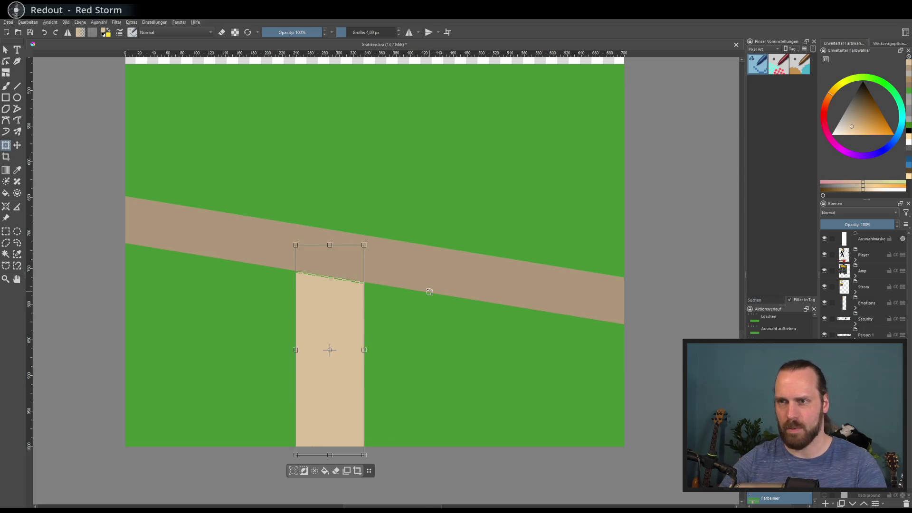
pyautogui.hotkey('ctrl', 'z')
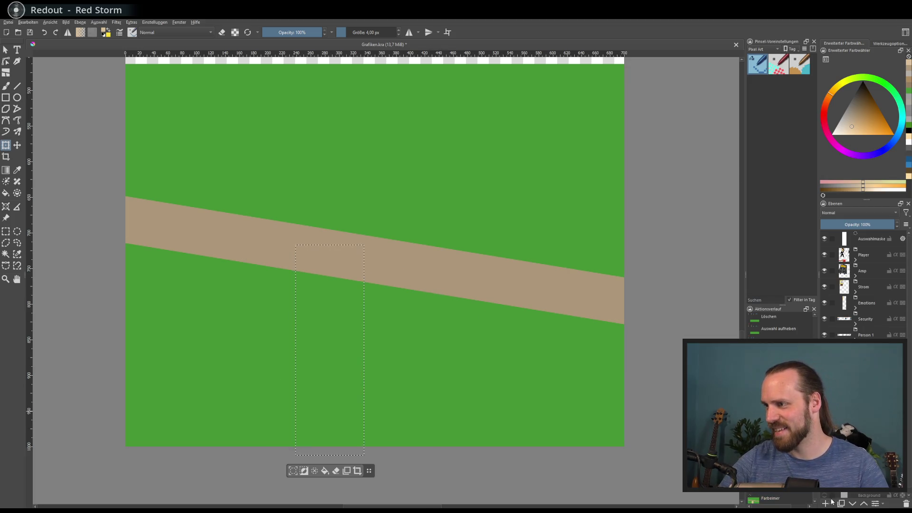
# Step: On a new layer, fill the rectangle with the road's tan colour sampled by eyedropper
pyautogui.click(827, 503)
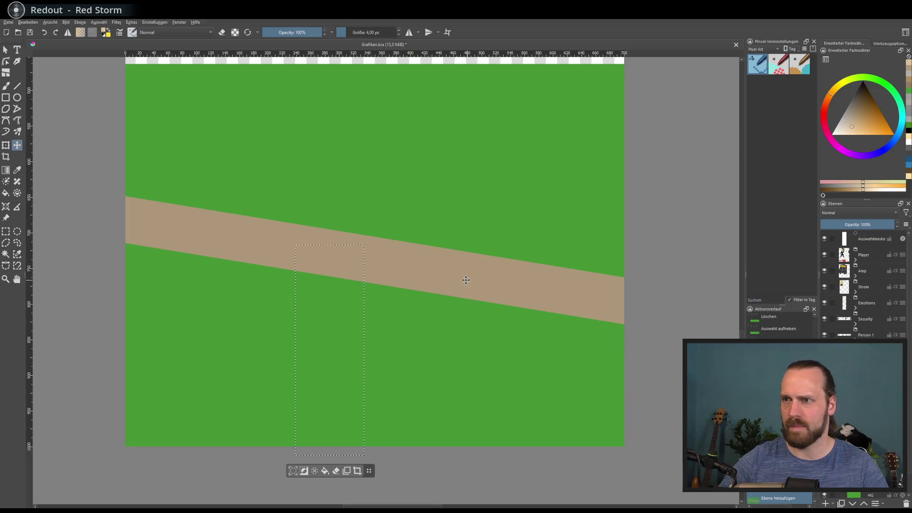
pyautogui.click(6, 85)
pyautogui.click(427, 241)
pyautogui.keyDown('ctrl'); pyautogui.click(426, 266); pyautogui.keyUp('ctrl')
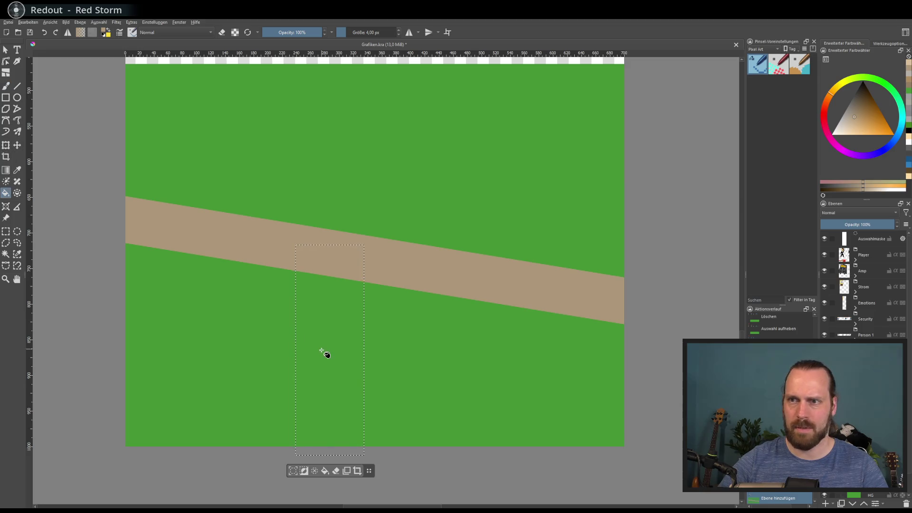
pyautogui.click(325, 353)
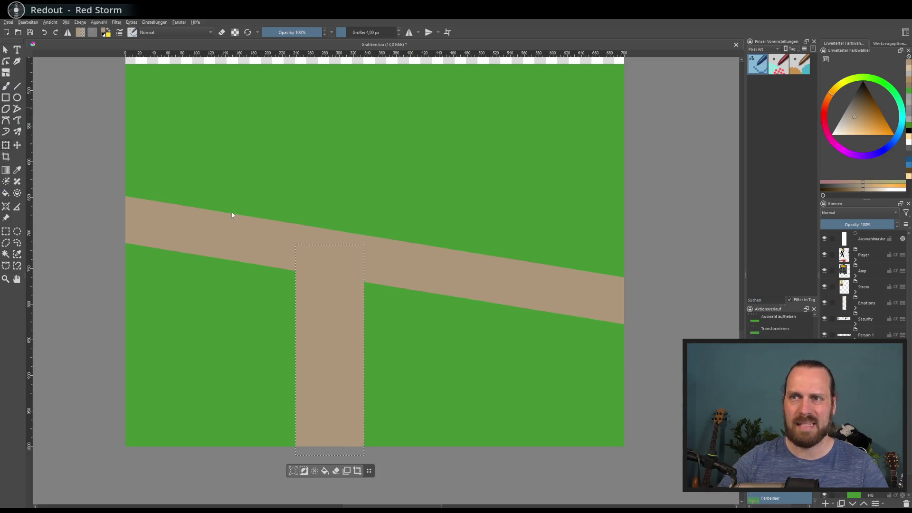
# Step: Tilt the vertical road piece about 35°, lengthen and narrow it toward the main road
pyautogui.hotkey('ctrl', 't')
pyautogui.moveTo(416, 263); pyautogui.dragTo(446, 326)
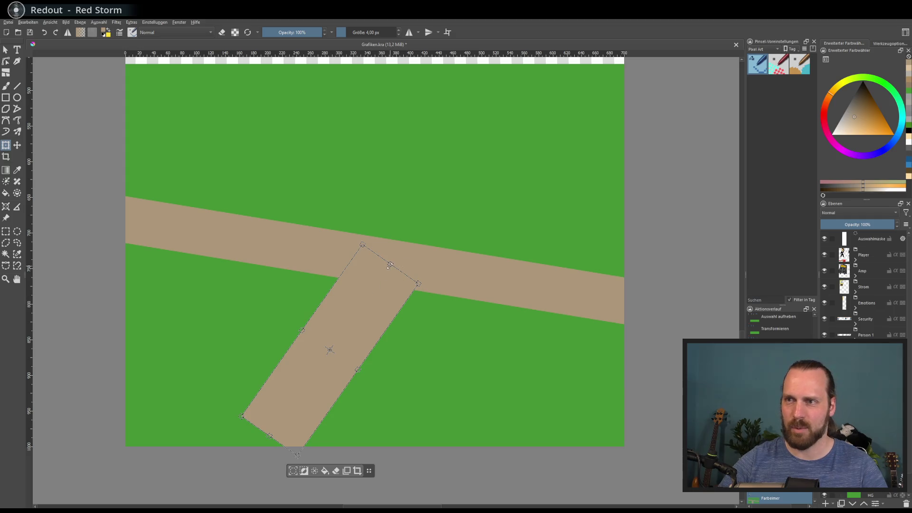
pyautogui.moveTo(389, 266); pyautogui.dragTo(414, 230)
pyautogui.moveTo(301, 328)
pyautogui.mouseDown()
pyautogui.moveTo(383, 279)
pyautogui.moveTo(396, 285)
pyautogui.mouseUp()
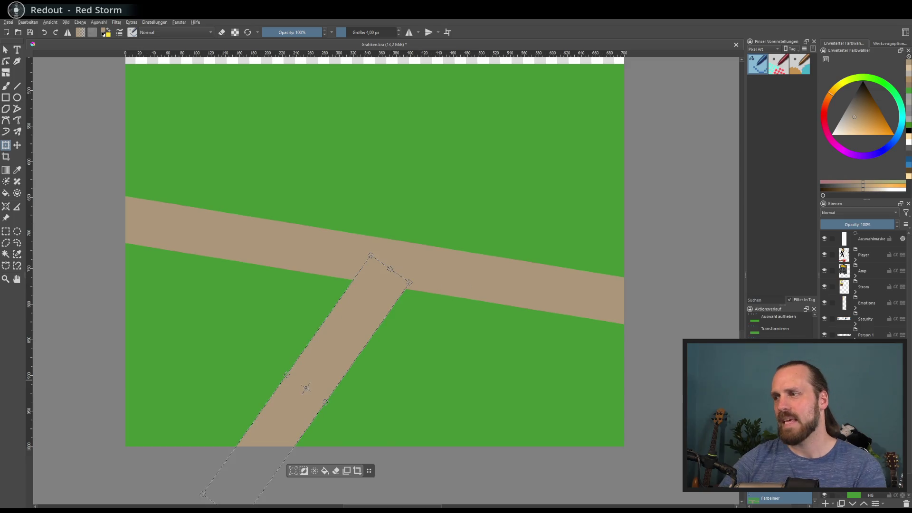
pyautogui.press('Return')
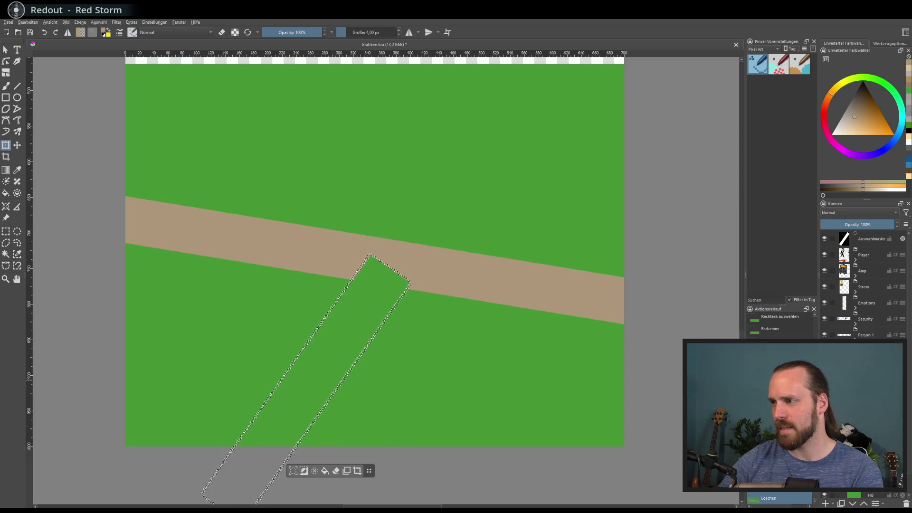
# Step: Delete the brown road band and deselect, leaving a plain green field
pyautogui.scroll(-1, 860, 285)
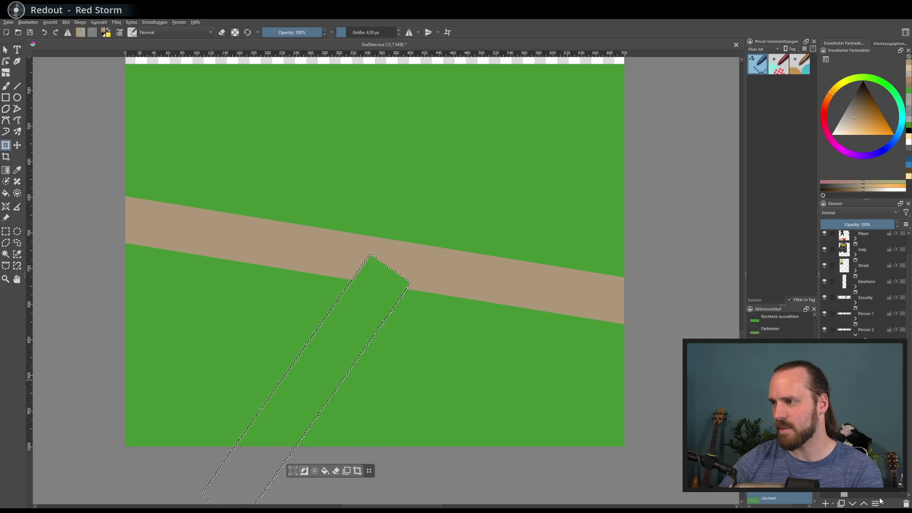
pyautogui.hotkey('ctrl', 'h')
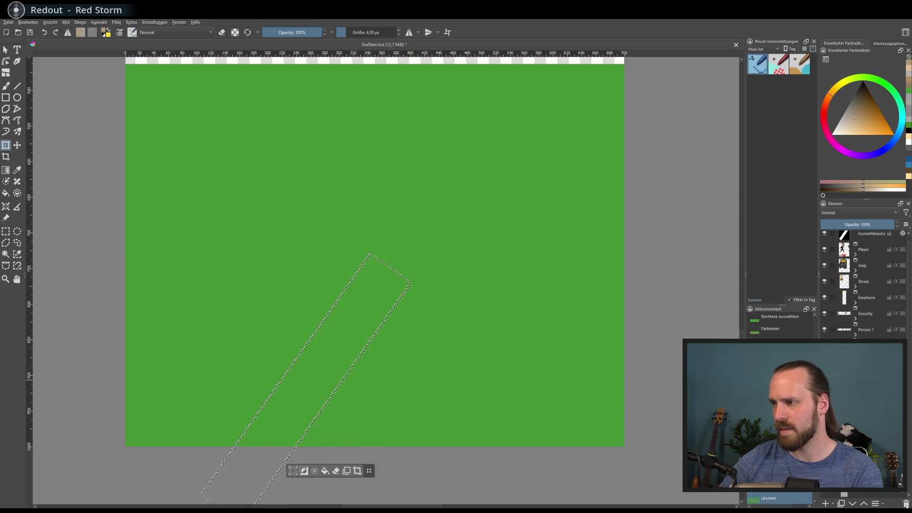
pyautogui.scroll(-2, 315, 276)
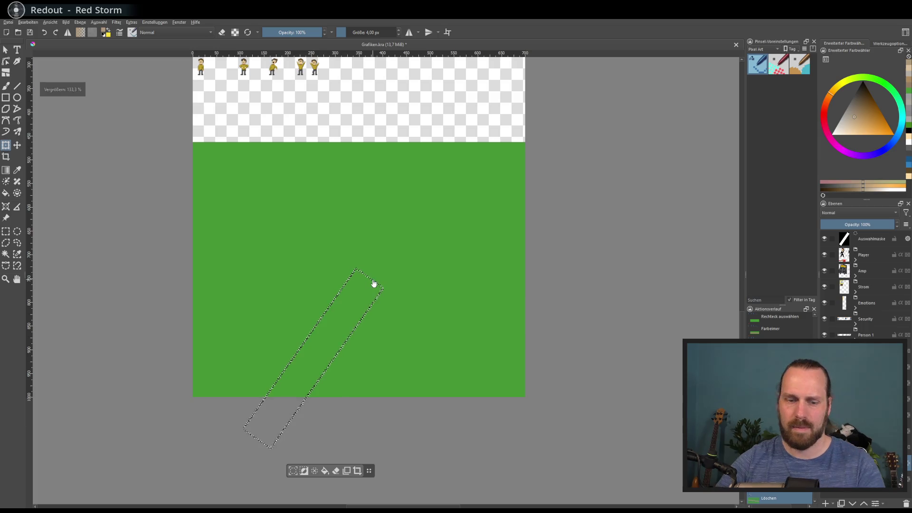
pyautogui.hotkey('ctrl', 'shift', 'a')
pyautogui.scroll(2, 229, 243)
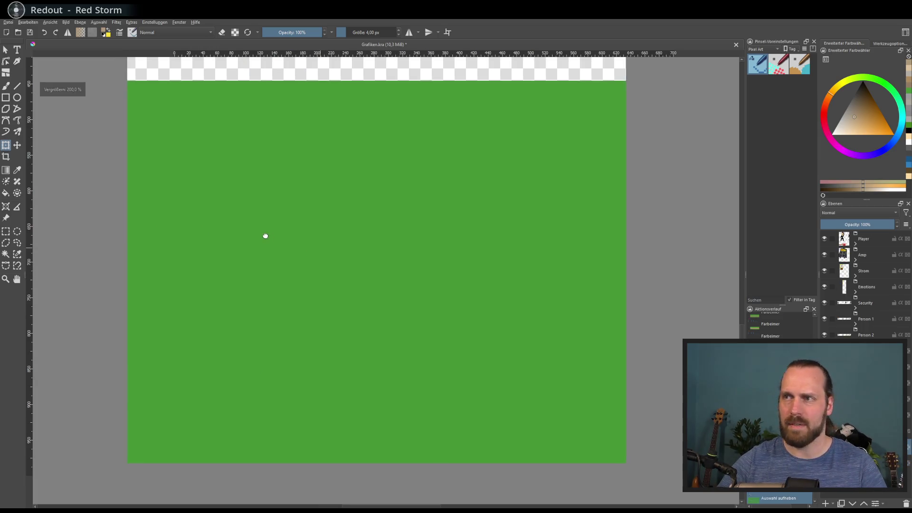
# Step: Bucket-fill the green map area with a flat gray and deselect
pyautogui.click(845, 118)
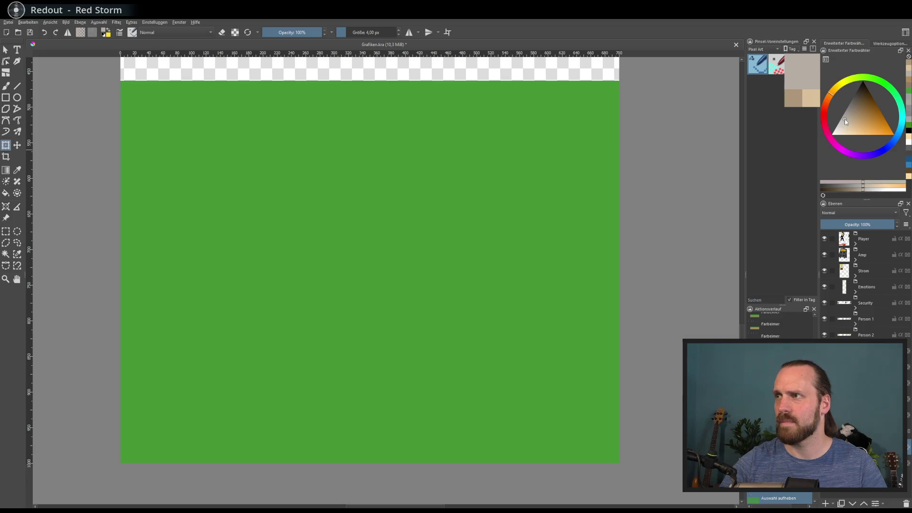
pyautogui.click(5, 193)
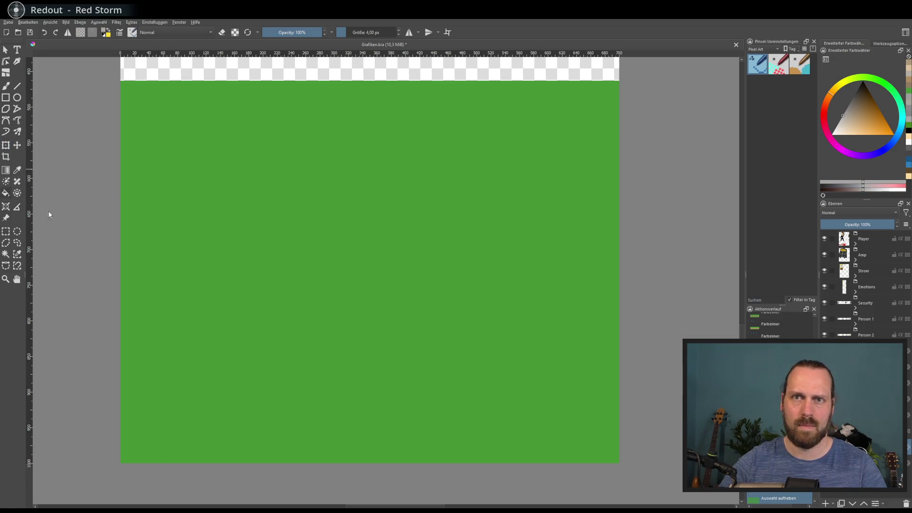
pyautogui.click(311, 280)
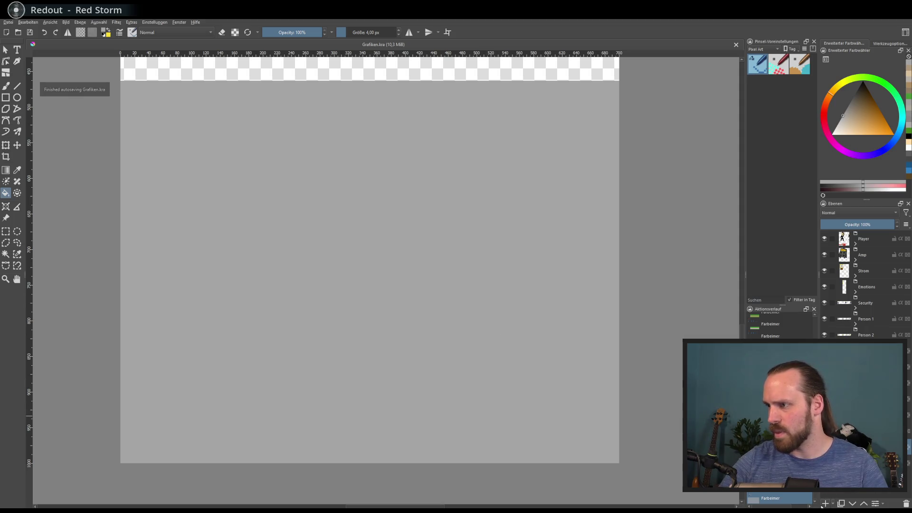
pyautogui.hotkey('ctrl', 'shift', 'a')
pyautogui.moveTo(369, 260); pyautogui.dragTo(364, 256)
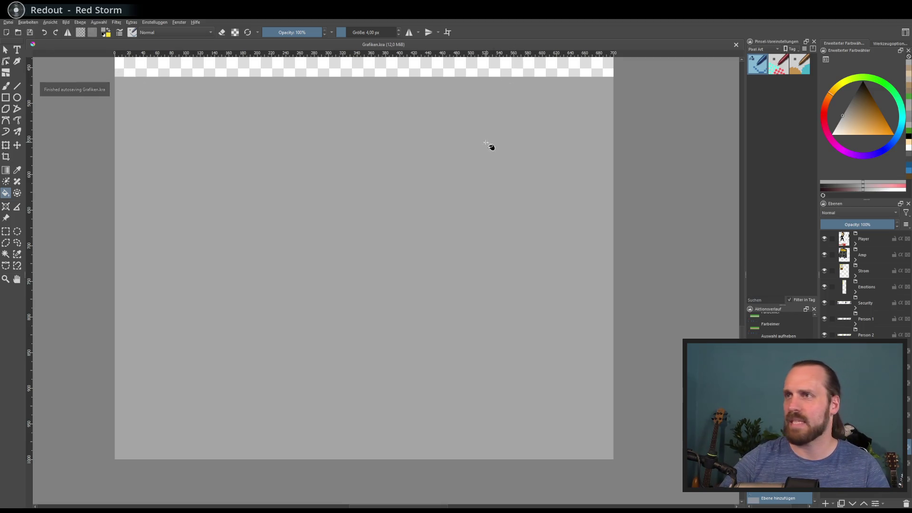
pyautogui.moveTo(485, 143); pyautogui.dragTo(490, 146)
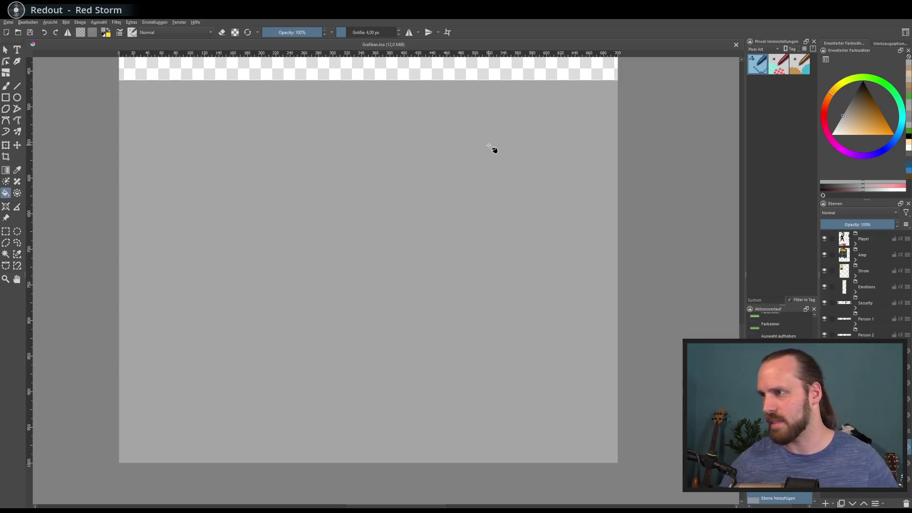
pyautogui.moveTo(442, 193); pyautogui.dragTo(439, 201)
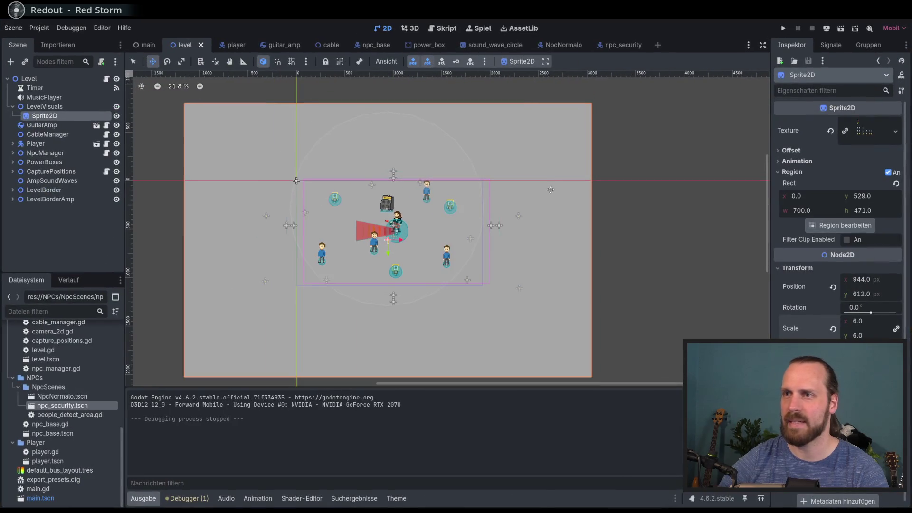
# Step: Scroll through the Godot level scene to check the gray background sprite
pyautogui.hscroll(-2, 550, 189)
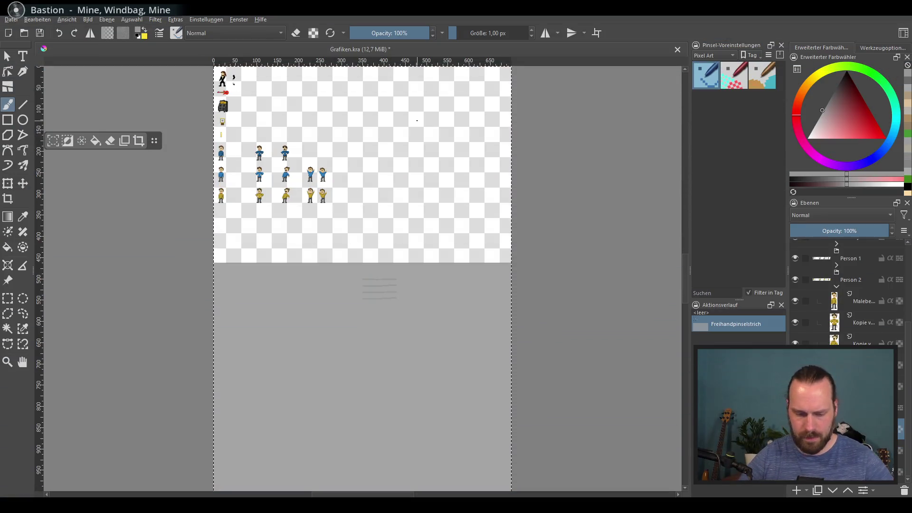
# Step: Zoom in on the gray lines and try a vertical joint between the top two, undoing misplaced strokes
pyautogui.scroll(4, 428, 300)
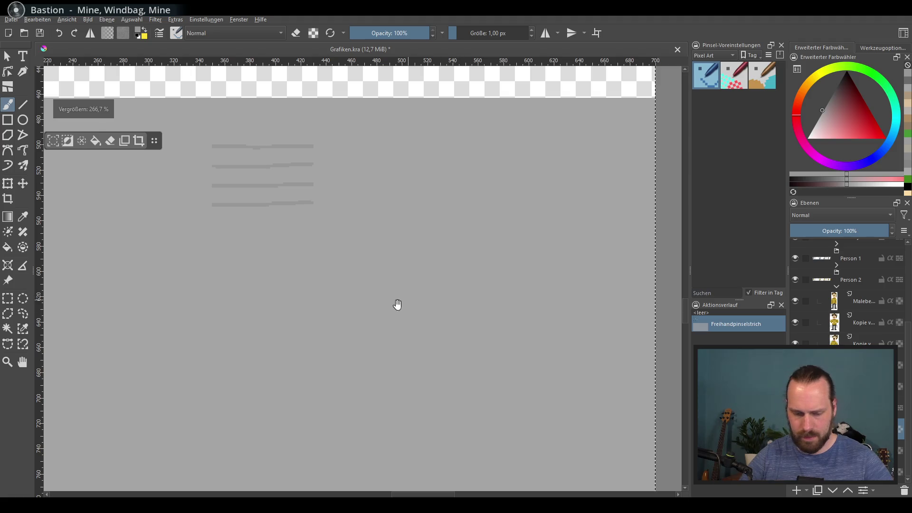
pyautogui.moveTo(398, 305); pyautogui.dragTo(467, 382)
pyautogui.scroll(2, 478, 363)
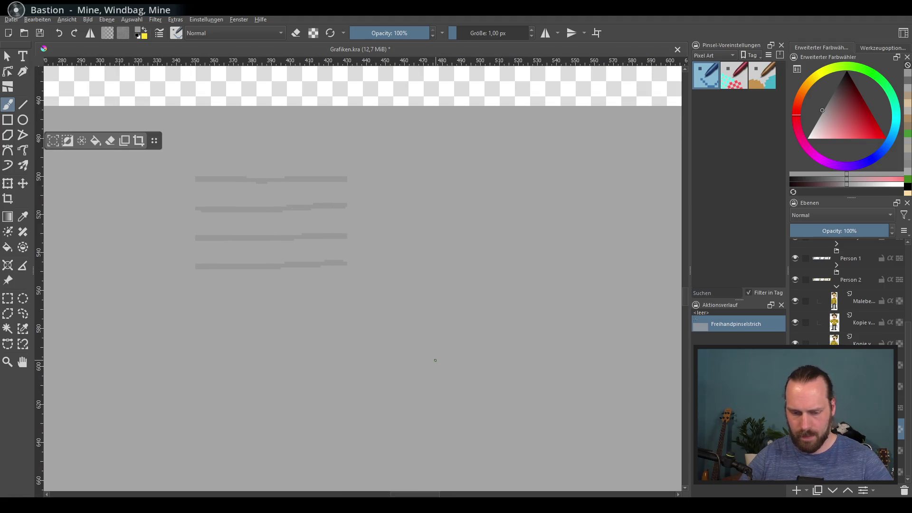
pyautogui.scroll(-1, 433, 360)
pyautogui.scroll(1, 432, 358)
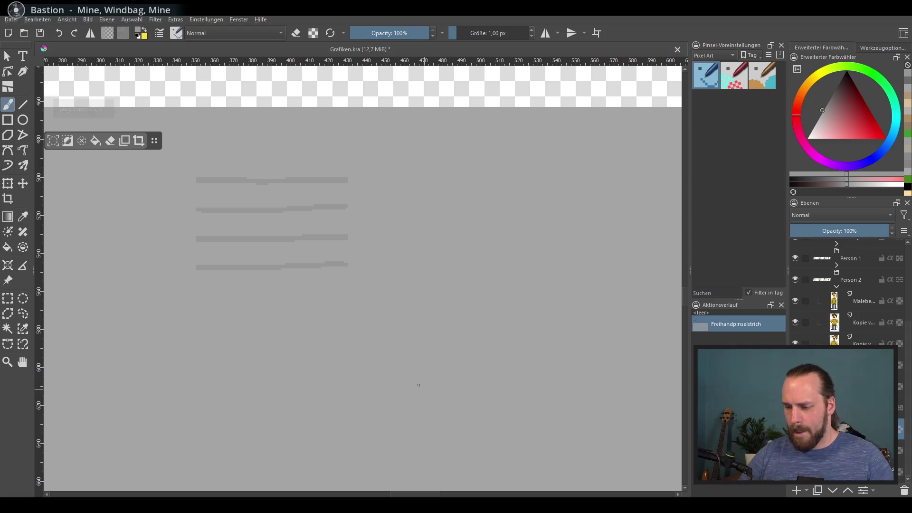
pyautogui.scroll(1, 440, 373)
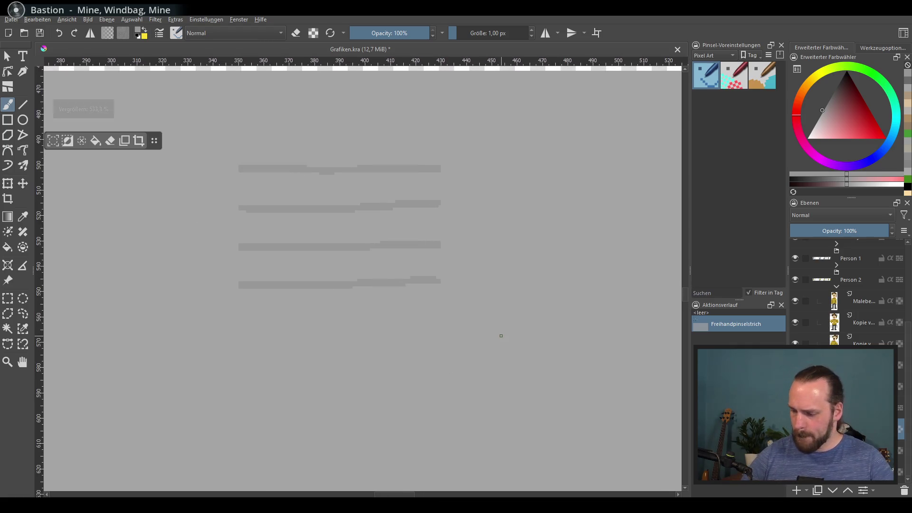
pyautogui.scroll(2, 365, 285)
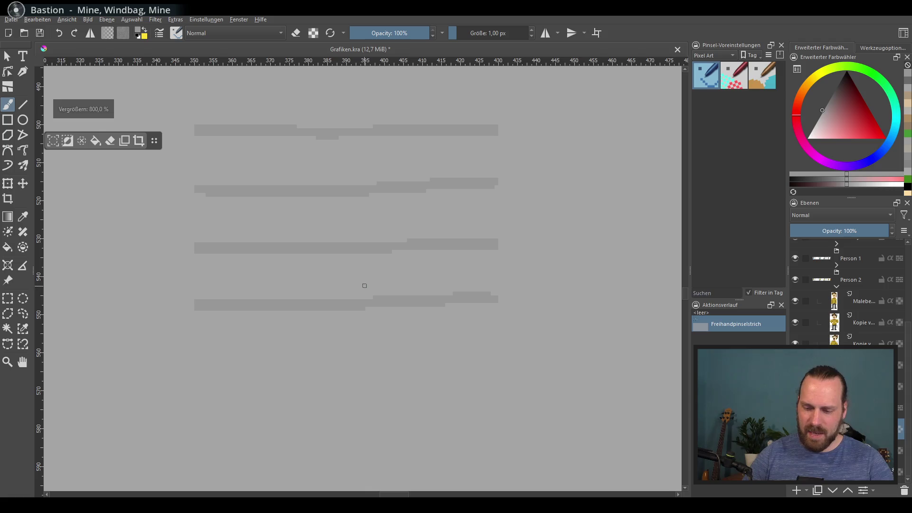
pyautogui.scroll(1, 366, 333)
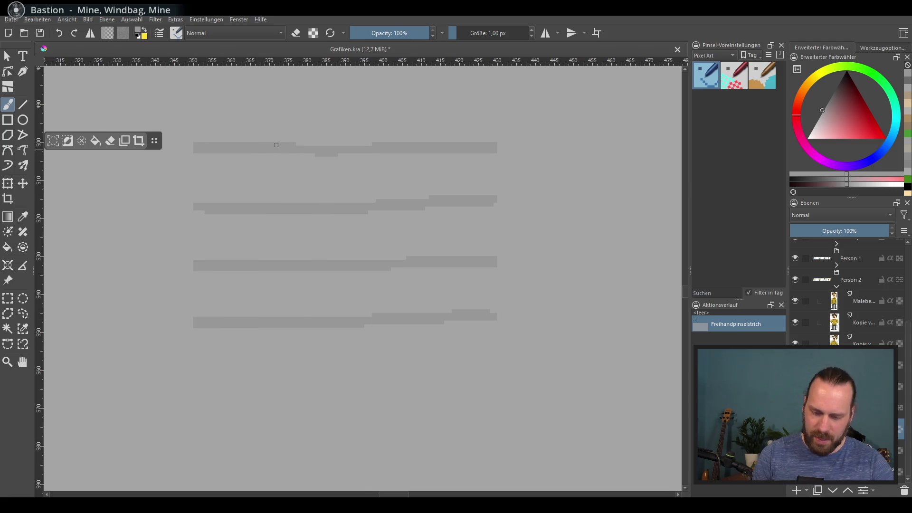
pyautogui.moveTo(246, 156)
pyautogui.mouseDown()
pyautogui.moveTo(245, 203)
pyautogui.moveTo(238, 154)
pyautogui.mouseUp()
pyautogui.hotkey('ctrl', 'z')
pyautogui.moveTo(299, 193); pyautogui.dragTo(299, 202)
pyautogui.hotkey('ctrl', 'z')
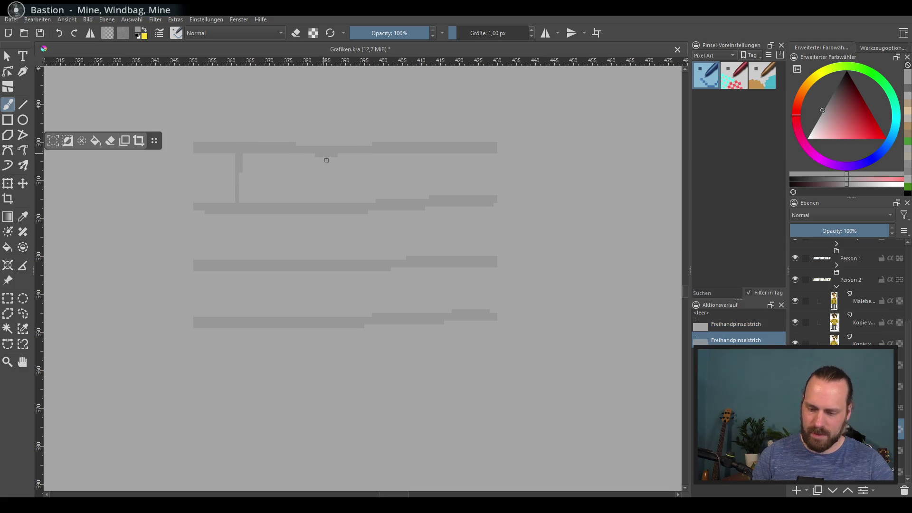
# Step: Draw staggered vertical joints between the lines, down to and below the bottom line
pyautogui.moveTo(329, 154); pyautogui.dragTo(329, 203)
pyautogui.moveTo(433, 155); pyautogui.dragTo(427, 198)
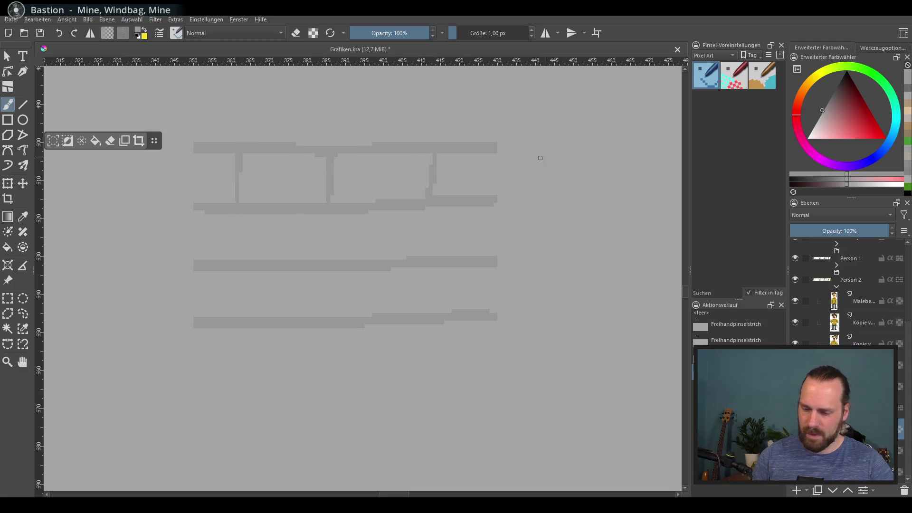
pyautogui.hotkey('ctrl', 'z')
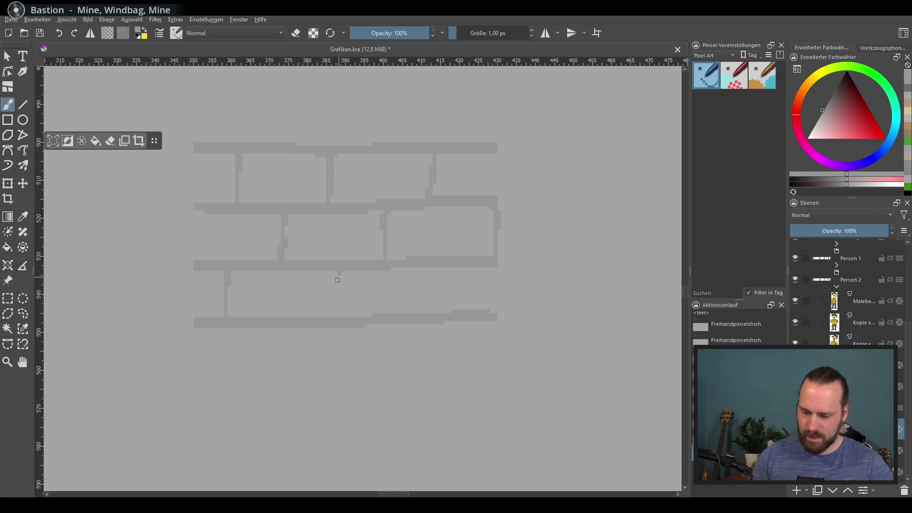
pyautogui.moveTo(337, 269); pyautogui.dragTo(337, 314)
pyautogui.moveTo(448, 305); pyautogui.dragTo(449, 313)
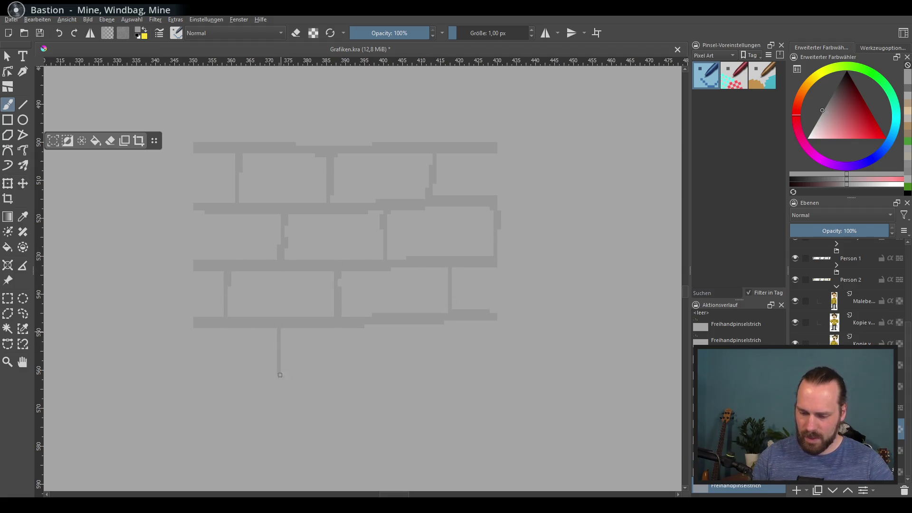
pyautogui.moveTo(280, 375); pyautogui.dragTo(282, 384)
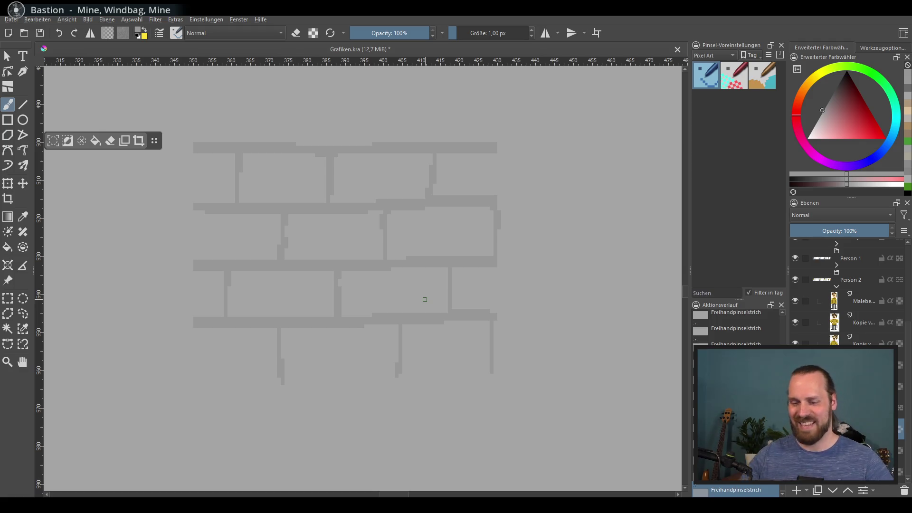
pyautogui.scroll(-2, 465, 284)
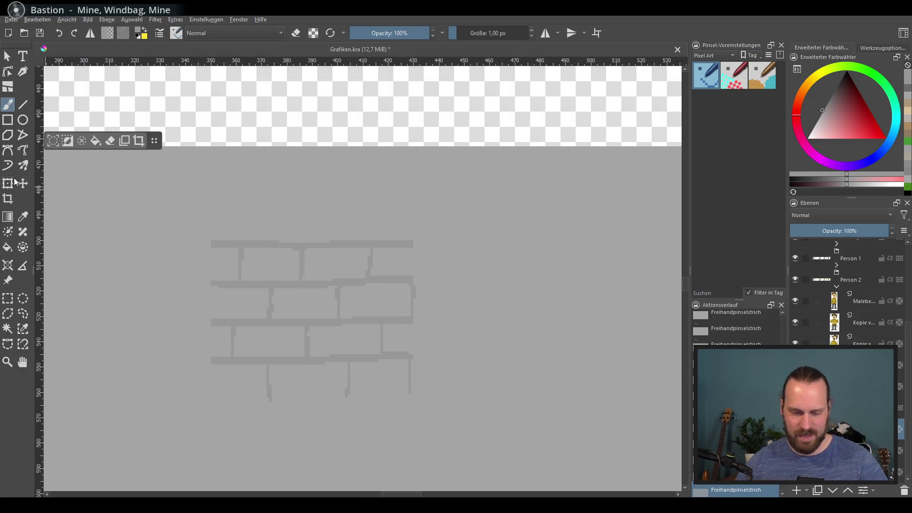
# Step: Move the brick pattern up and left onto the transparent area above the gray canvas
pyautogui.press('t')
pyautogui.scroll(-1, 357, 218)
pyautogui.moveTo(321, 264); pyautogui.dragTo(450, 67)
pyautogui.scroll(3, 450, 67)
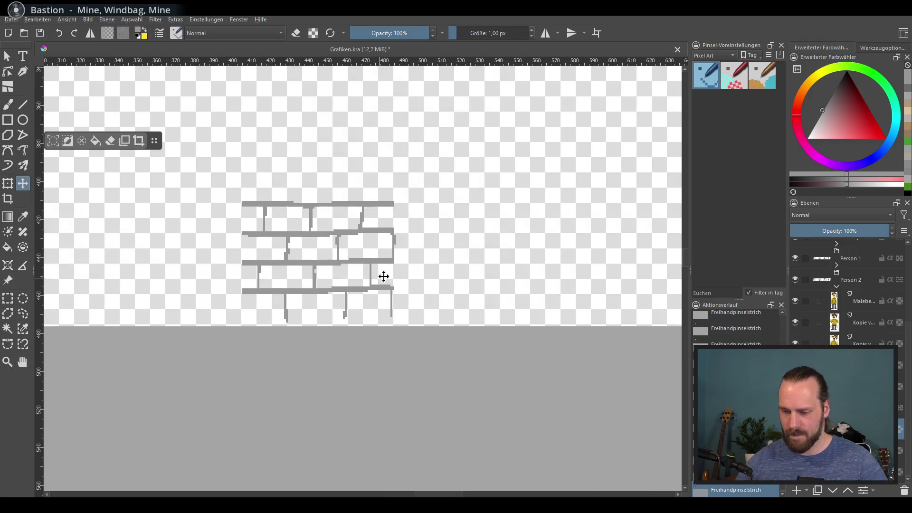
pyautogui.moveTo(383, 277); pyautogui.dragTo(415, 220)
pyautogui.scroll(-3, 415, 220)
pyautogui.scroll(2, 413, 252)
pyautogui.moveTo(386, 255)
pyautogui.mouseDown()
pyautogui.moveTo(333, 244)
pyautogui.moveTo(357, 275)
pyautogui.moveTo(397, 237)
pyautogui.mouseUp()
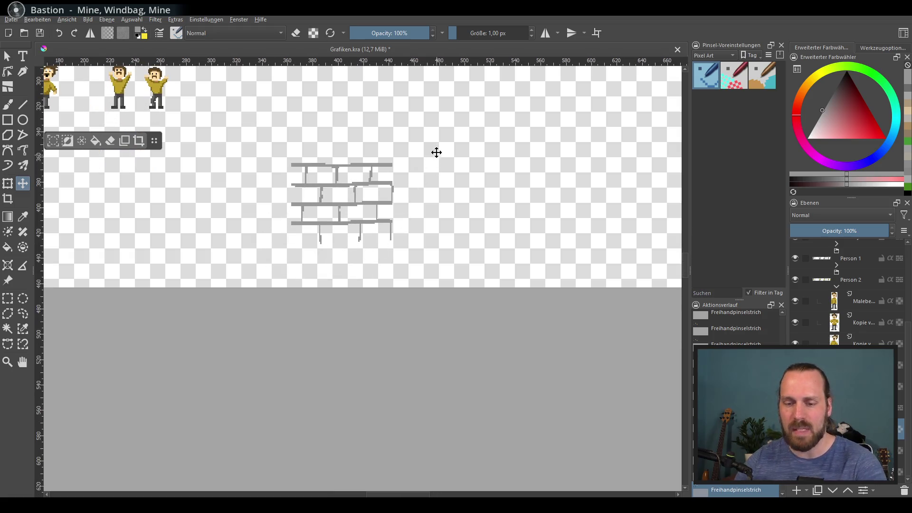
# Step: Save the document with Ctrl+S
pyautogui.hotkey('ctrl', 's')
pyautogui.press('Return')
pyautogui.click(11, 20)
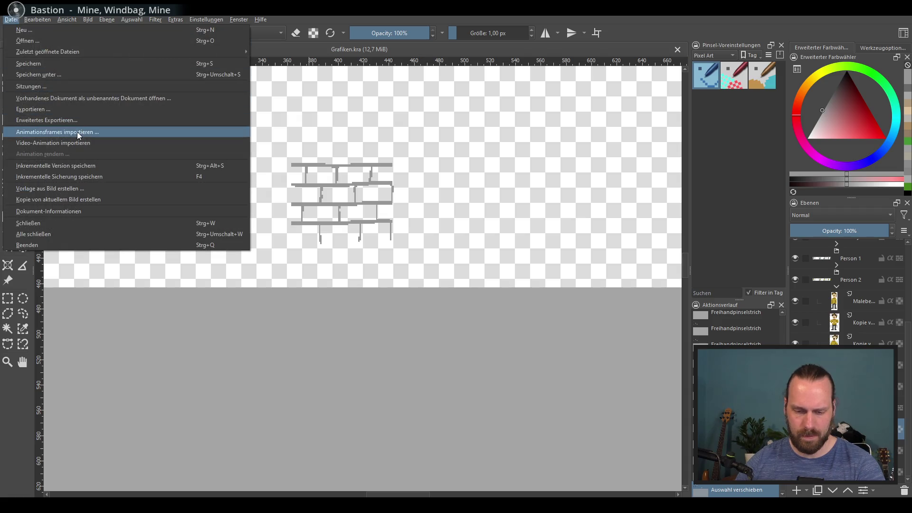
# Step: Start a PNG export overwriting Grafik.png, then cancel it at the PNG options dialog
pyautogui.click(92, 109)
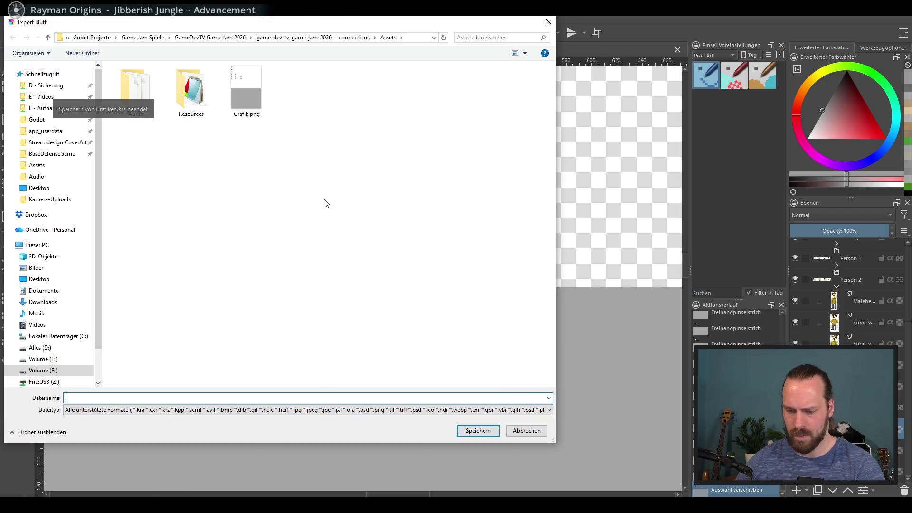
pyautogui.doubleClick(241, 95)
pyautogui.click(479, 256)
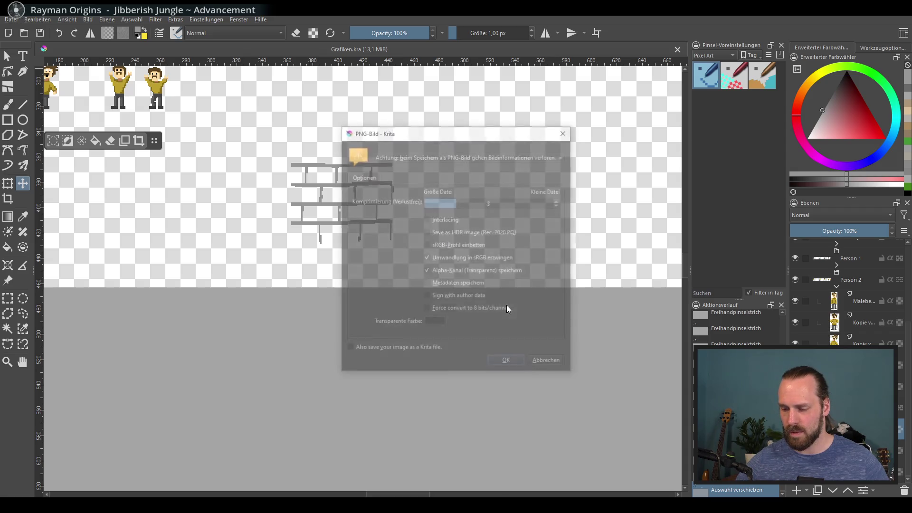
pyautogui.click(550, 363)
pyautogui.moveTo(466, 339)
pyautogui.mouseDown()
pyautogui.moveTo(444, 249)
pyautogui.moveTo(428, 257)
pyautogui.moveTo(424, 248)
pyautogui.mouseUp()
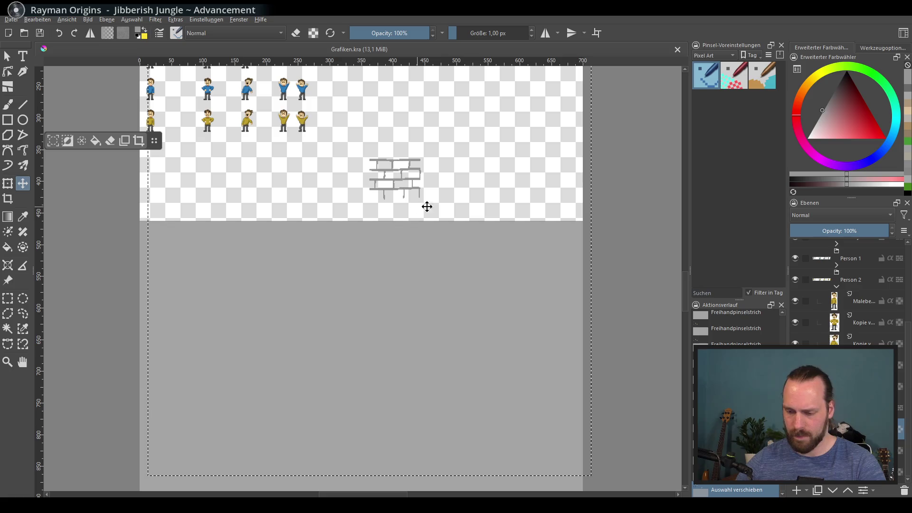
# Step: Drag the brick pattern down onto the top-left corner of the gray canvas
pyautogui.moveTo(355, 212); pyautogui.dragTo(155, 290)
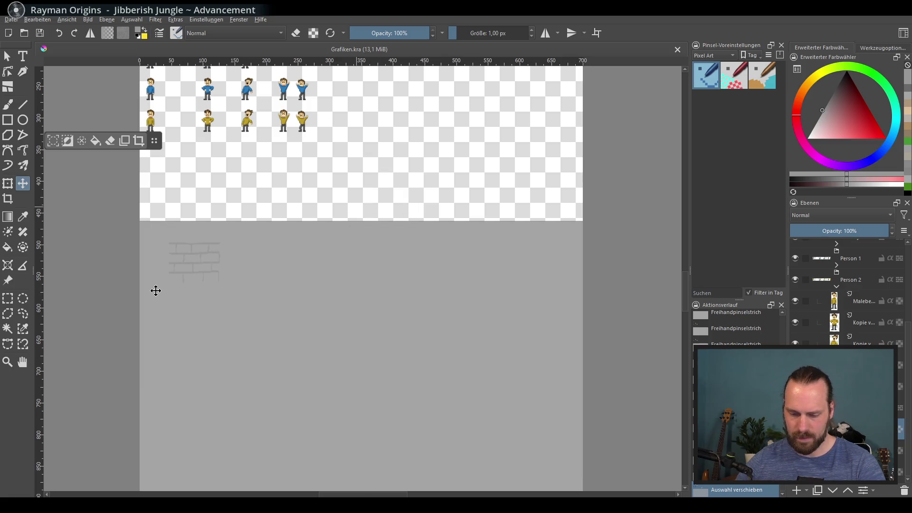
pyautogui.scroll(2, 195, 280)
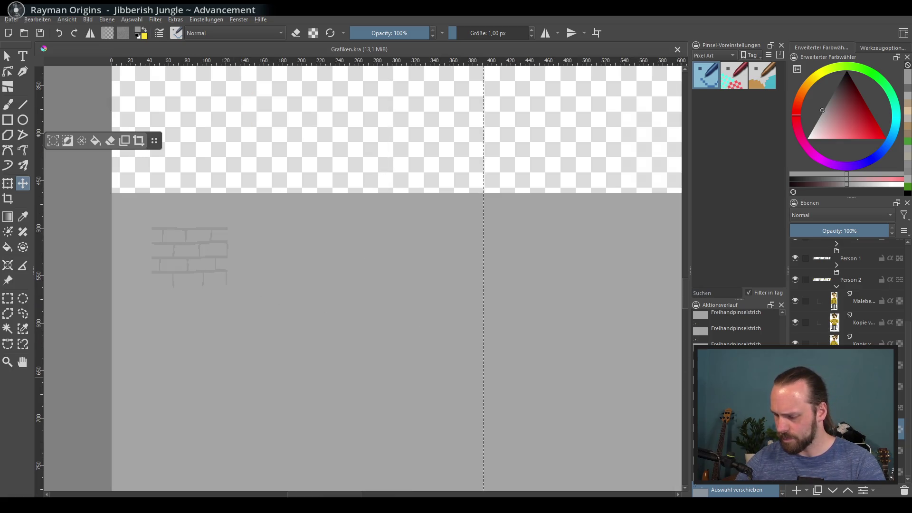
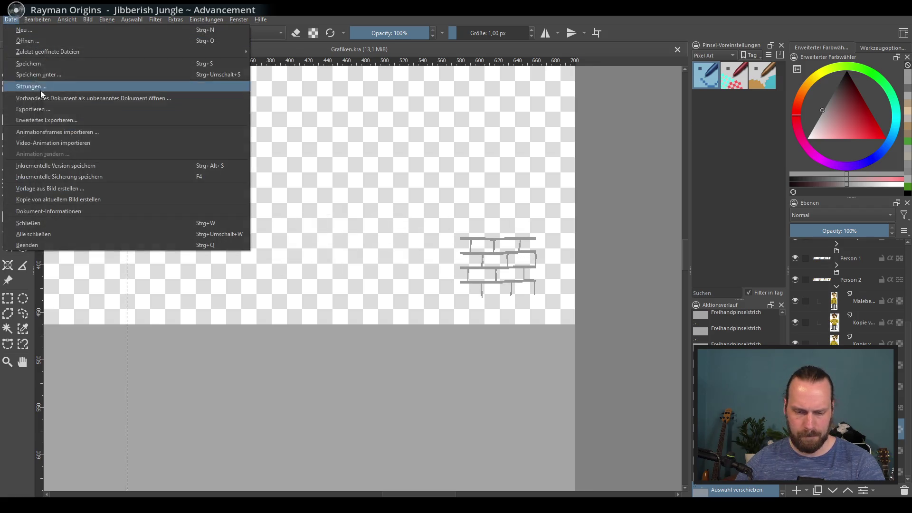
# Step: Export the Krita drawing as PNG over Grafik.png in the Assets folder, accepting default PNG options
pyautogui.click(61, 110)
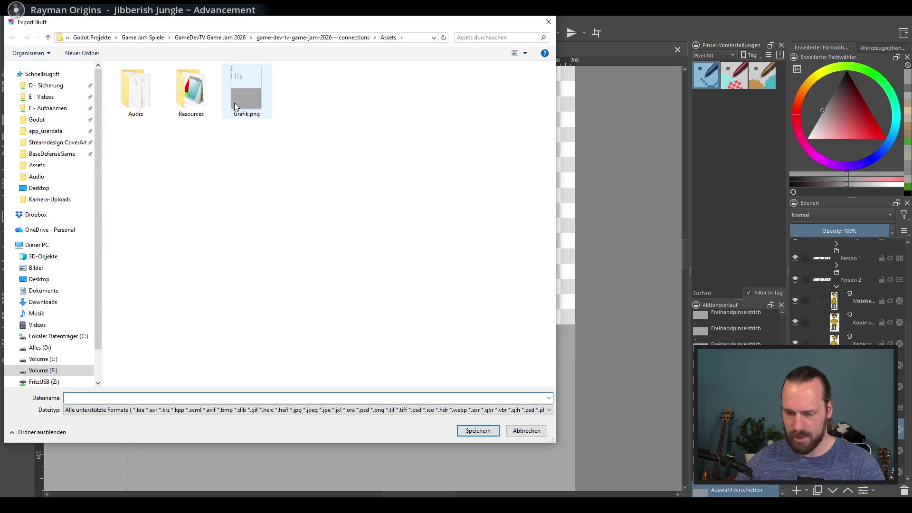
pyautogui.doubleClick(246, 90)
pyautogui.click(480, 257)
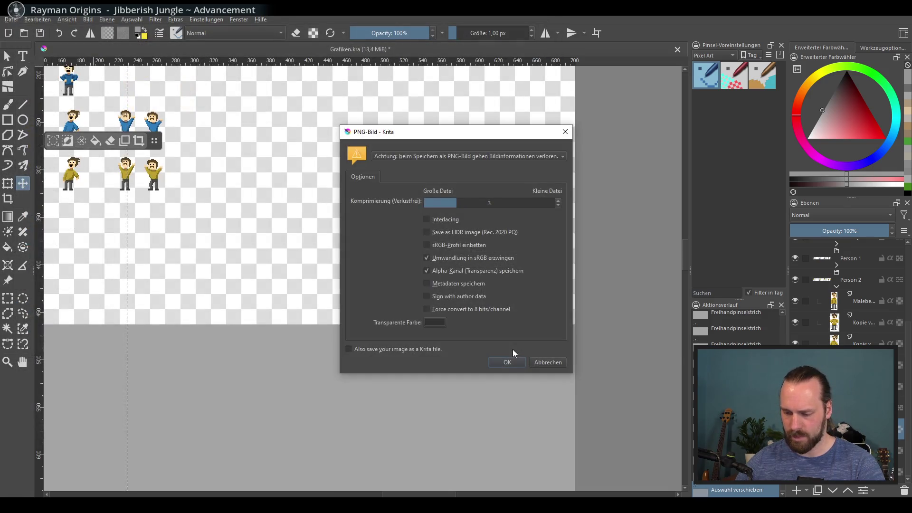
pyautogui.click(507, 363)
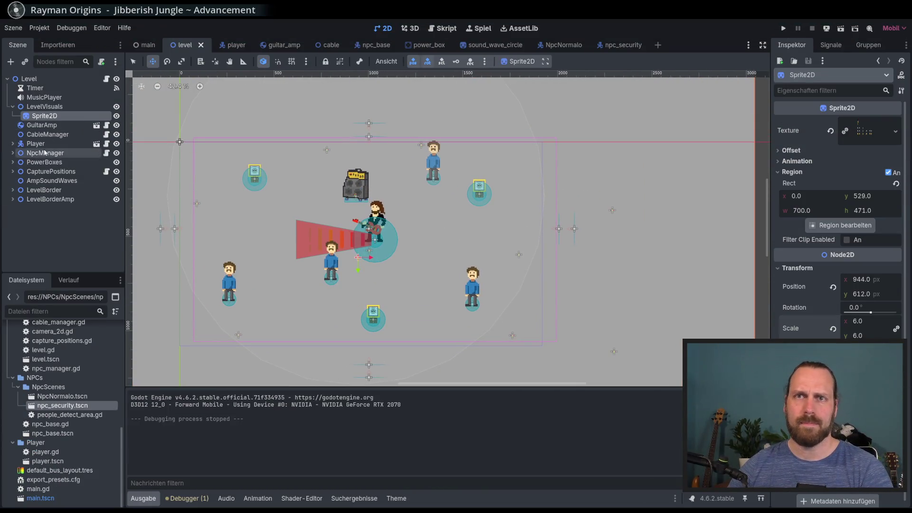
# Step: Rename the Sprite2D background node to LebelBG
pyautogui.scroll(-5, 360, 210)
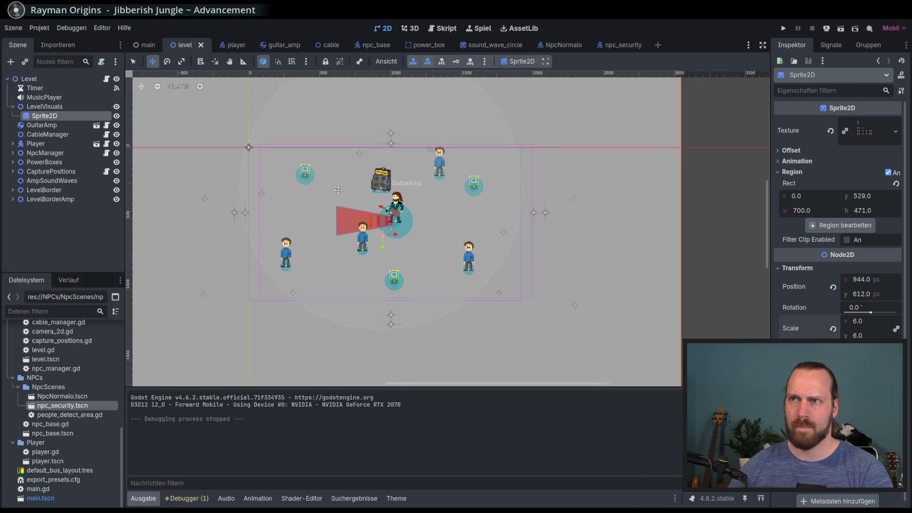
pyautogui.scroll(3, 359, 209)
pyautogui.scroll(-7, 364, 204)
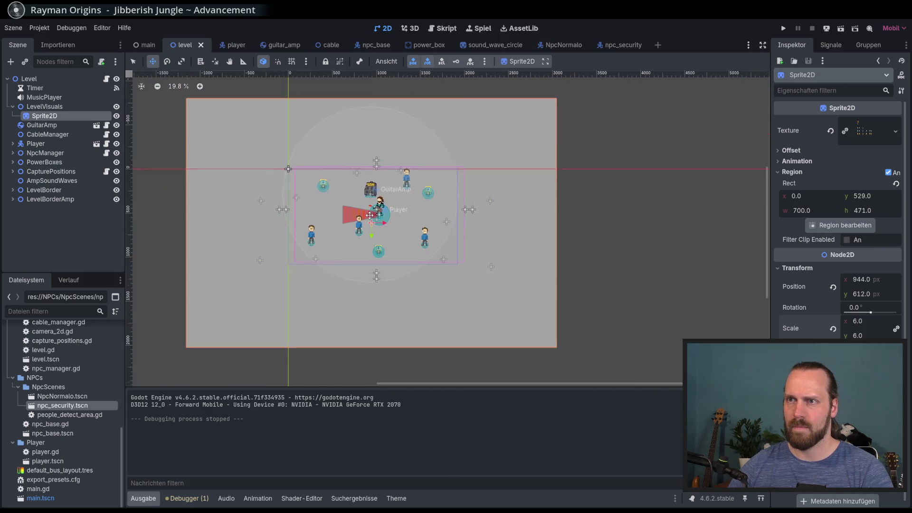
pyautogui.scroll(5, 369, 192)
pyautogui.scroll(3, 369, 192)
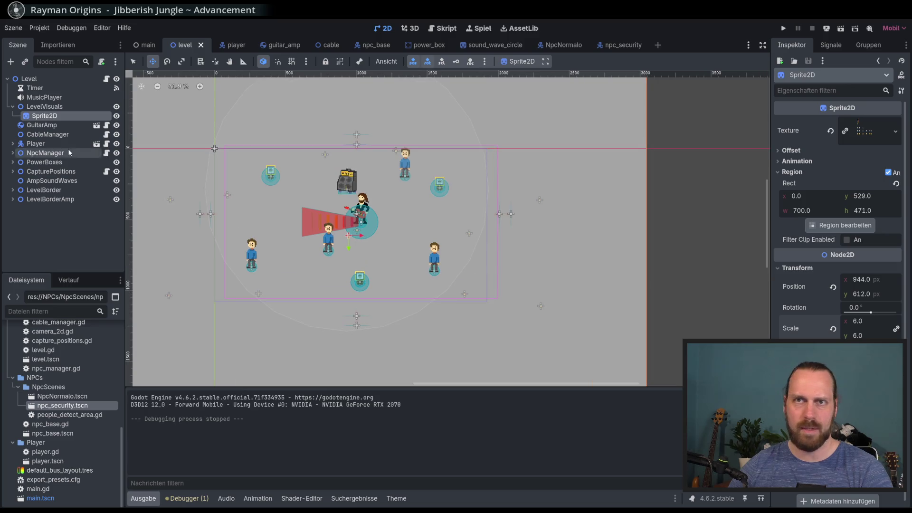
pyautogui.click(42, 125)
pyautogui.click(43, 116)
pyautogui.click(43, 116)
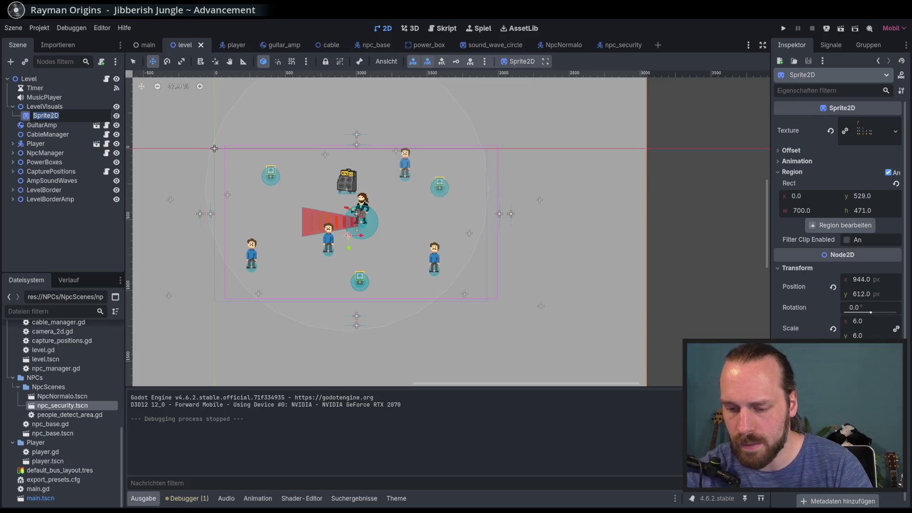
pyautogui.write('LebelBG')
pyautogui.press('Return')
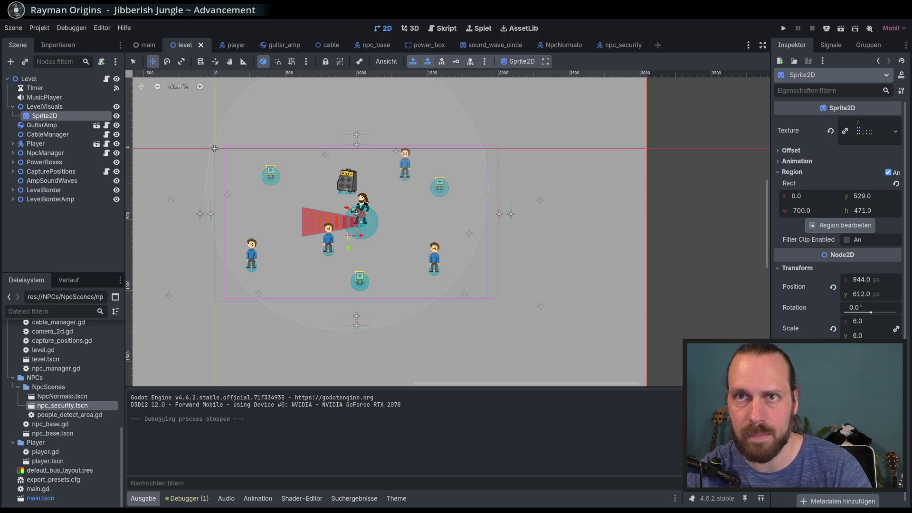
# Step: Duplicate it as LebelBG2 using Grafik.png with region set to the brick tile (579, 371, 81×64)
pyautogui.hotkey('ctrl', 'd')
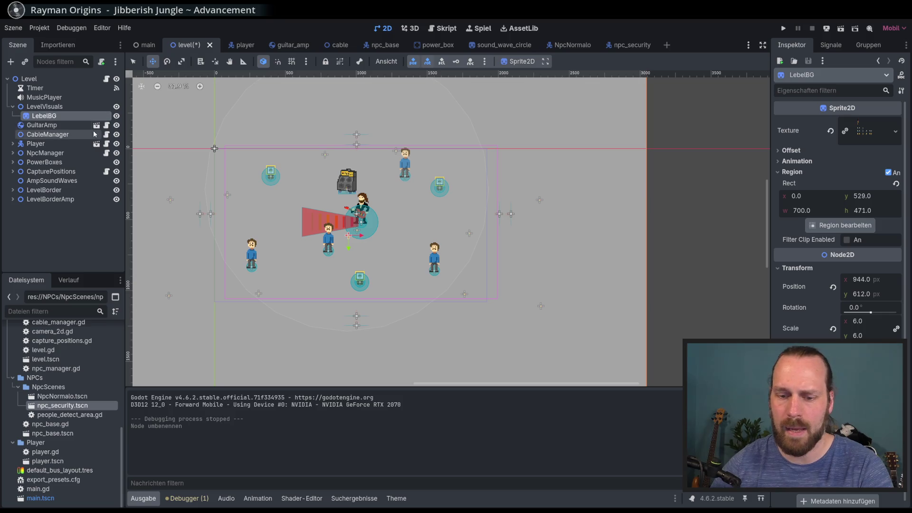
pyautogui.click(902, 131)
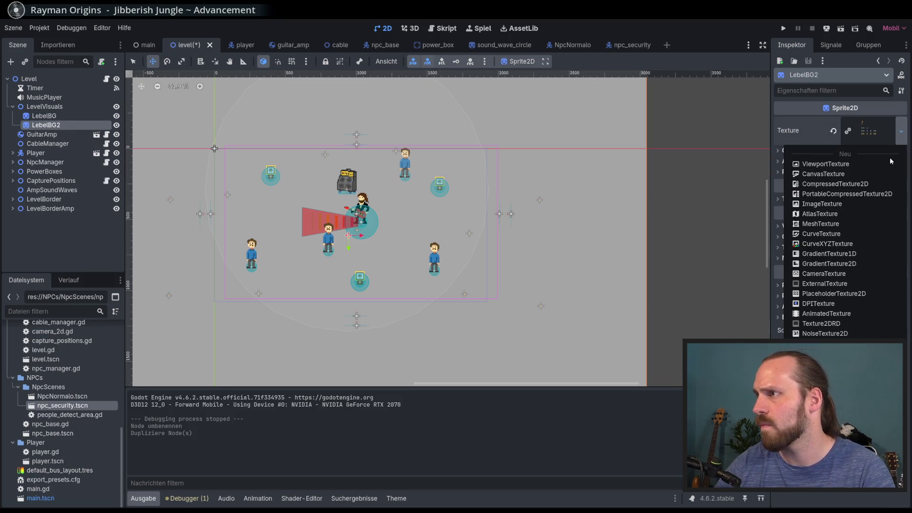
pyautogui.click(825, 348)
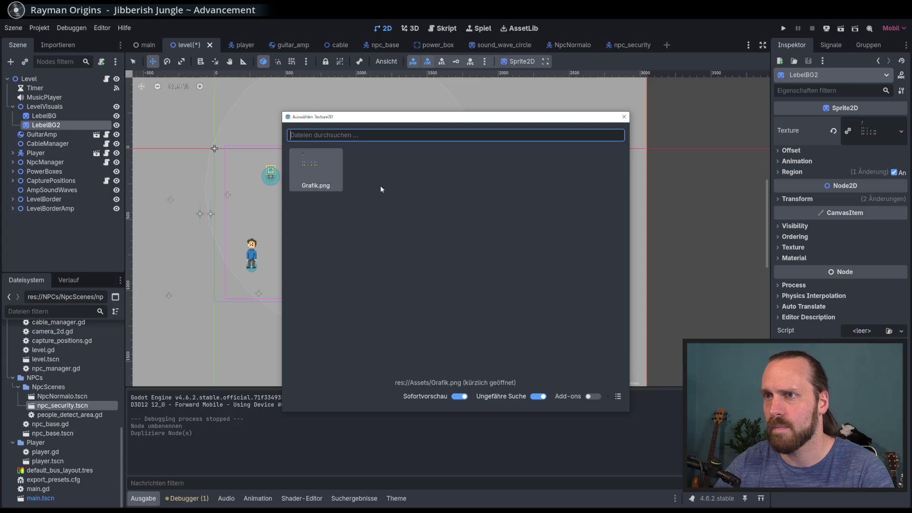
pyautogui.click(624, 117)
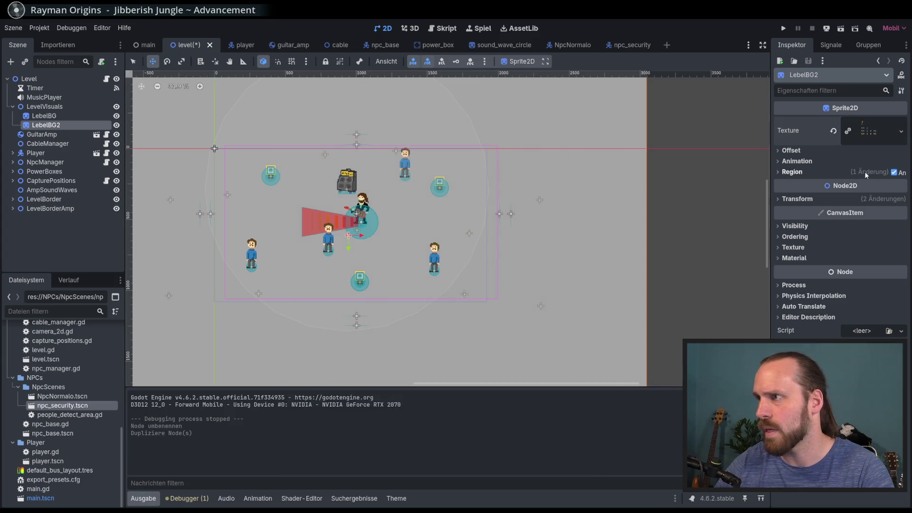
pyautogui.click(811, 174)
pyautogui.click(844, 225)
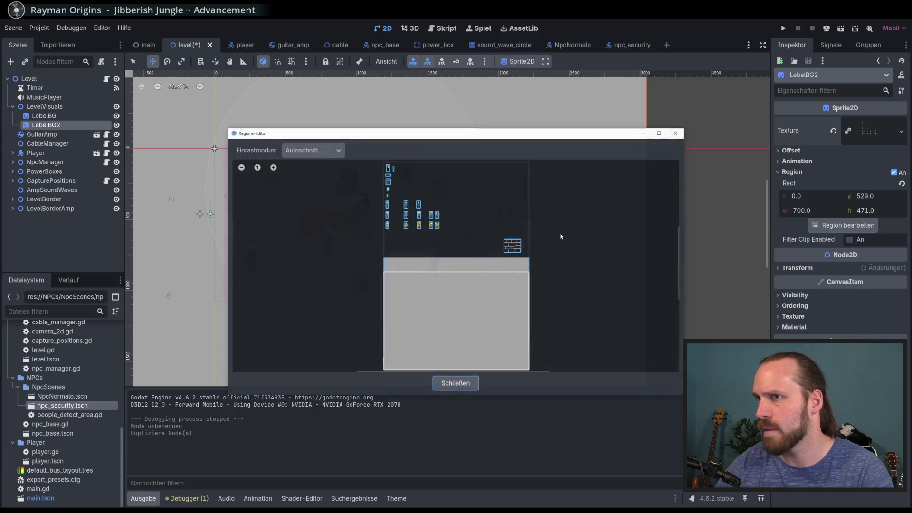
pyautogui.click(455, 383)
pyautogui.scroll(2, 265, 153)
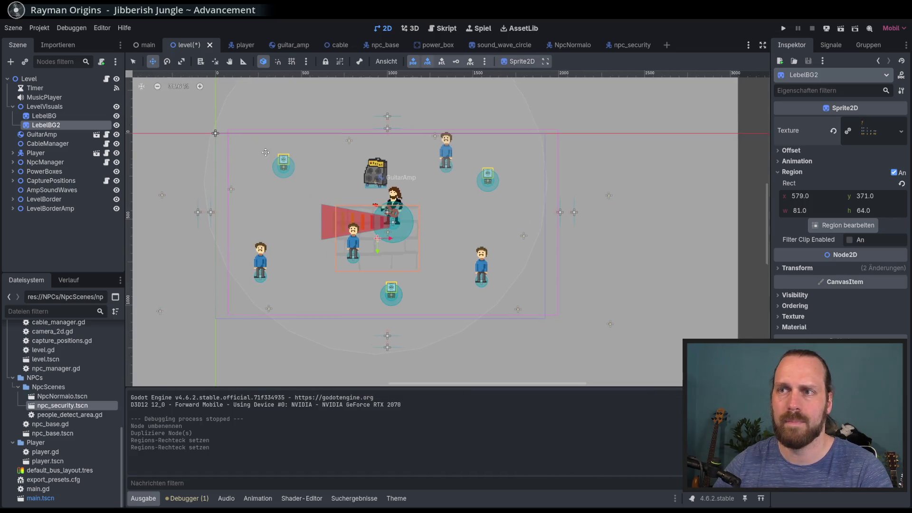
# Step: Place the brick tile at the level's top-left corner with grid and smart snapping enabled
pyautogui.moveTo(265, 152)
pyautogui.mouseDown()
pyautogui.moveTo(270, 164)
pyautogui.moveTo(180, 132)
pyautogui.mouseUp()
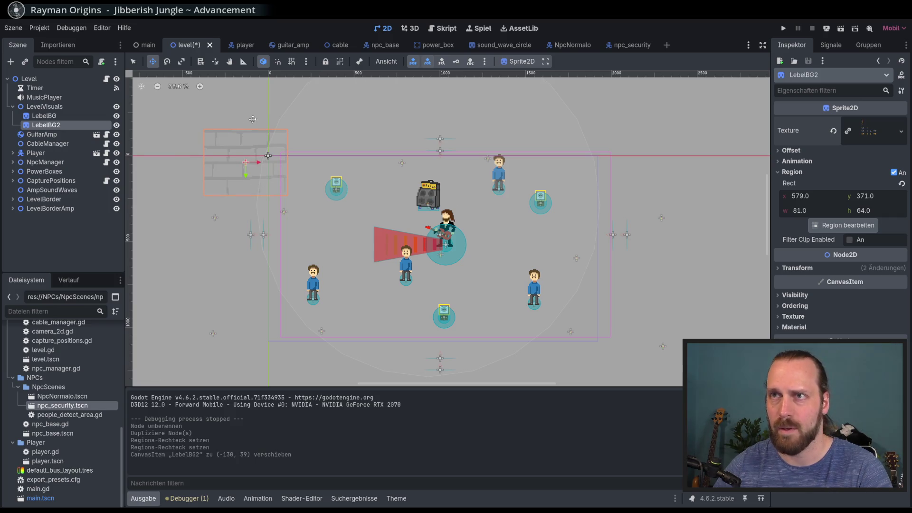
pyautogui.click(291, 65)
pyautogui.moveTo(247, 167)
pyautogui.mouseDown()
pyautogui.moveTo(330, 185)
pyautogui.moveTo(597, 190)
pyautogui.mouseUp()
pyautogui.click(306, 63)
pyautogui.click(278, 61)
# Step: Build a row of five brick tiles, duplicate it into rows below, then save and run
pyautogui.hotkey('ctrl', 'd')
pyautogui.hotkey('ctrl', 'd')
pyautogui.hotkey('ctrl', 'd')
pyautogui.hotkey('ctrl', 'd')
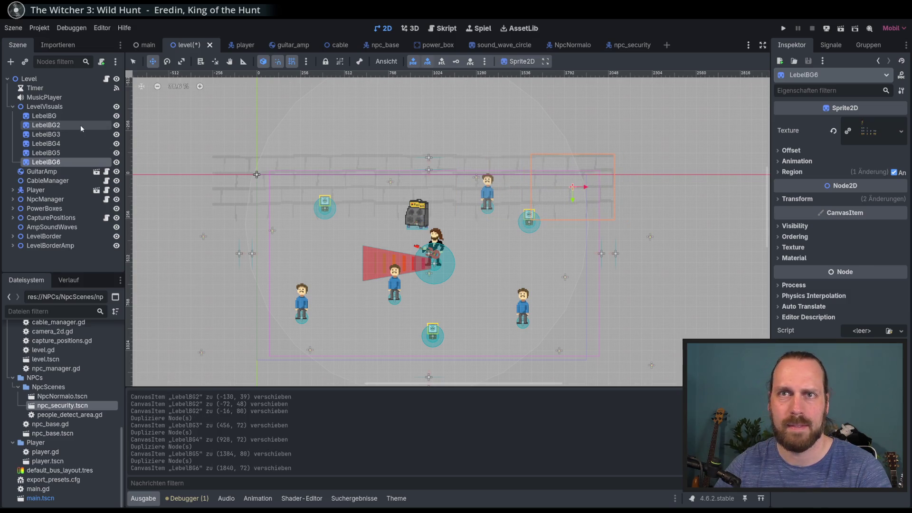
pyautogui.click(47, 125)
pyautogui.keyDown('shift'); pyautogui.click(47, 162); pyautogui.keyUp('shift')
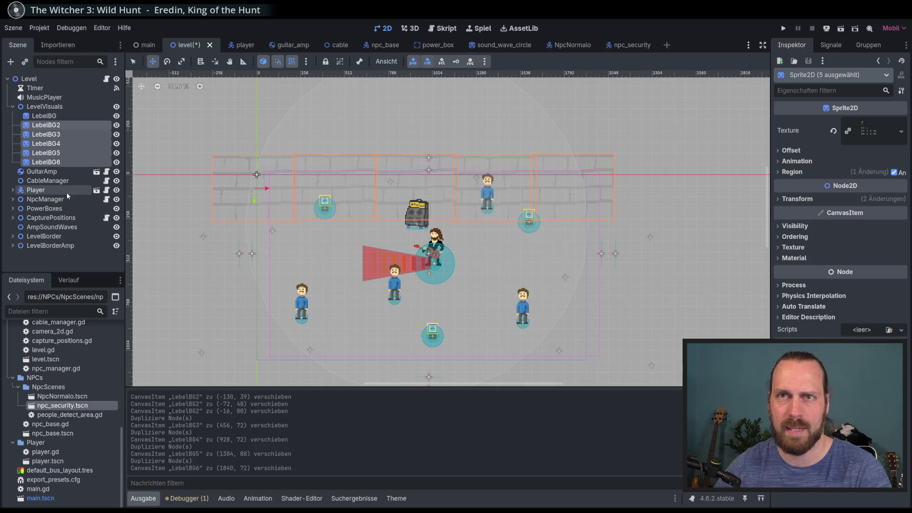
pyautogui.hotkey('ctrl', 'd')
pyautogui.moveTo(362, 207)
pyautogui.mouseDown()
pyautogui.moveTo(362, 268)
pyautogui.moveTo(395, 324)
pyautogui.moveTo(425, 332)
pyautogui.mouseUp()
pyautogui.hotkey('ctrl', 'd')
pyautogui.scroll(-3, 394, 324)
pyautogui.hotkey('ctrl', 'd')
pyautogui.press('F5')
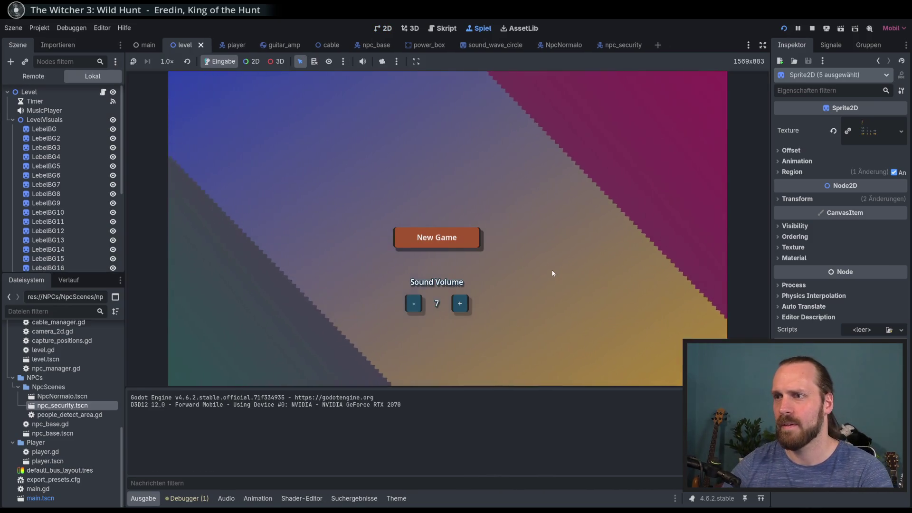
# Step: Start a New Game, walk the guitarist around, play the guitar, then stop the game
pyautogui.press('Return')
pyautogui.press('a')
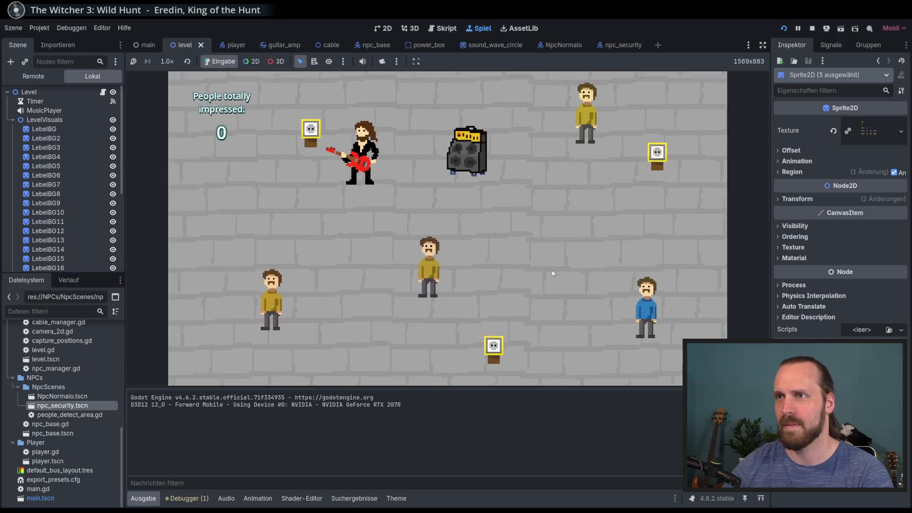
pyautogui.press('d')
pyautogui.press('w')
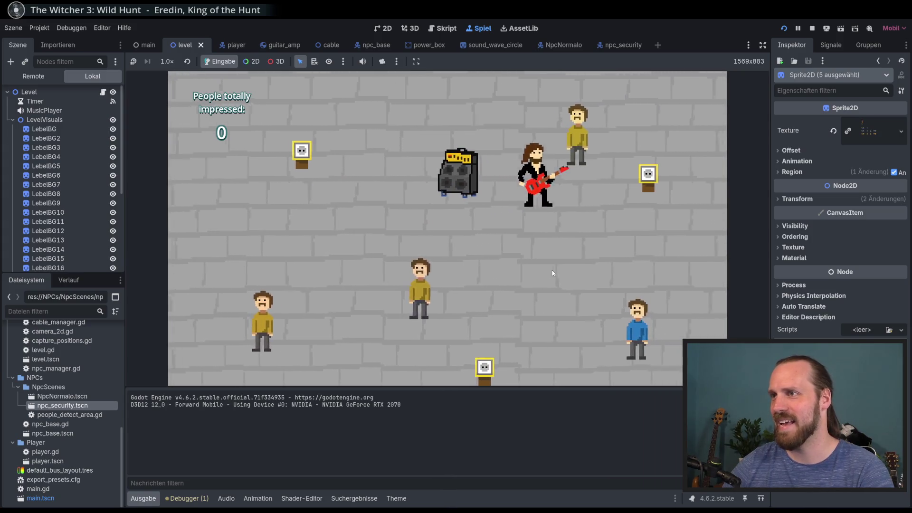
pyautogui.press('a')
pyautogui.press('s')
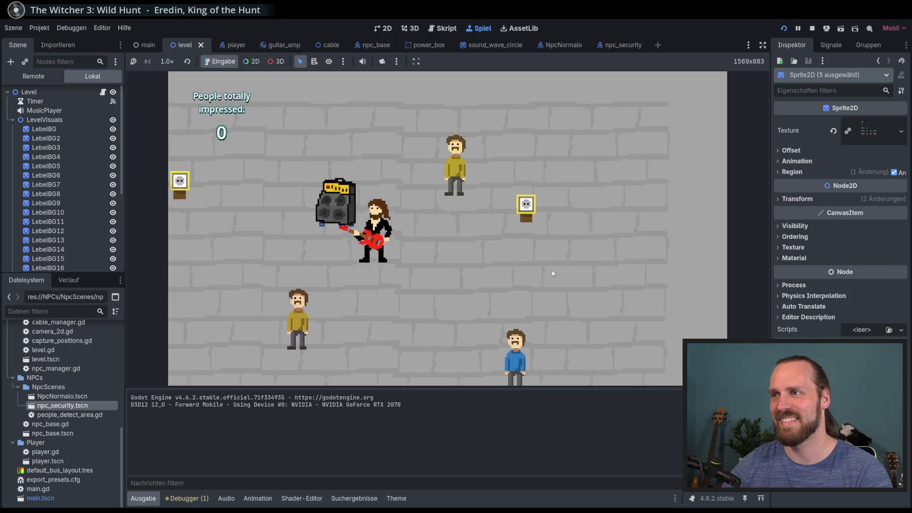
pyautogui.press('a')
pyautogui.press('w')
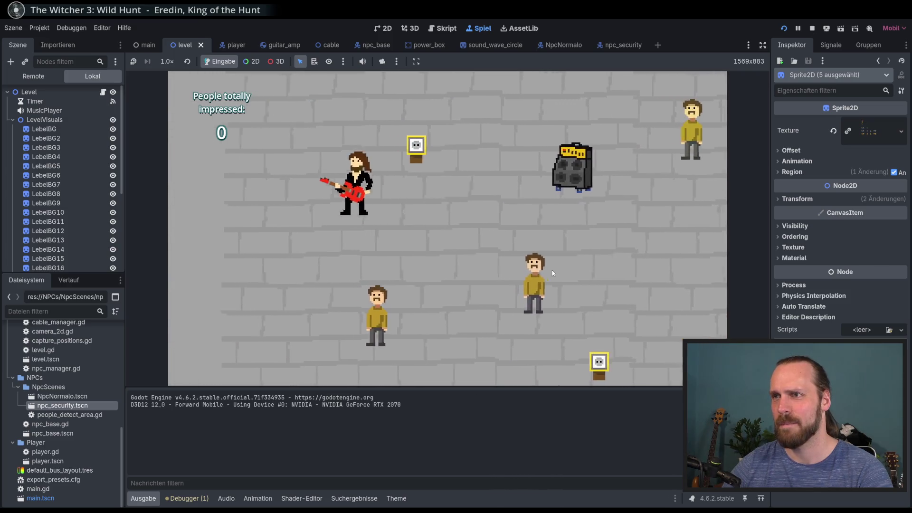
pyautogui.press('d')
pyautogui.press('d')
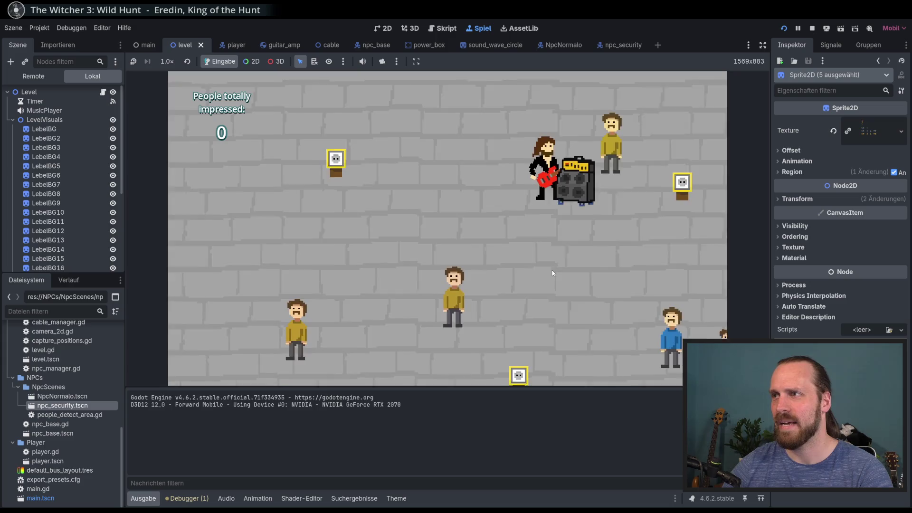
pyautogui.press('s')
pyautogui.press('space')
pyautogui.press('s')
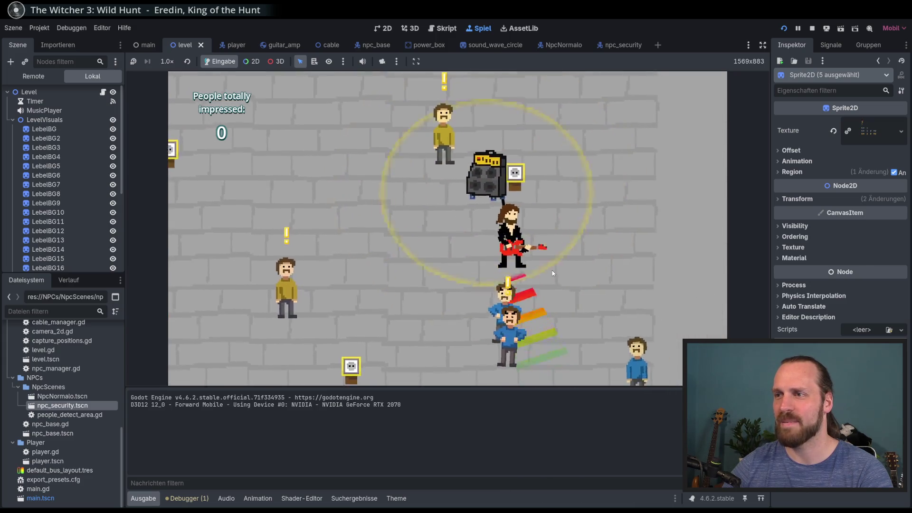
pyautogui.press('Left')
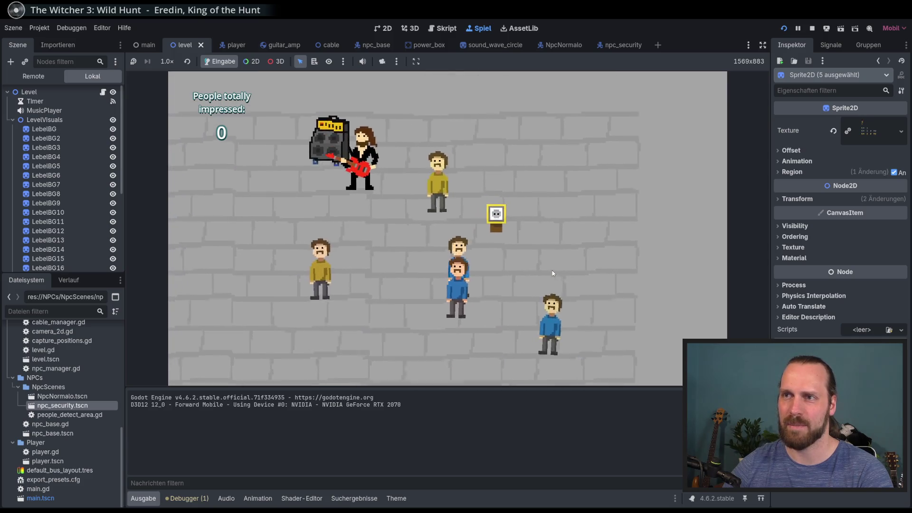
pyautogui.press('Down')
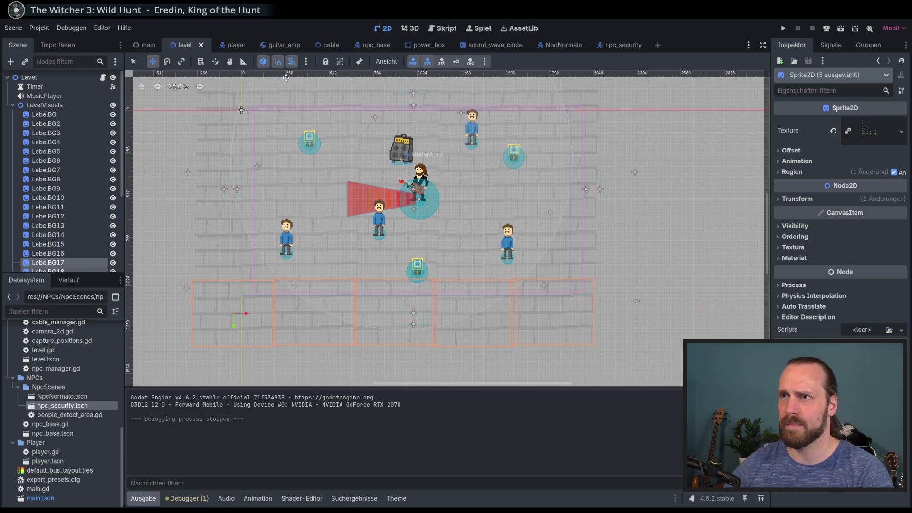
# Step: Switch to select mode and select GuitarAmp, then the LebelBG10 brick tile
pyautogui.click(134, 61)
pyautogui.click(402, 150)
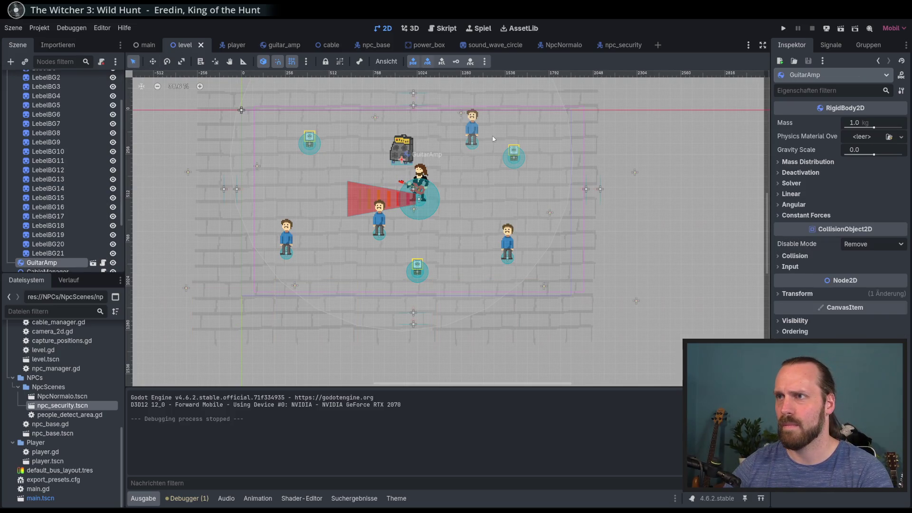
pyautogui.click(48, 151)
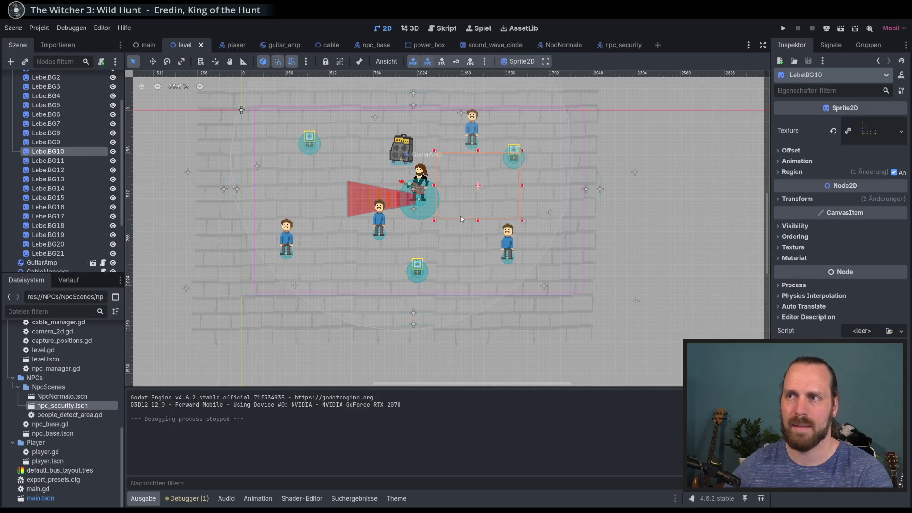
pyautogui.scroll(1, 80, 119)
pyautogui.scroll(2, 79, 118)
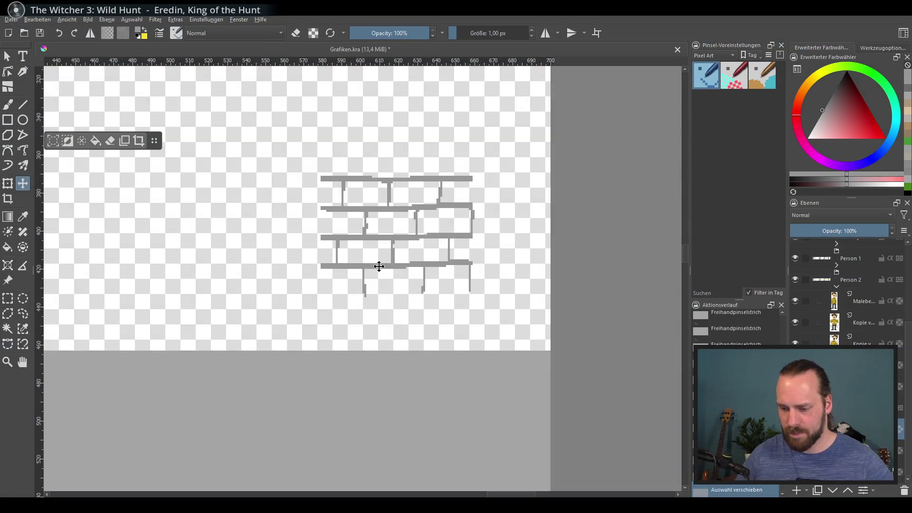
# Step: Zoom into the brick sketch and open HSV/HSL-Anpassung with Ctrl+U, moving the dialog aside
pyautogui.scroll(2, 438, 260)
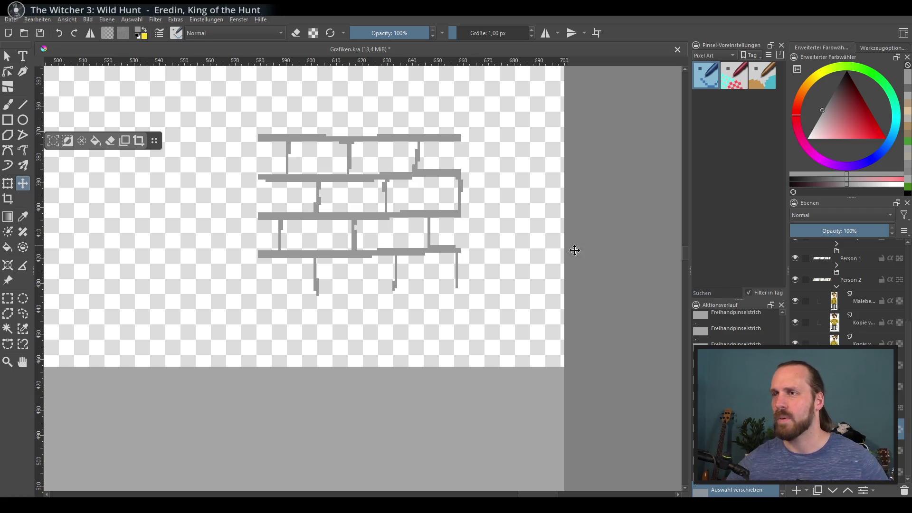
pyautogui.hotkey('ctrl', 'u')
pyautogui.moveTo(269, 154)
pyautogui.mouseDown()
pyautogui.moveTo(575, 150)
pyautogui.moveTo(596, 256)
pyautogui.moveTo(672, 183)
pyautogui.moveTo(703, 184)
pyautogui.mouseUp()
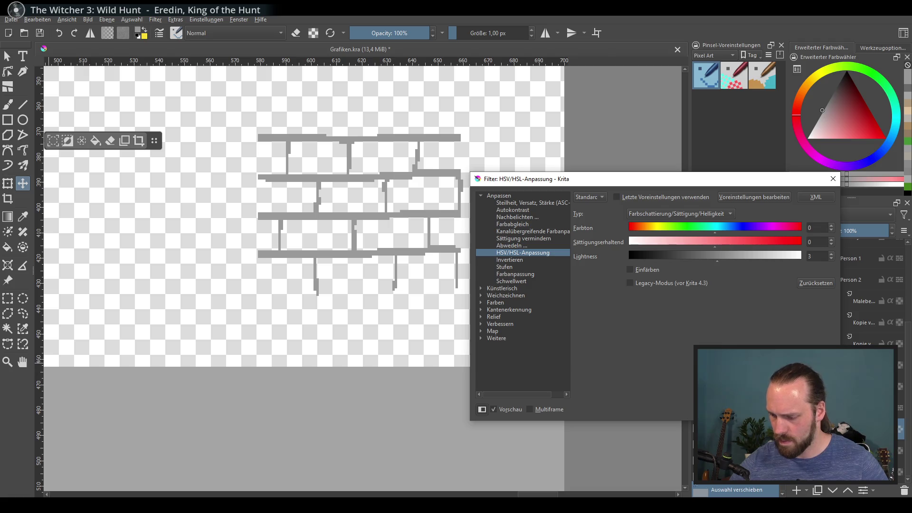
# Step: Apply the HSV adjustment, restore full layer opacity, and pick a thicker freehand brush
pyautogui.press('Return')
pyautogui.click(846, 234)
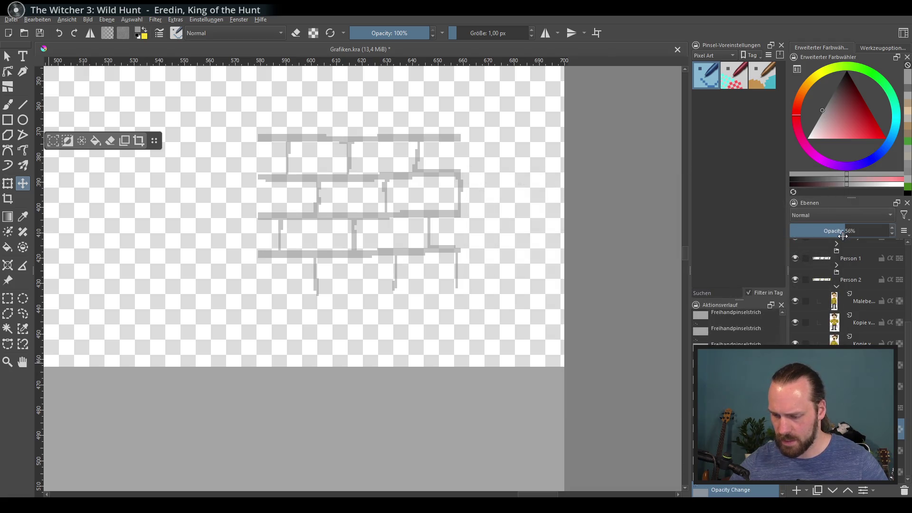
pyautogui.scroll(1, 398, 168)
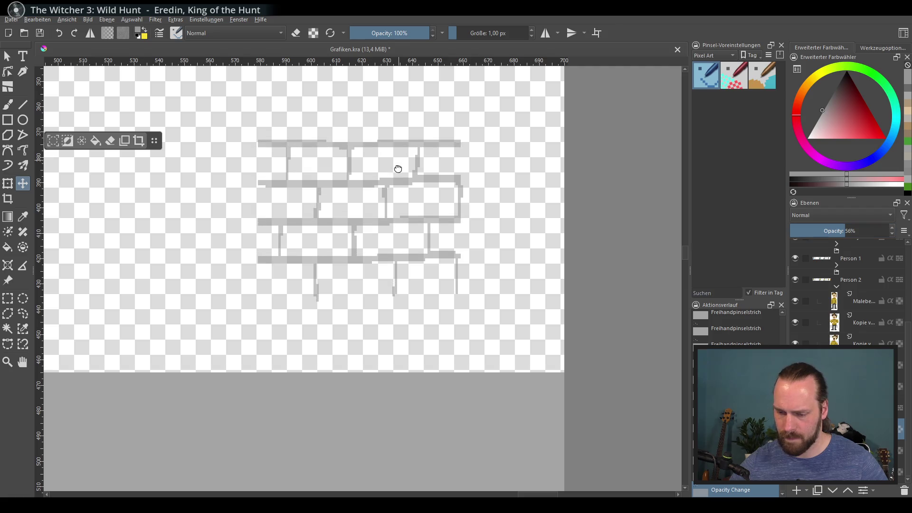
pyautogui.click(10, 104)
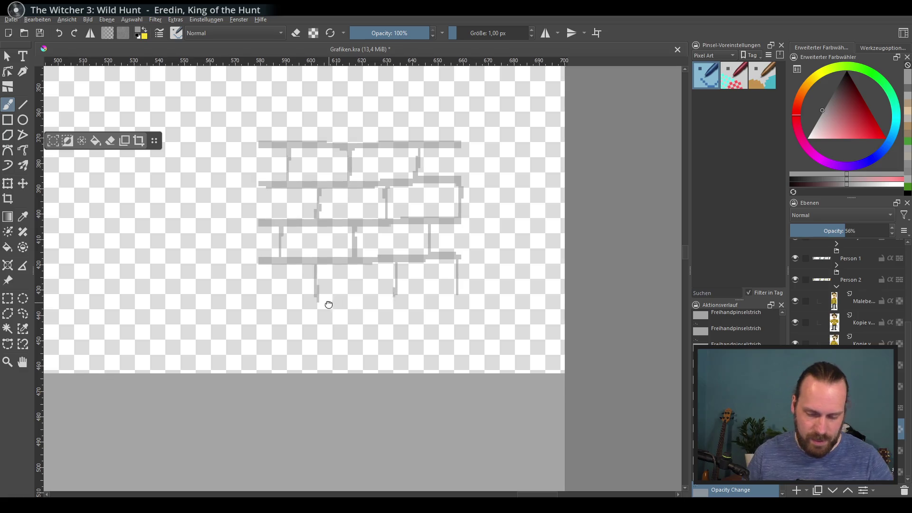
pyautogui.moveTo(172, 246); pyautogui.dragTo(235, 251)
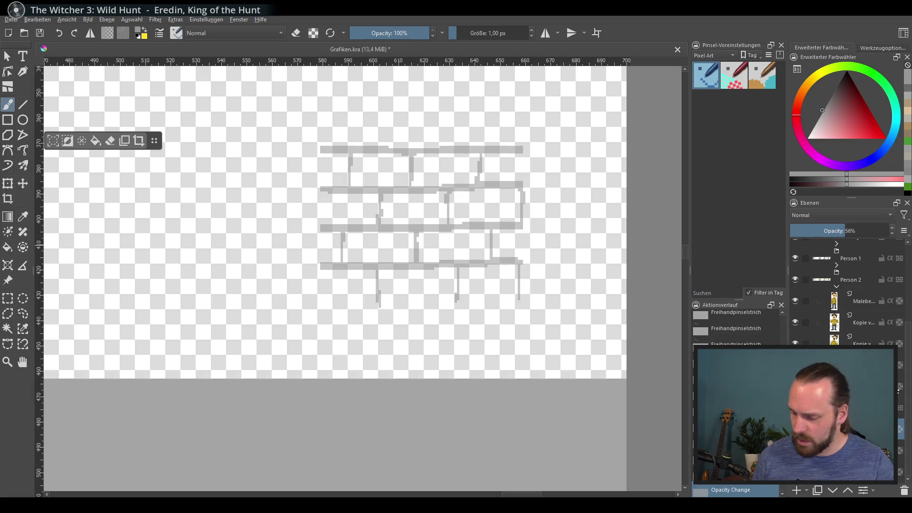
pyautogui.moveTo(859, 234); pyautogui.dragTo(887, 233)
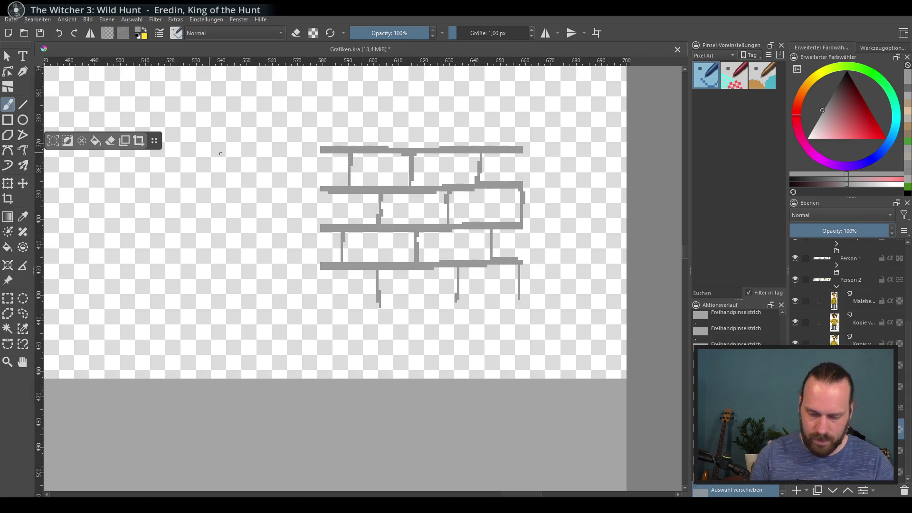
pyautogui.hotkey('ctrl', 'z')
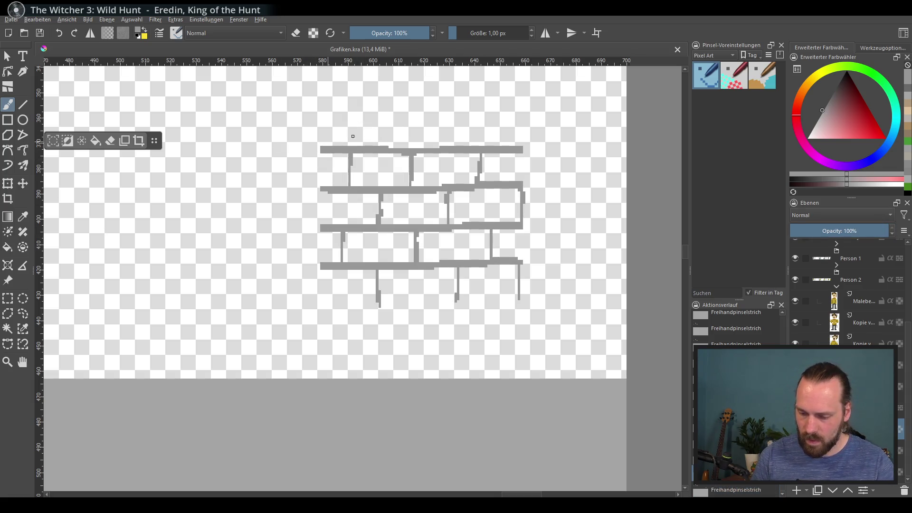
pyautogui.moveTo(471, 33); pyautogui.dragTo(461, 33)
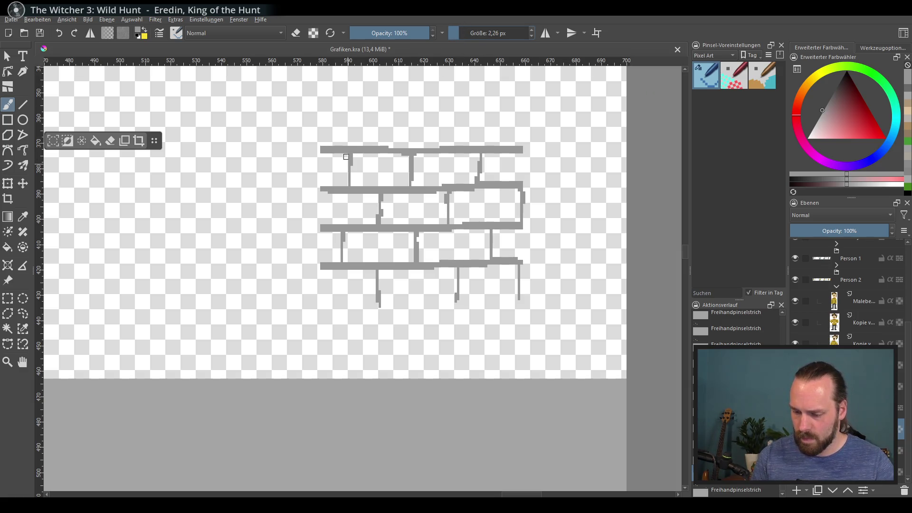
# Step: Extend the four brick lines left and trim their ends straight with a rectangle selection
pyautogui.moveTo(327, 150)
pyautogui.mouseDown()
pyautogui.moveTo(251, 155)
pyautogui.moveTo(284, 151)
pyautogui.mouseUp()
pyautogui.moveTo(328, 190)
pyautogui.mouseDown()
pyautogui.moveTo(209, 189)
pyautogui.moveTo(325, 193)
pyautogui.mouseUp()
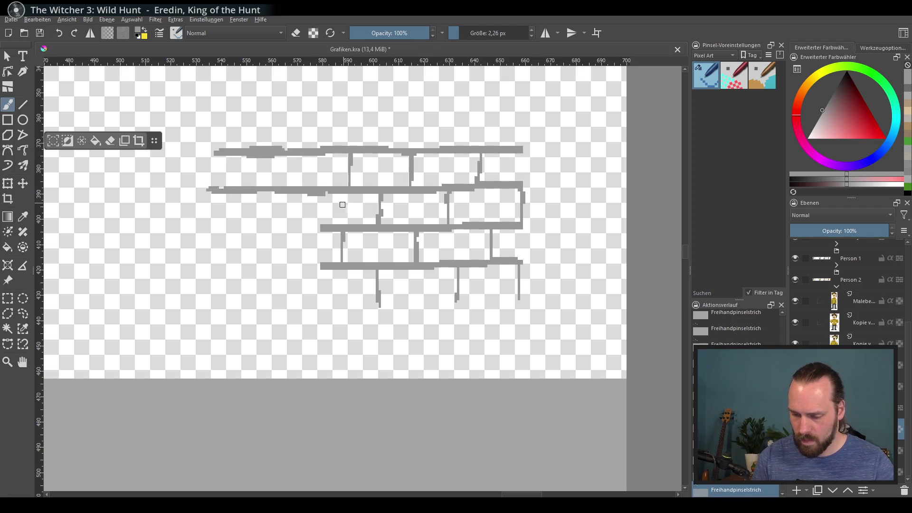
pyautogui.moveTo(210, 231)
pyautogui.mouseDown()
pyautogui.moveTo(321, 228)
pyautogui.moveTo(219, 225)
pyautogui.mouseUp()
pyautogui.moveTo(231, 266)
pyautogui.mouseDown()
pyautogui.moveTo(288, 264)
pyautogui.moveTo(215, 266)
pyautogui.mouseUp()
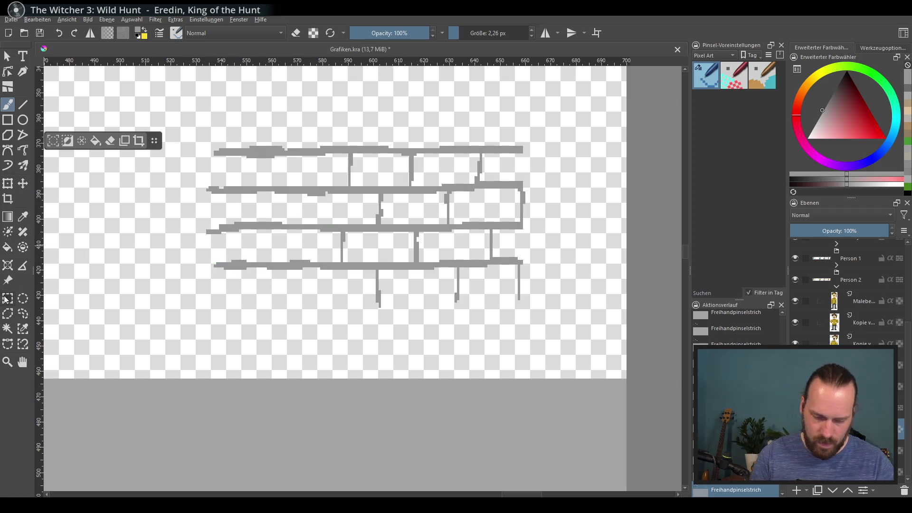
pyautogui.hotkey('ctrl', 'r')
pyautogui.moveTo(179, 123); pyautogui.dragTo(224, 312)
pyautogui.press('Delete')
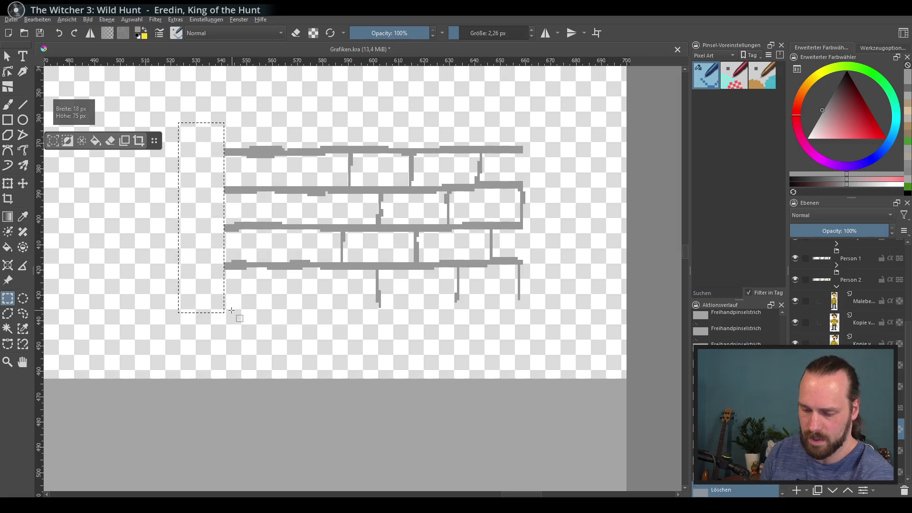
pyautogui.hotkey('ctrl', 'a')
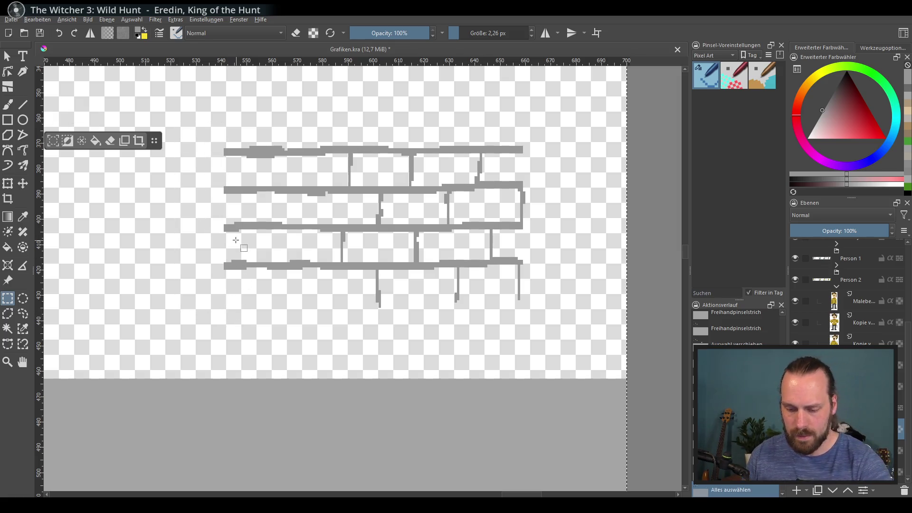
# Step: Draw extra vertical joints in the top and lower brick rows
pyautogui.click(11, 102)
pyautogui.moveTo(283, 156)
pyautogui.mouseDown()
pyautogui.moveTo(284, 186)
pyautogui.moveTo(319, 226)
pyautogui.mouseUp()
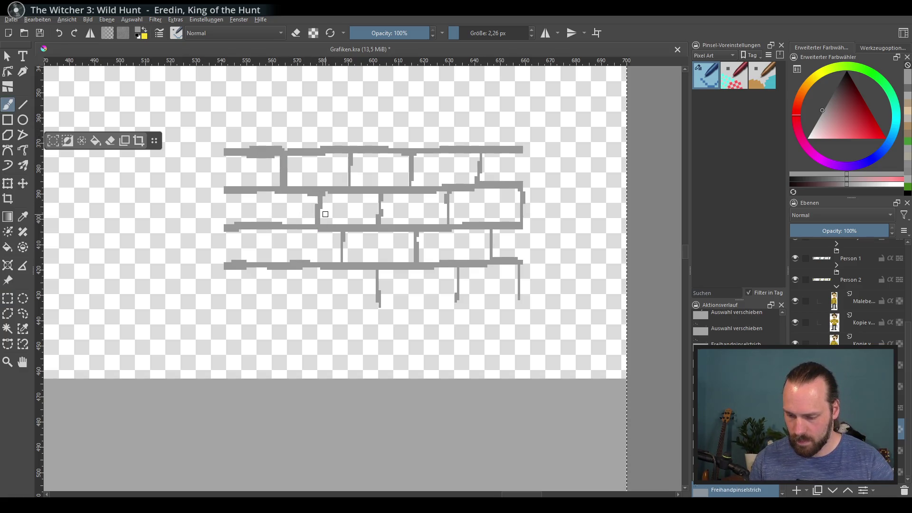
pyautogui.moveTo(260, 232)
pyautogui.mouseDown()
pyautogui.moveTo(261, 262)
pyautogui.moveTo(300, 307)
pyautogui.mouseUp()
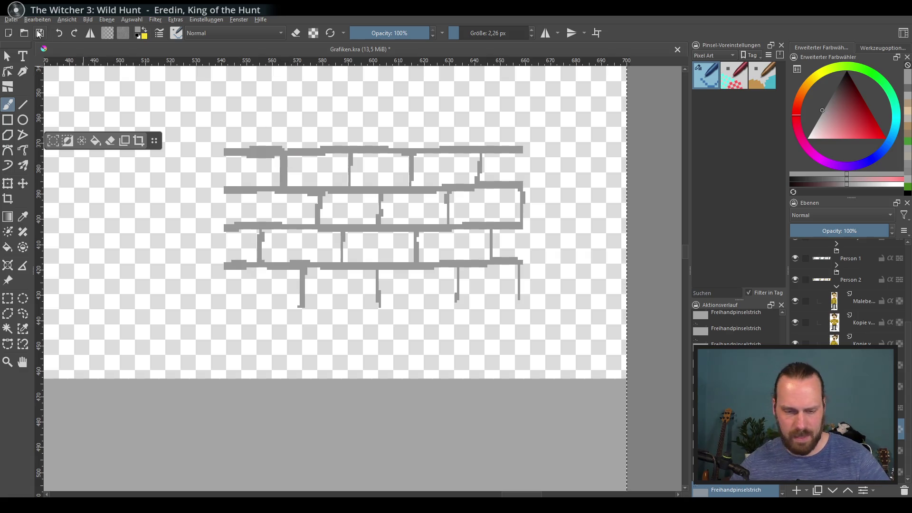
pyautogui.click(11, 20)
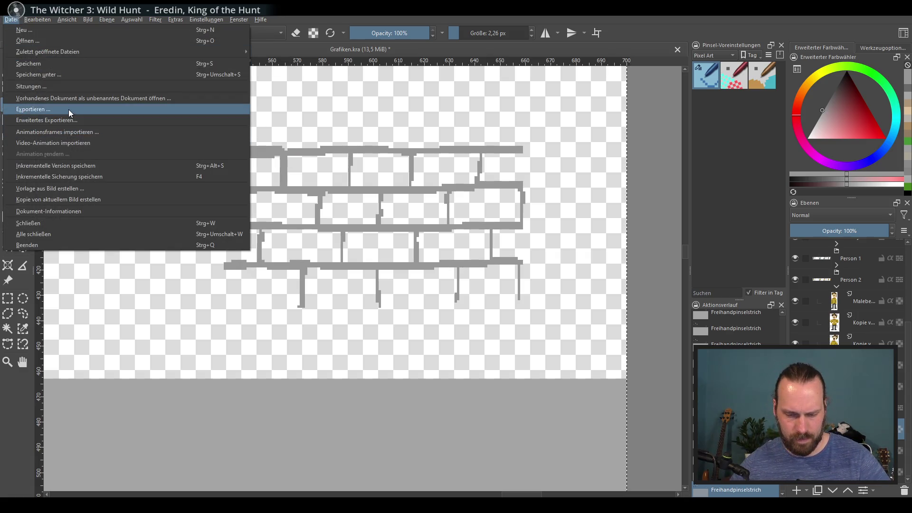
# Step: Re-export the revised bricks as PNG, replacing Grafik.png in the Assets folder
pyautogui.click(69, 109)
pyautogui.doubleClick(240, 94)
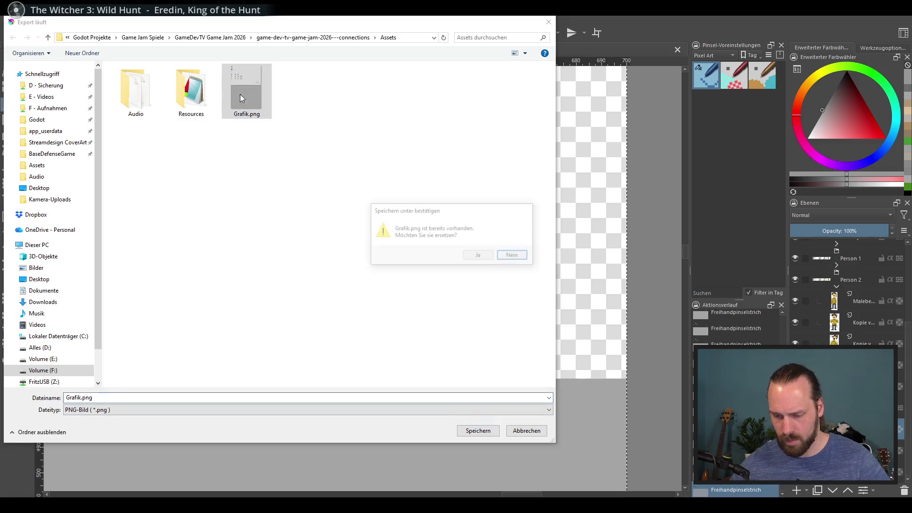
pyautogui.click(478, 255)
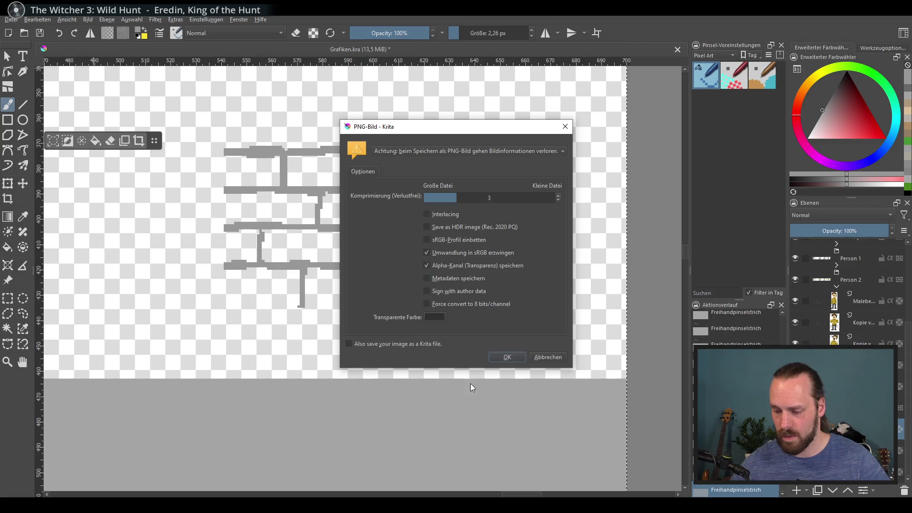
pyautogui.click(507, 358)
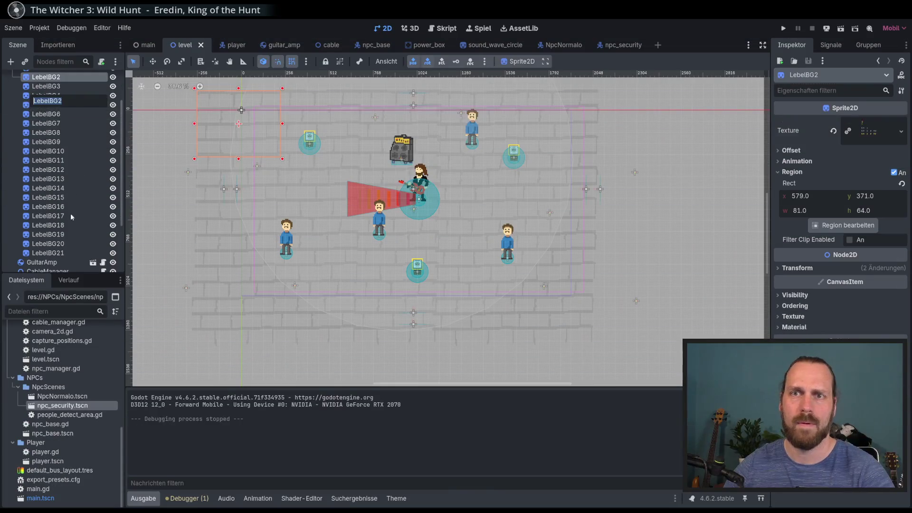
# Step: Delete the 19 brick sprites LebelBG3 through LebelBG21, keeping LebelBG2
pyautogui.click(70, 250)
pyautogui.scroll(2, 76, 191)
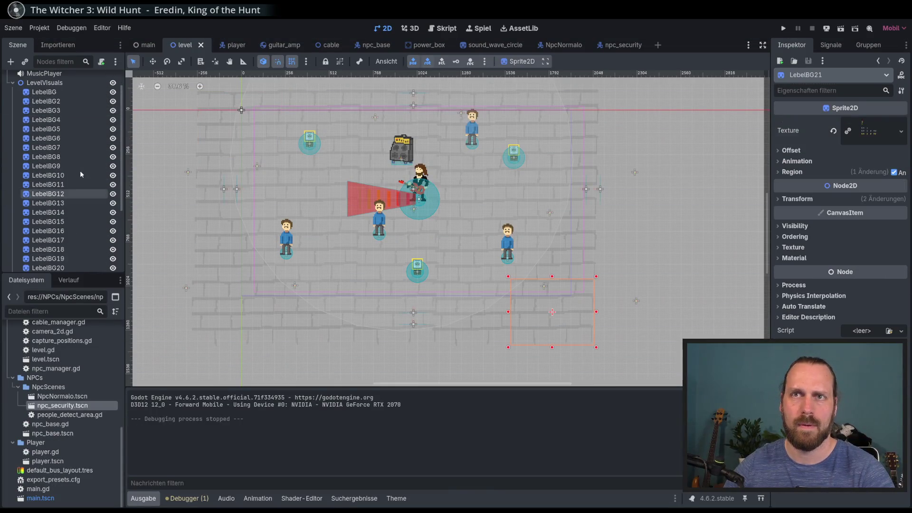
pyautogui.keyDown('shift'); pyautogui.click(77, 101); pyautogui.keyUp('shift')
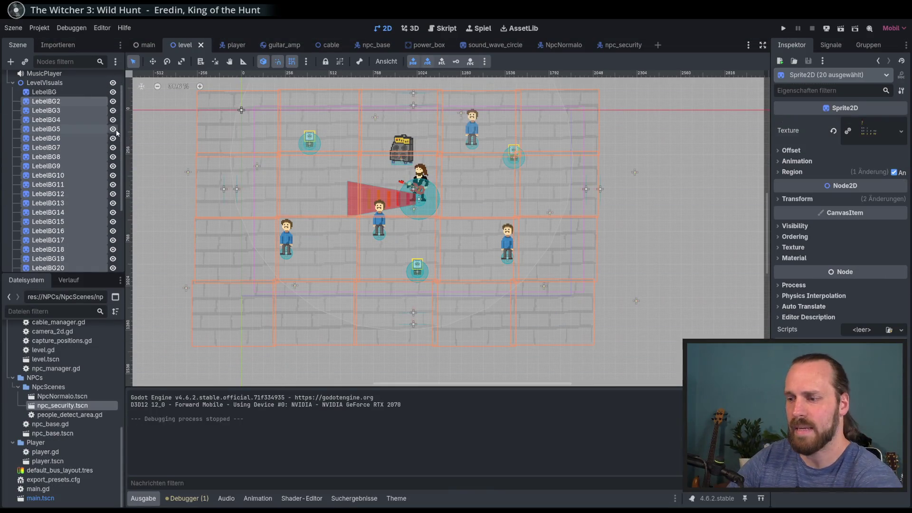
pyautogui.press('Delete')
pyautogui.press('Tab')
pyautogui.press('Return')
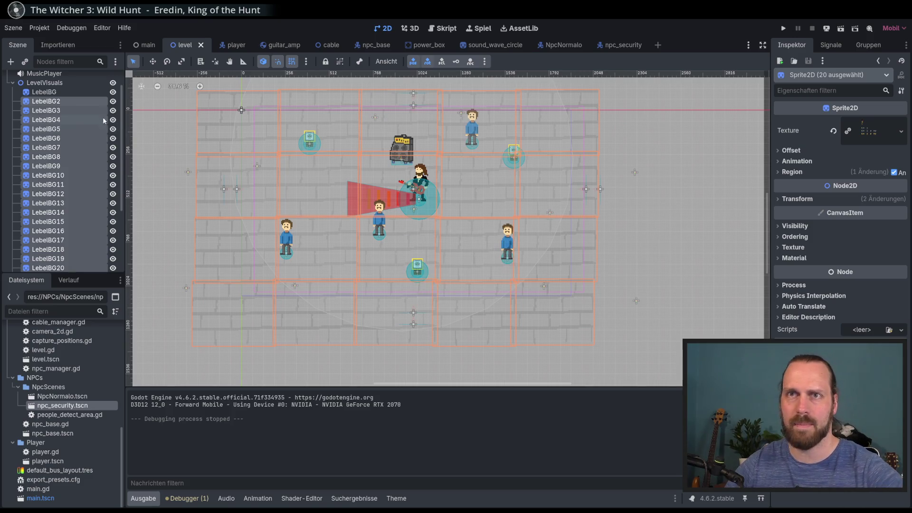
pyautogui.keyDown('ctrl'); pyautogui.click(103, 119); pyautogui.keyUp('ctrl')
pyautogui.scroll(-4, 76, 181)
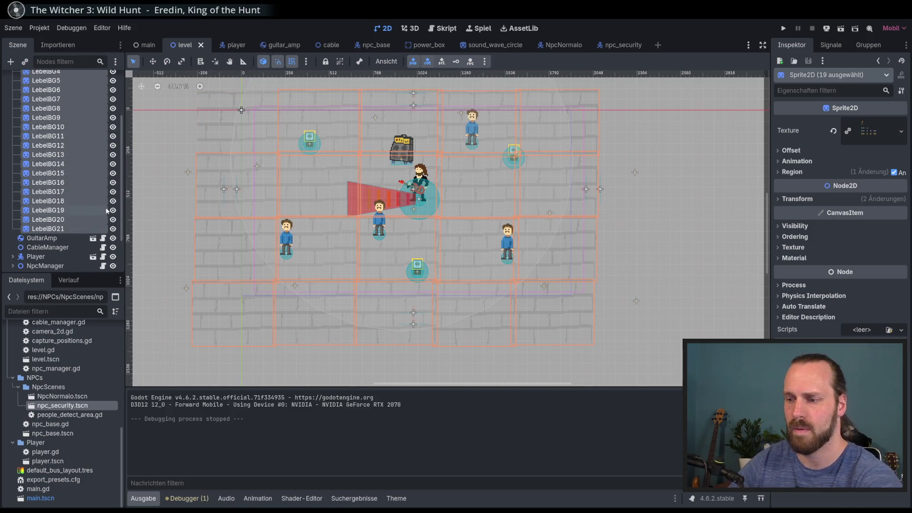
pyautogui.press('Delete')
pyautogui.press('Return')
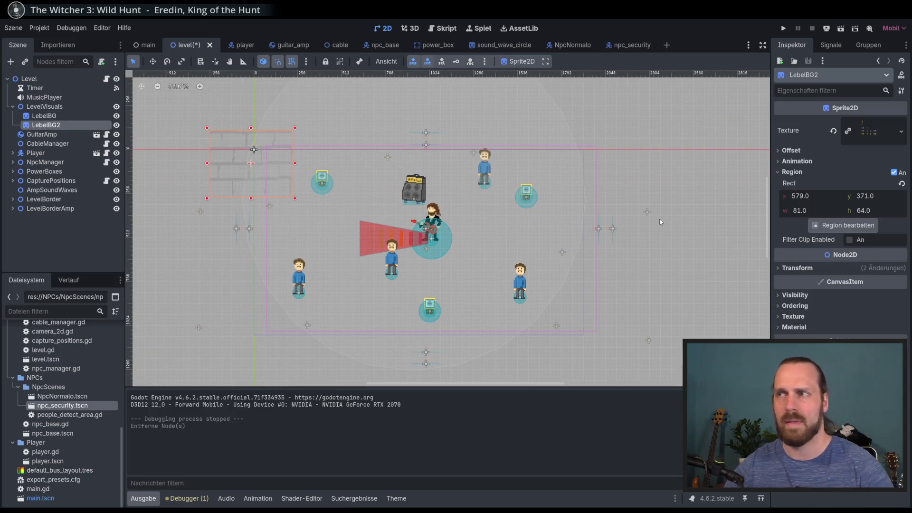
# Step: Set LebelBG2's region to the new wider brick tile and move it to (64, 88)
pyautogui.click(815, 225)
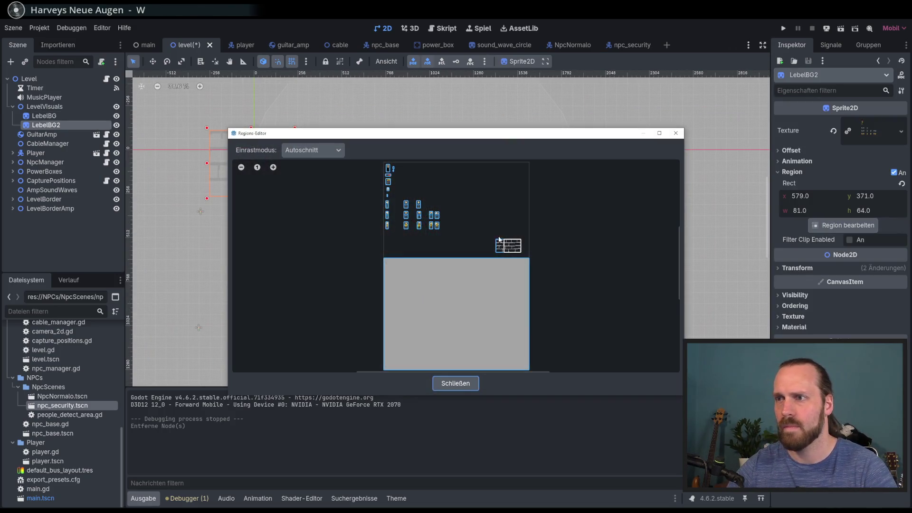
pyautogui.click(442, 224)
pyautogui.click(455, 383)
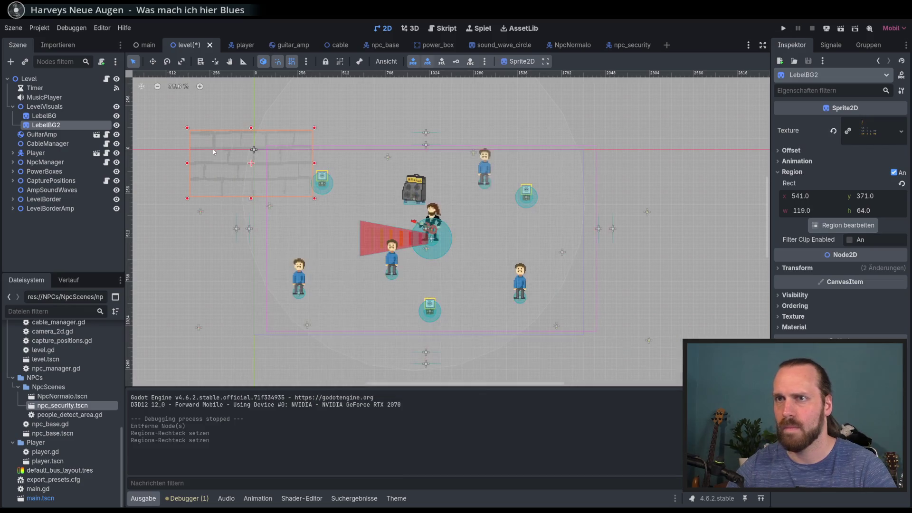
pyautogui.click(153, 61)
pyautogui.moveTo(303, 164); pyautogui.dragTo(320, 165)
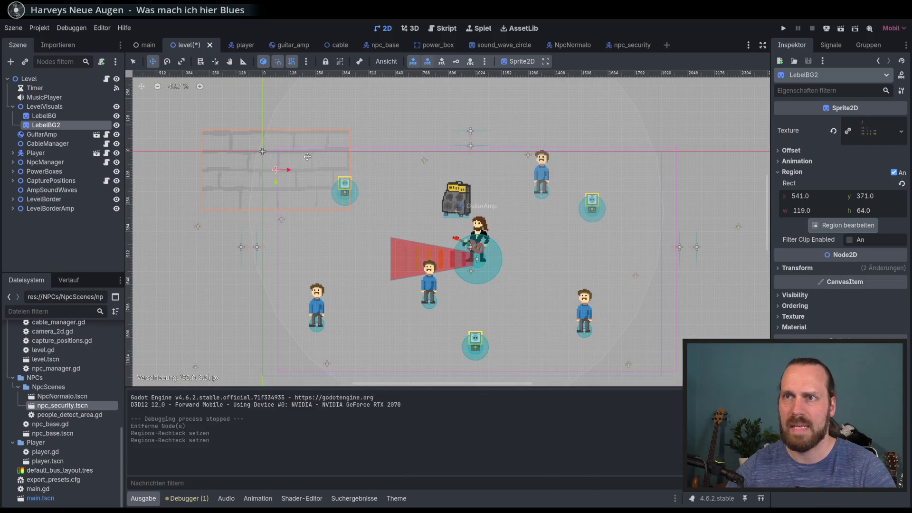
# Step: Duplicate the strip into a top row of four, LebelBG2 through LebelBG5
pyautogui.hotkey('ctrl', 'd')
pyautogui.moveTo(492, 252)
pyautogui.mouseDown()
pyautogui.moveTo(639, 251)
pyautogui.moveTo(865, 226)
pyautogui.mouseUp()
pyautogui.hotkey('ctrl', 'd')
pyautogui.hotkey('ctrl', 'd')
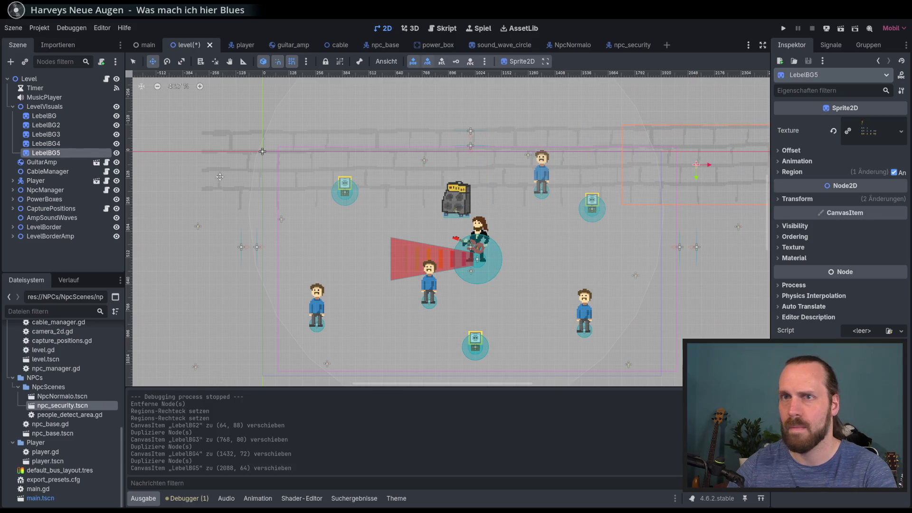
pyautogui.click(45, 125)
pyautogui.keyDown('shift'); pyautogui.click(58, 153); pyautogui.keyUp('shift')
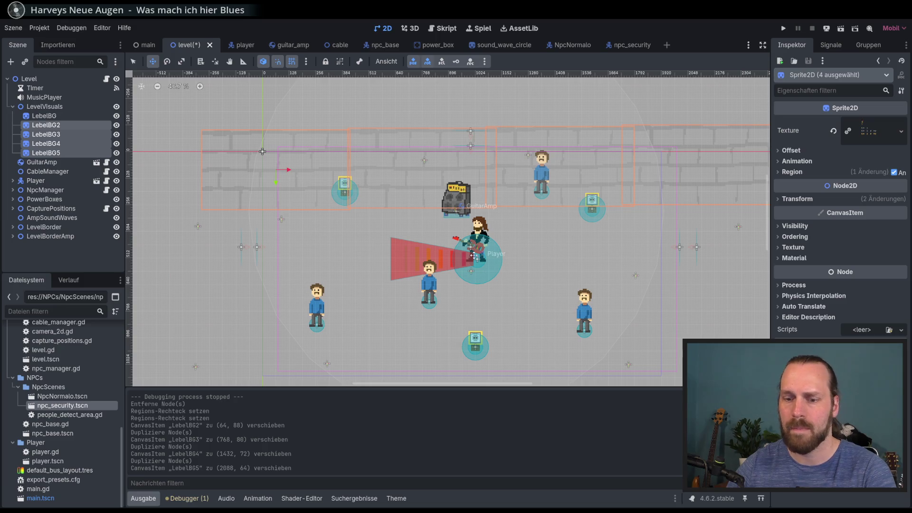
# Step: Duplicate the four-strip row into three more rows below, then save and run
pyautogui.hotkey('ctrl', 'd')
pyautogui.moveTo(578, 230)
pyautogui.mouseDown()
pyautogui.moveTo(555, 301)
pyautogui.moveTo(543, 306)
pyautogui.mouseUp()
pyautogui.scroll(-1, 543, 305)
pyautogui.hscroll(1, 543, 306)
pyautogui.hotkey('ctrl', 'd')
pyautogui.moveTo(427, 228); pyautogui.dragTo(485, 327)
pyautogui.hotkey('ctrl', 'd')
pyautogui.moveTo(484, 257)
pyautogui.mouseDown()
pyautogui.moveTo(467, 343)
pyautogui.moveTo(465, 335)
pyautogui.mouseUp()
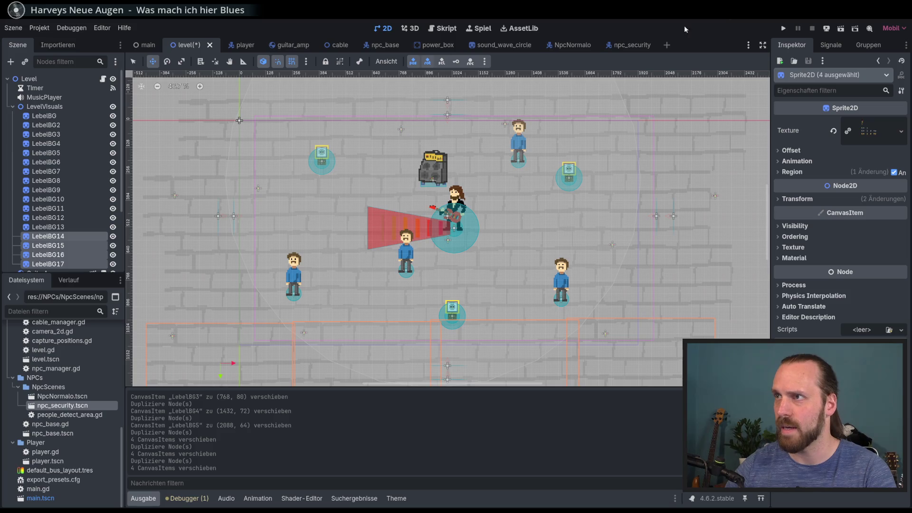
pyautogui.press('F5')
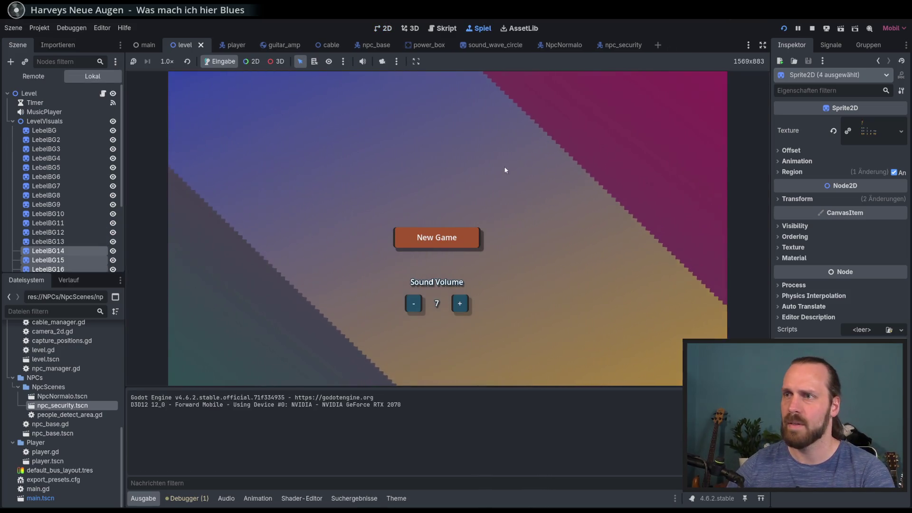
# Step: Start a new game, walk the player around, stop it with F8, and select LevelVisuals
pyautogui.click(468, 237)
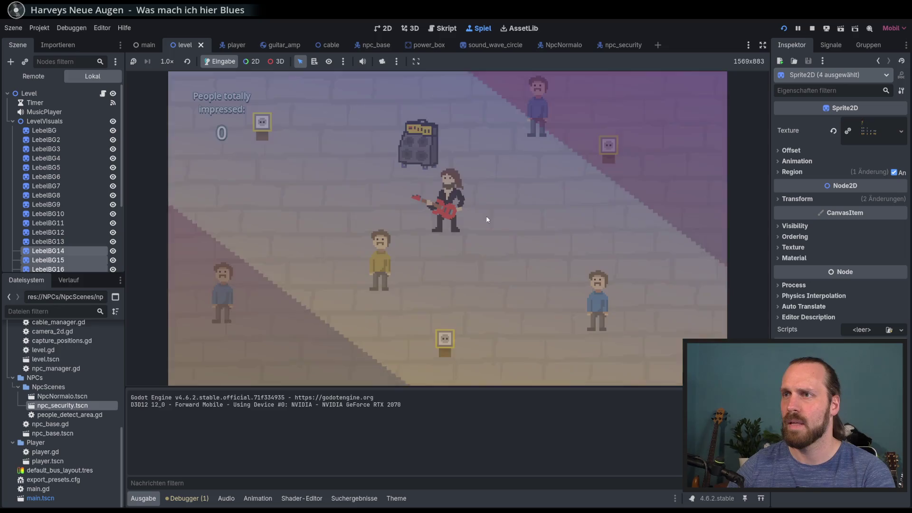
pyautogui.press('Left')
pyautogui.press('Up')
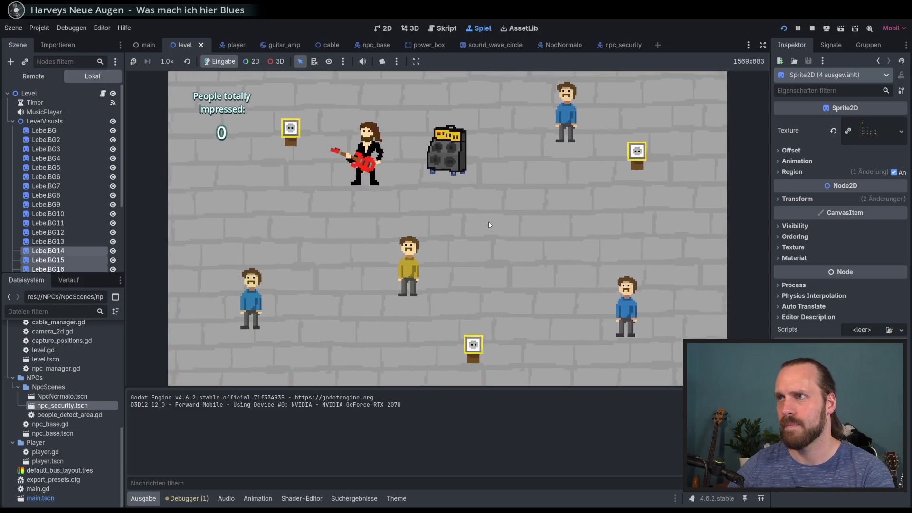
pyautogui.press('Right')
pyautogui.press('Down')
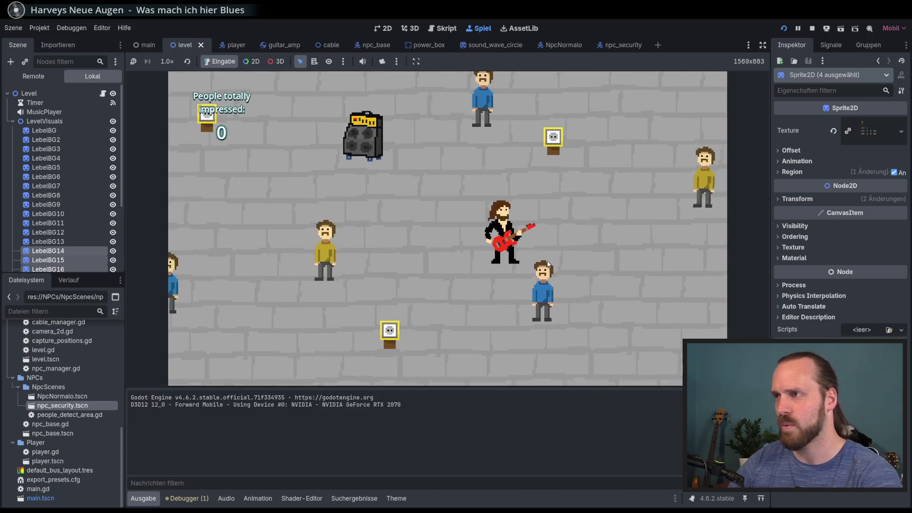
pyautogui.press('F8')
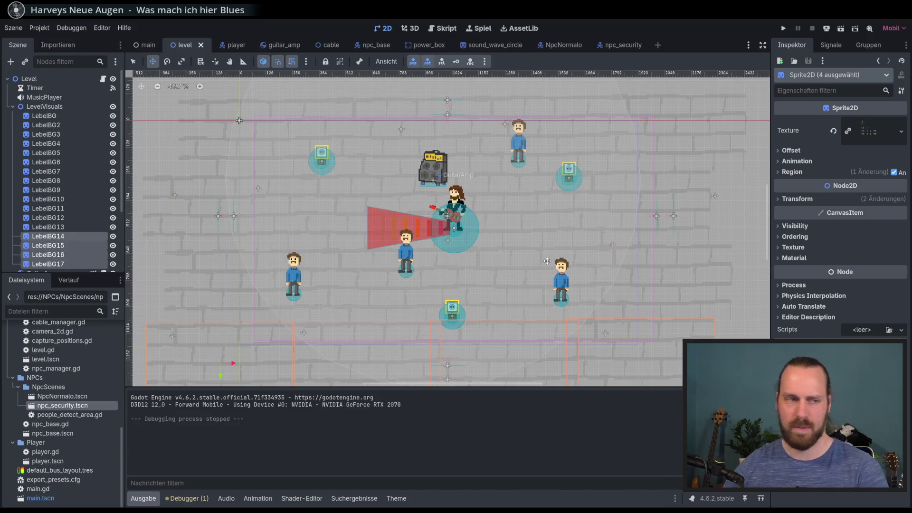
pyautogui.click(44, 107)
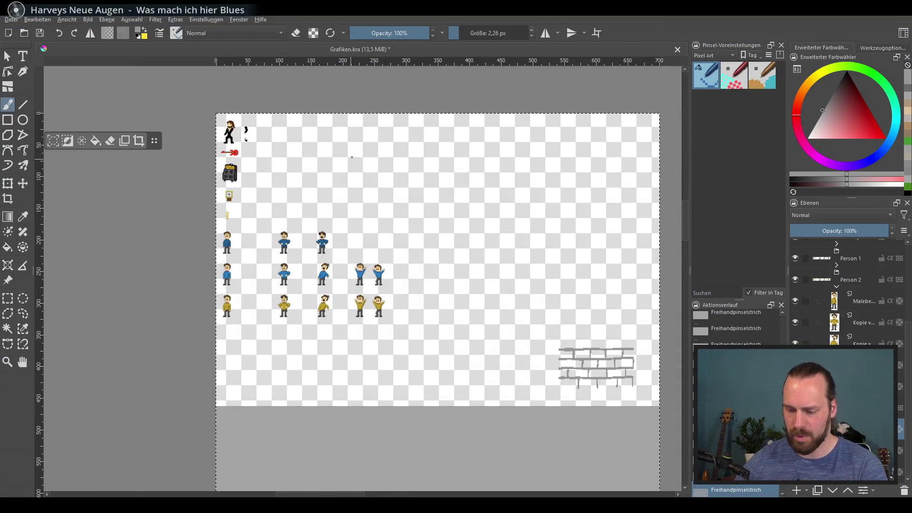
# Step: Zoom in on the guitarist sprites, add a new empty layer, and switch to a 12 px Pixel Art brush
pyautogui.scroll(5, 352, 158)
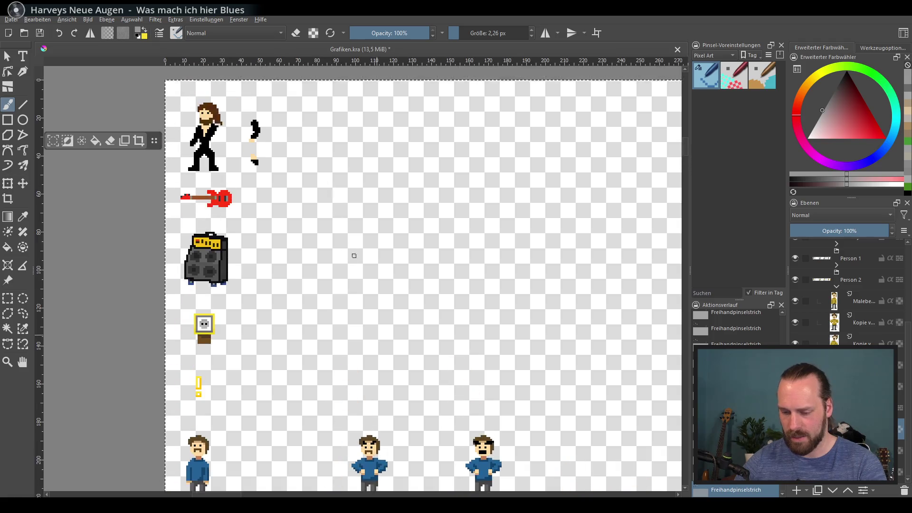
pyautogui.scroll(3, 354, 256)
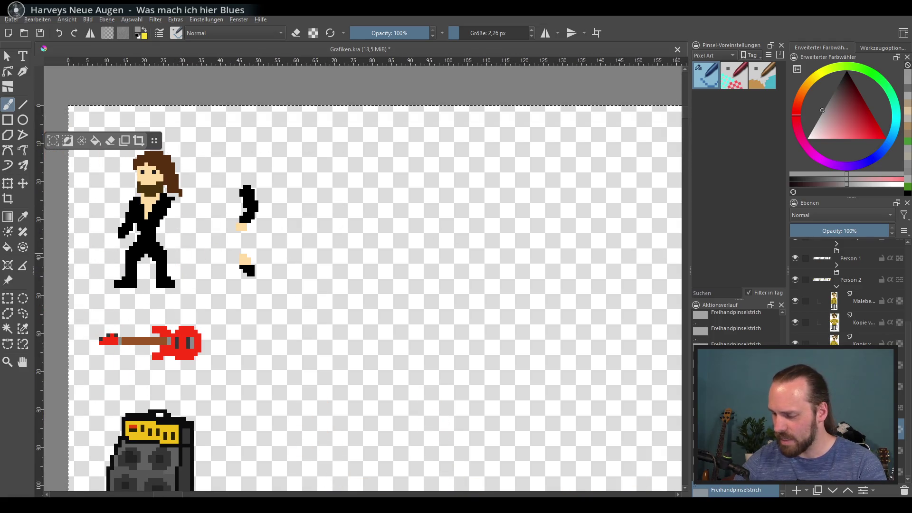
pyautogui.click(846, 407)
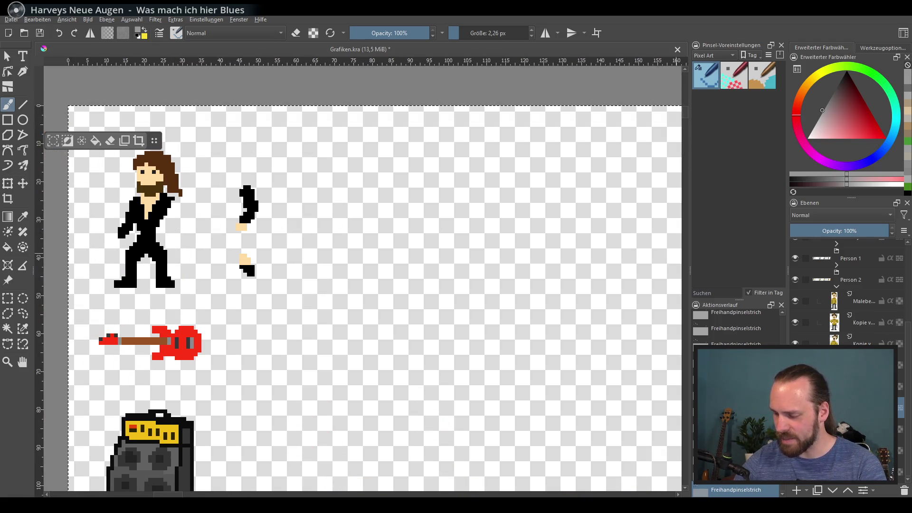
pyautogui.click(802, 490)
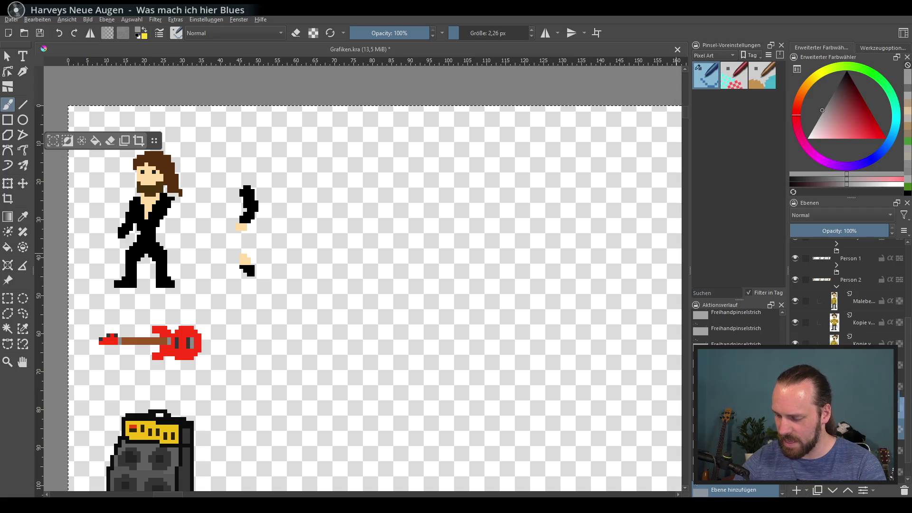
pyautogui.click(845, 407)
pyautogui.scroll(-1, 395, 214)
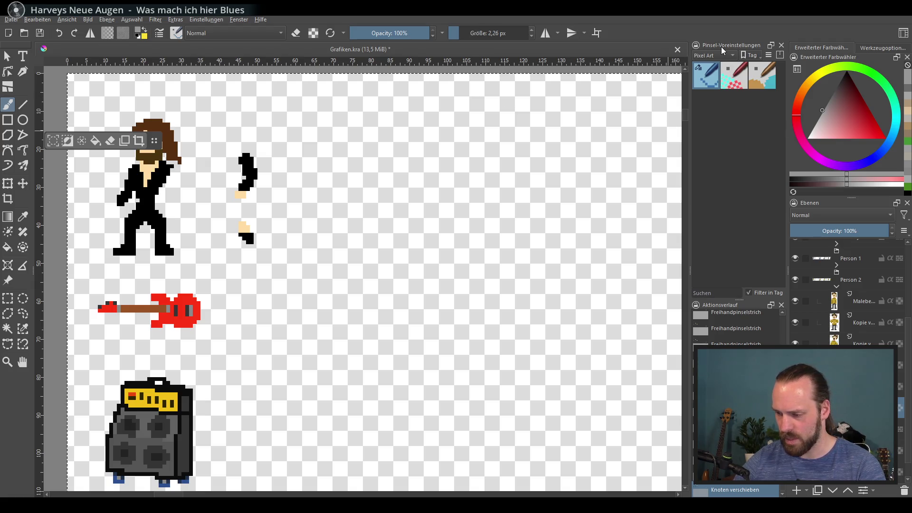
pyautogui.scroll(-1, 523, 128)
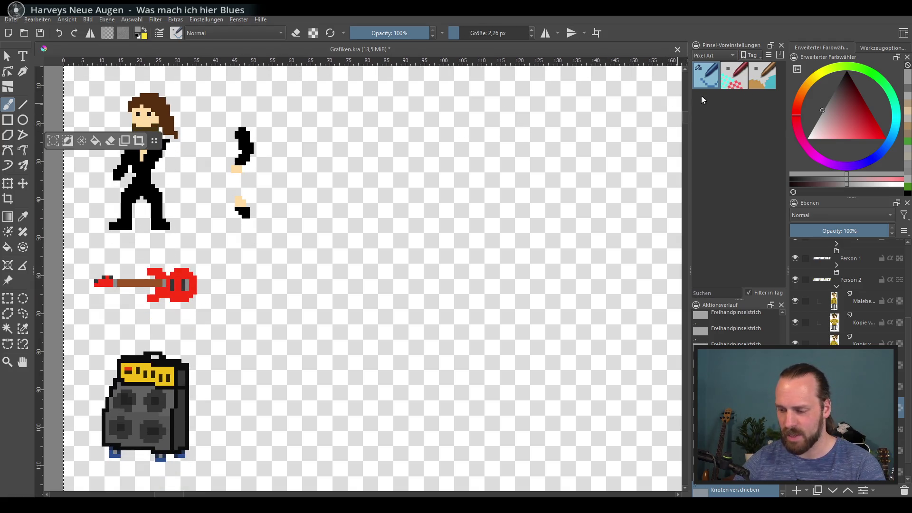
pyautogui.press('/')
pyautogui.moveTo(319, 176)
pyautogui.mouseDown()
pyautogui.moveTo(449, 219)
pyautogui.moveTo(423, 175)
pyautogui.moveTo(433, 178)
pyautogui.mouseUp()
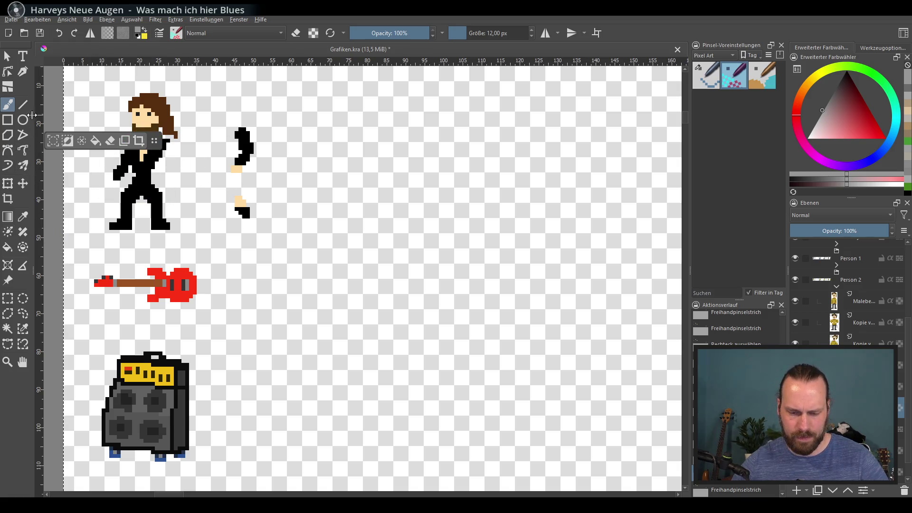
# Step: Paint a shadow stroke under the guitarist's feet with the Pixel Art brush on the new layer
pyautogui.click(699, 82)
pyautogui.moveTo(378, 216)
pyautogui.mouseDown()
pyautogui.moveTo(356, 228)
pyautogui.moveTo(404, 213)
pyautogui.moveTo(409, 221)
pyautogui.moveTo(355, 226)
pyautogui.moveTo(417, 220)
pyautogui.mouseUp()
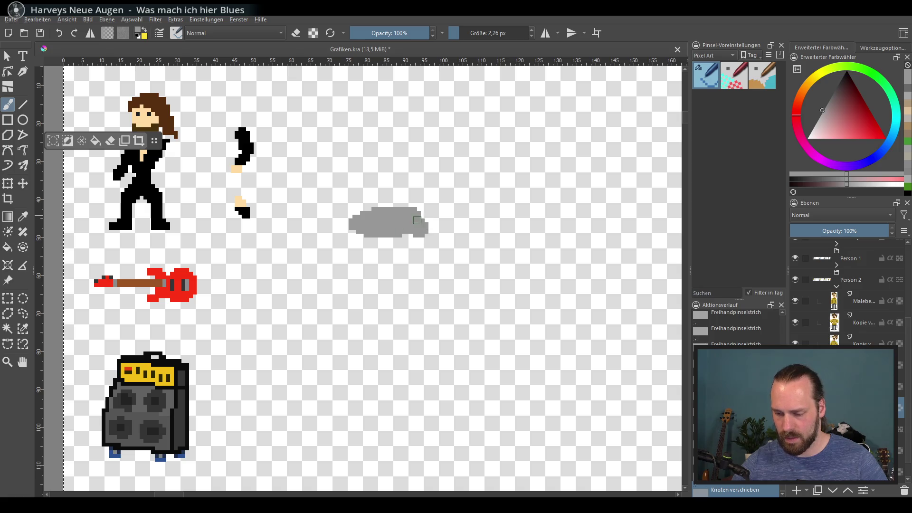
pyautogui.hotkey('ctrl', 'z')
pyautogui.hscroll(-3, 409, 213)
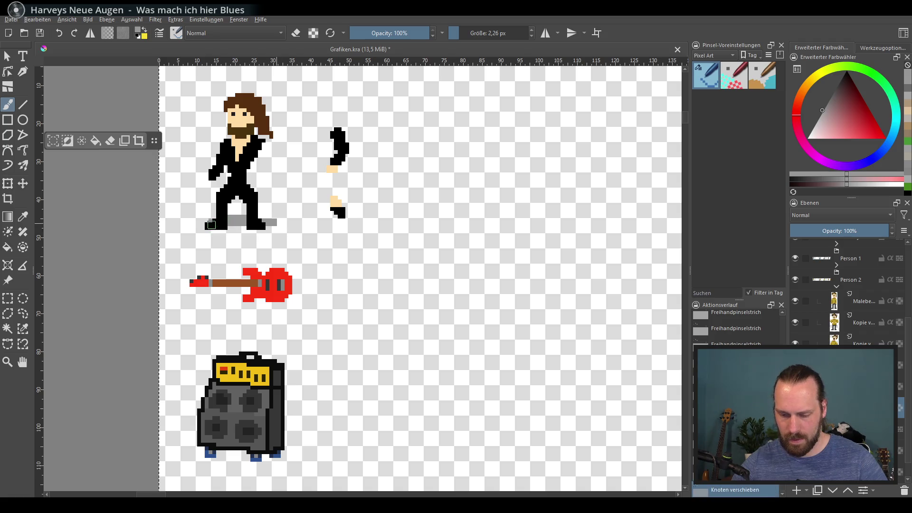
pyautogui.moveTo(211, 227); pyautogui.dragTo(268, 227)
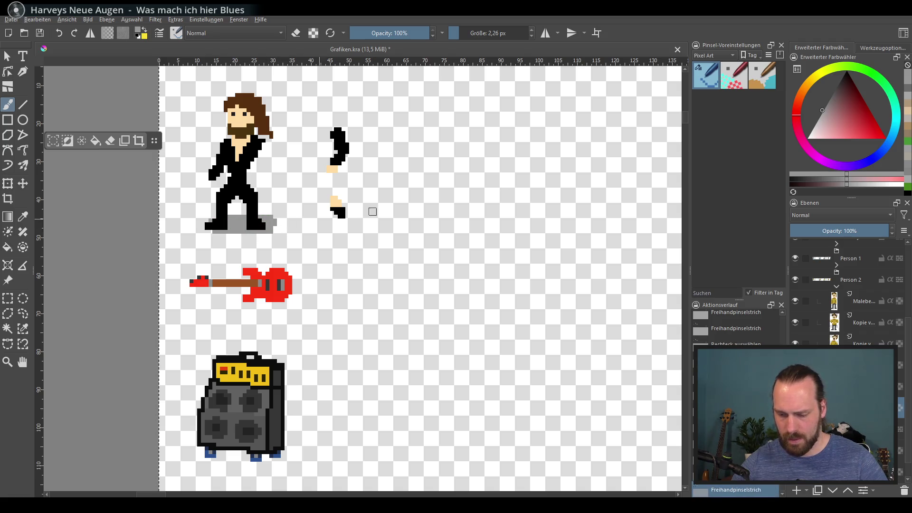
pyautogui.hotkey('ctrl', 'z')
pyautogui.press('d')
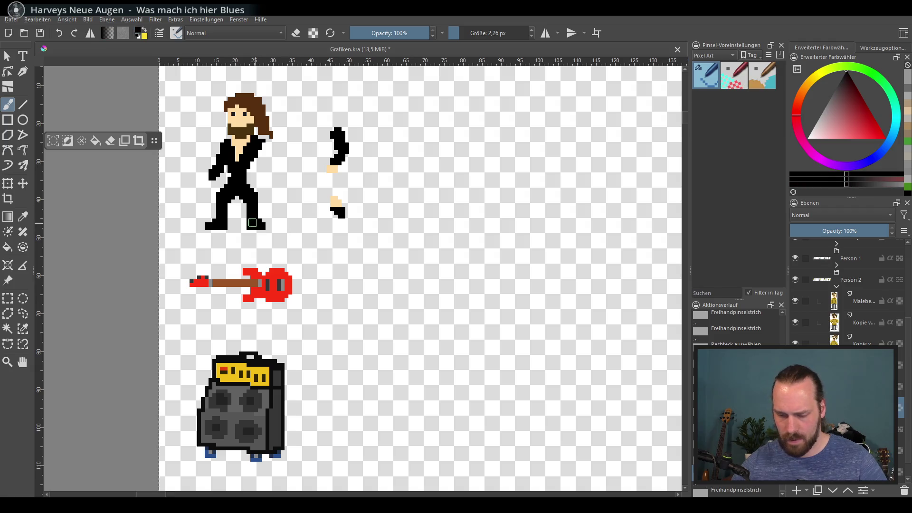
pyautogui.moveTo(252, 223)
pyautogui.mouseDown()
pyautogui.moveTo(199, 228)
pyautogui.moveTo(269, 225)
pyautogui.mouseUp()
pyautogui.hotkey('ctrl', 'z')
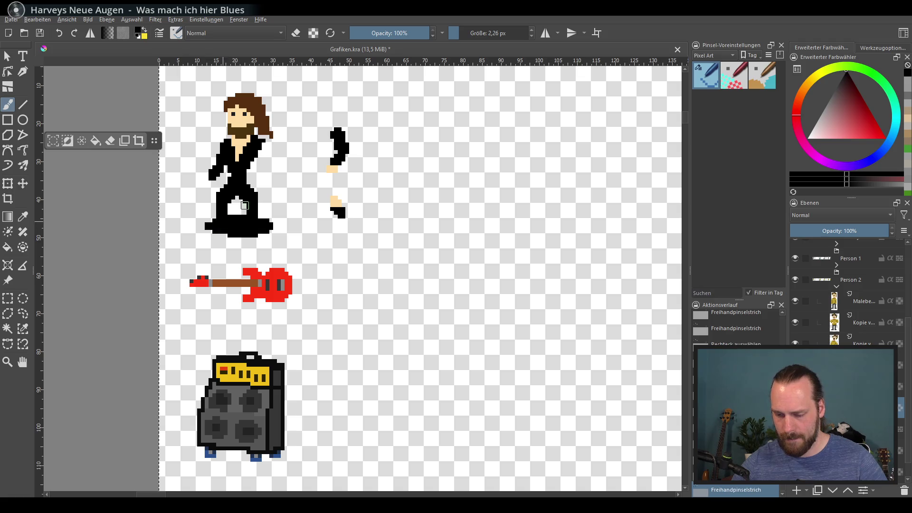
# Step: Lower the shadow layer's opacity to 36% and move the shadow away from the guitarist
pyautogui.click(815, 230)
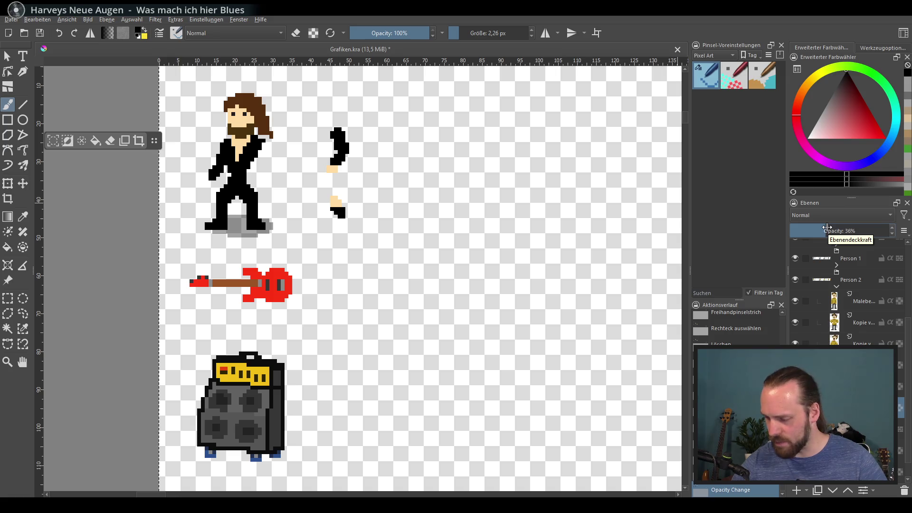
pyautogui.click(22, 183)
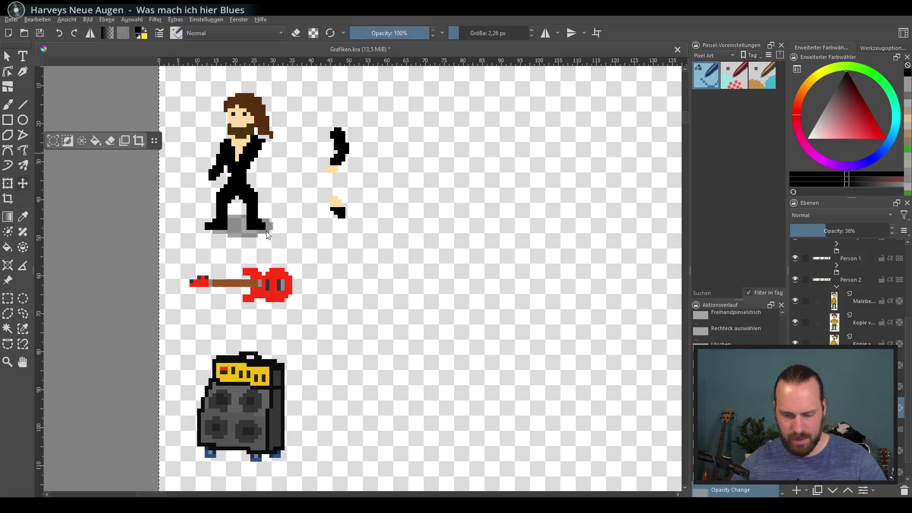
pyautogui.moveTo(320, 243)
pyautogui.mouseDown()
pyautogui.moveTo(494, 255)
pyautogui.moveTo(558, 235)
pyautogui.moveTo(436, 242)
pyautogui.moveTo(328, 133)
pyautogui.mouseUp()
# Step: Bring the whole sprite sheet into view, undo the accidental content move, and deselect
pyautogui.scroll(-4, 430, 236)
pyautogui.scroll(-3, 354, 225)
pyautogui.scroll(-2, 354, 225)
pyautogui.scroll(-2, 354, 225)
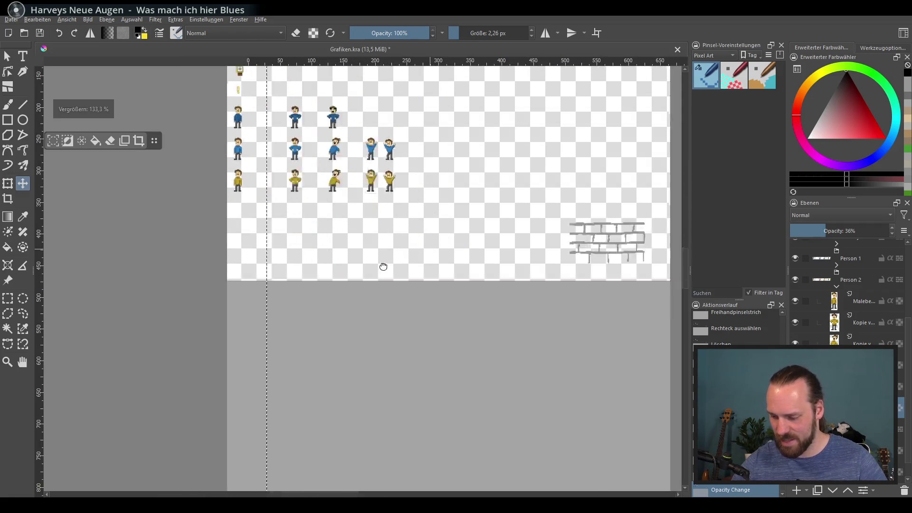
pyautogui.moveTo(383, 264); pyautogui.dragTo(316, 295)
pyautogui.scroll(-2, 315, 207)
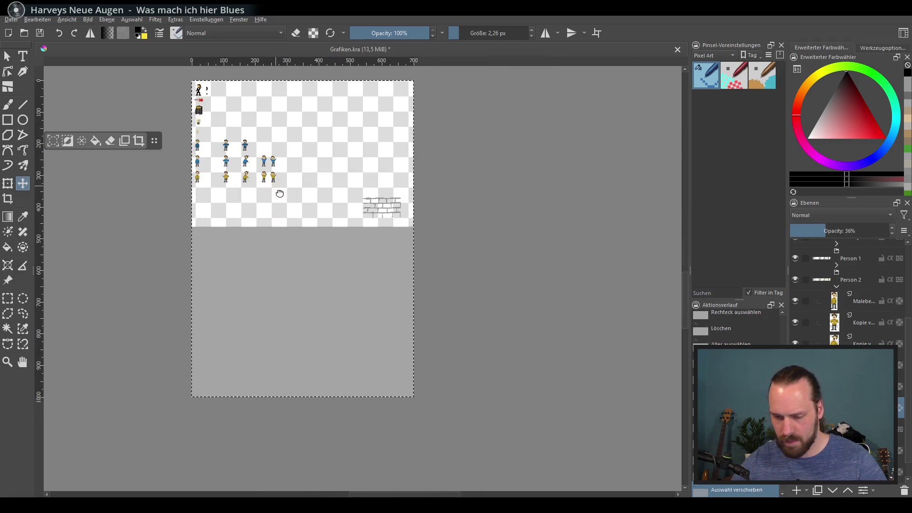
pyautogui.moveTo(279, 190); pyautogui.dragTo(337, 233)
pyautogui.hotkey('ctrl', 'z')
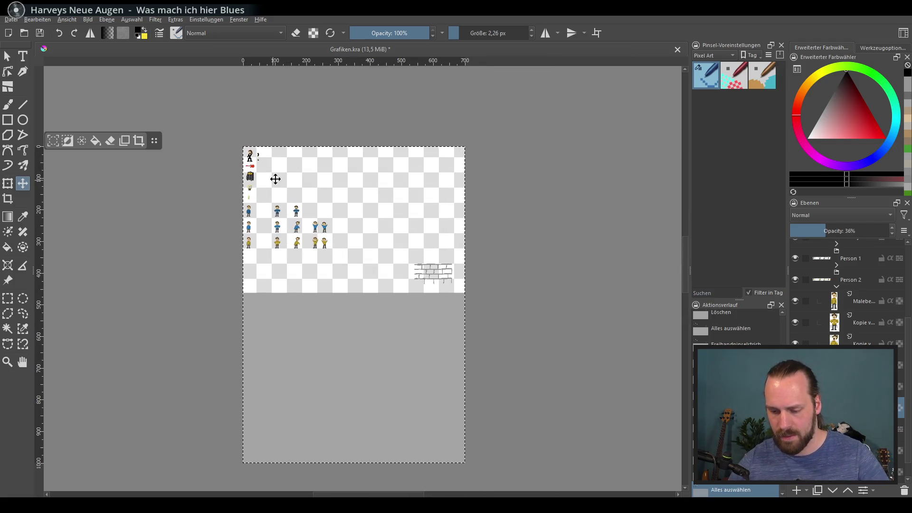
pyautogui.hotkey('ctrl', 'shift', 'a')
# Step: Move the grey shadow into the empty space right of the guitar sprite
pyautogui.scroll(6, 282, 194)
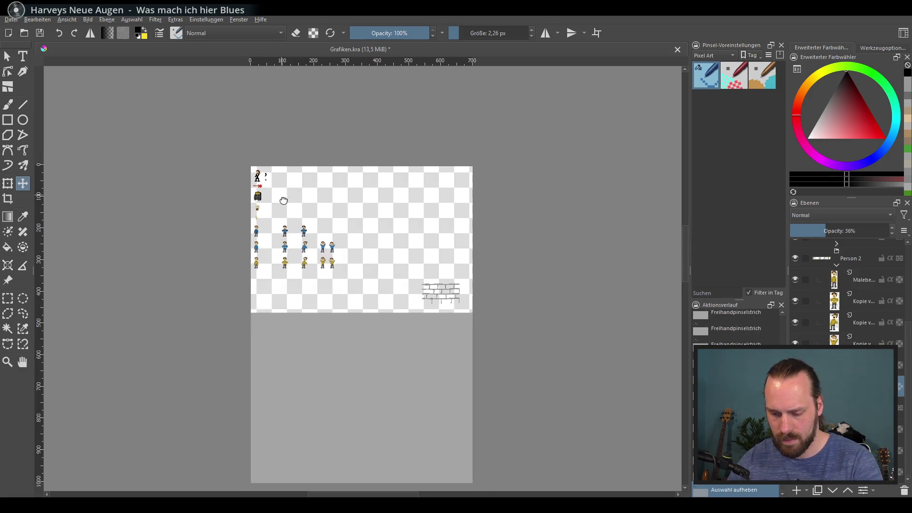
pyautogui.scroll(-2, 279, 196)
pyautogui.hscroll(2, 279, 196)
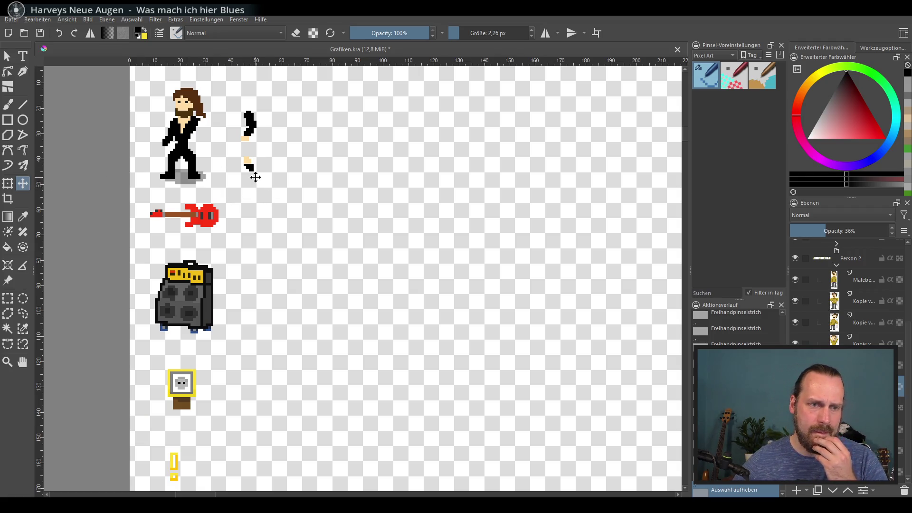
pyautogui.moveTo(251, 176)
pyautogui.mouseDown()
pyautogui.moveTo(302, 199)
pyautogui.moveTo(418, 187)
pyautogui.mouseUp()
pyautogui.scroll(-2, 381, 187)
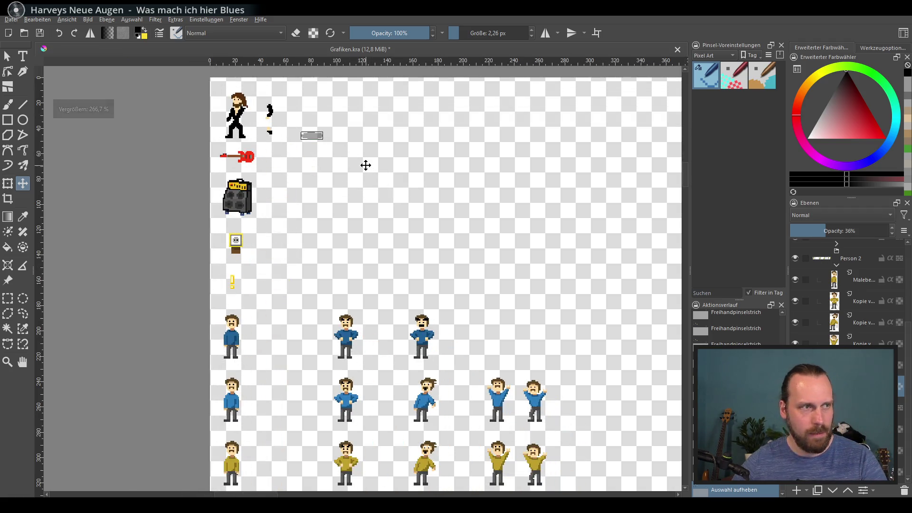
pyautogui.moveTo(365, 165); pyautogui.dragTo(396, 307)
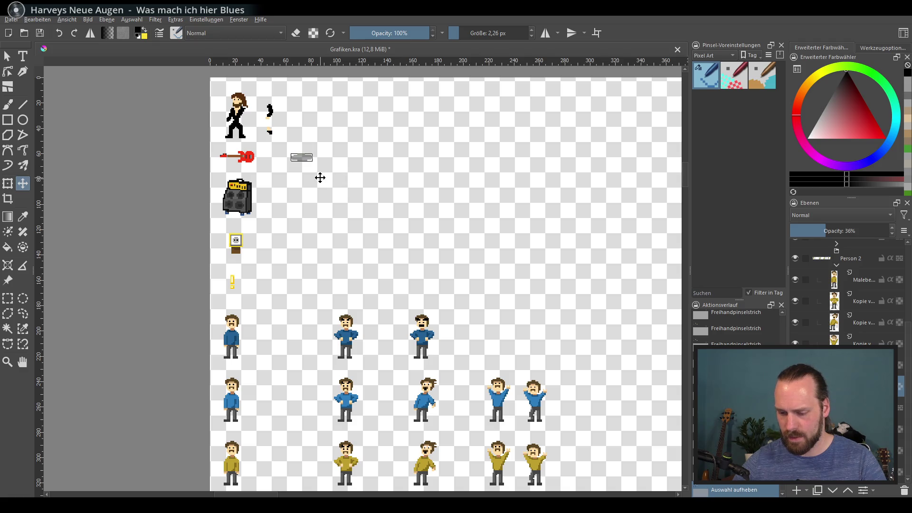
# Step: Save Grafiken.kra
pyautogui.scroll(3, 320, 178)
pyautogui.scroll(-1, 322, 181)
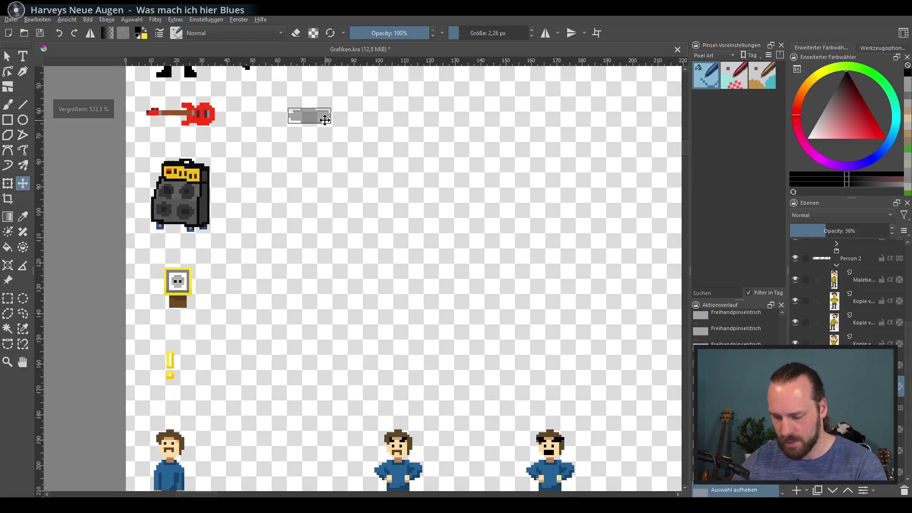
pyautogui.scroll(1, 318, 143)
pyautogui.hotkey('ctrl', 's')
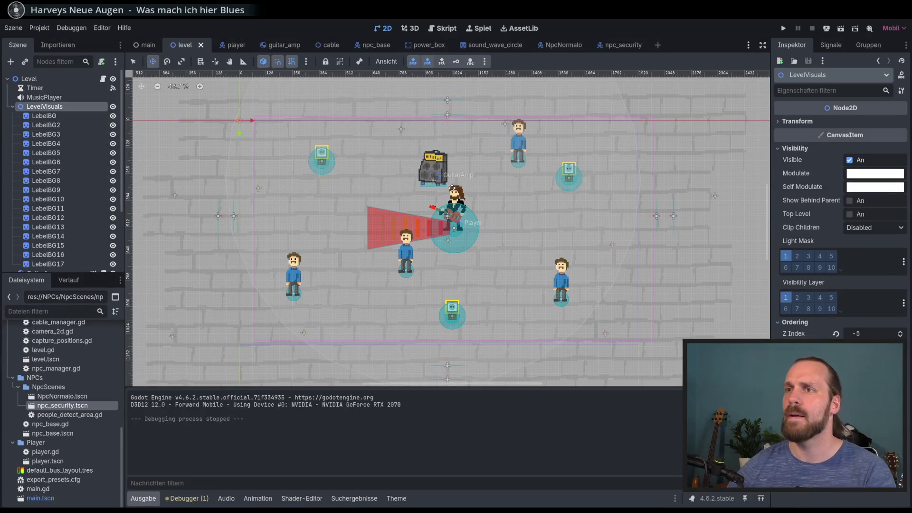
# Step: In the player scene, add a Sprite2D under Visuals and rename it Shadow
pyautogui.scroll(-1, 401, 228)
pyautogui.moveTo(436, 198); pyautogui.dragTo(387, 194)
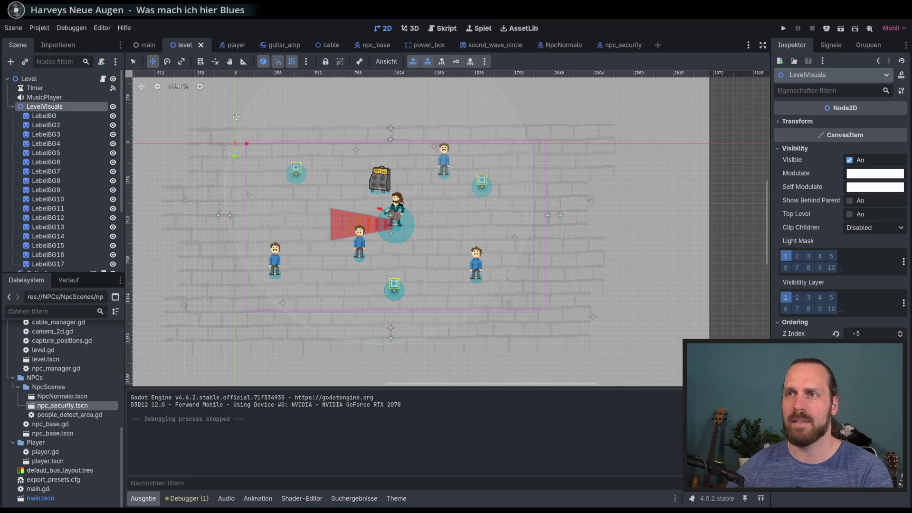
pyautogui.click(236, 46)
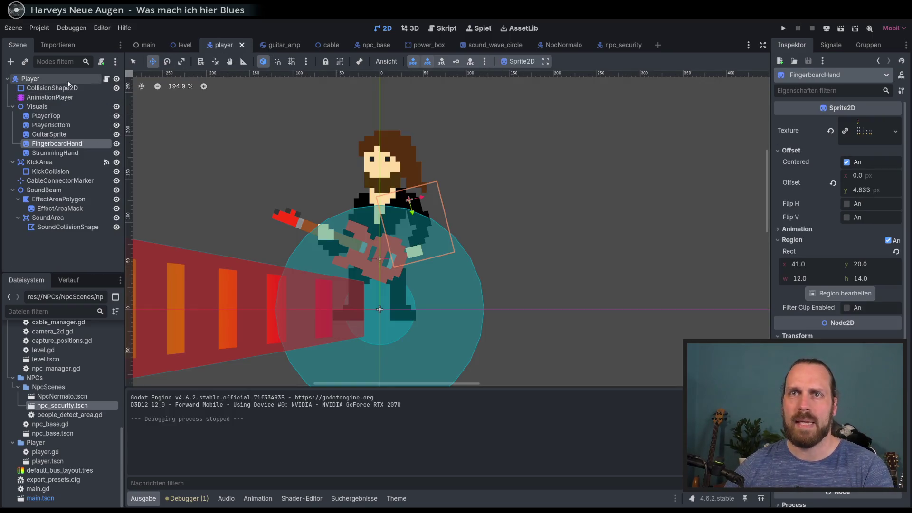
pyautogui.click(10, 63)
pyautogui.write('spite')
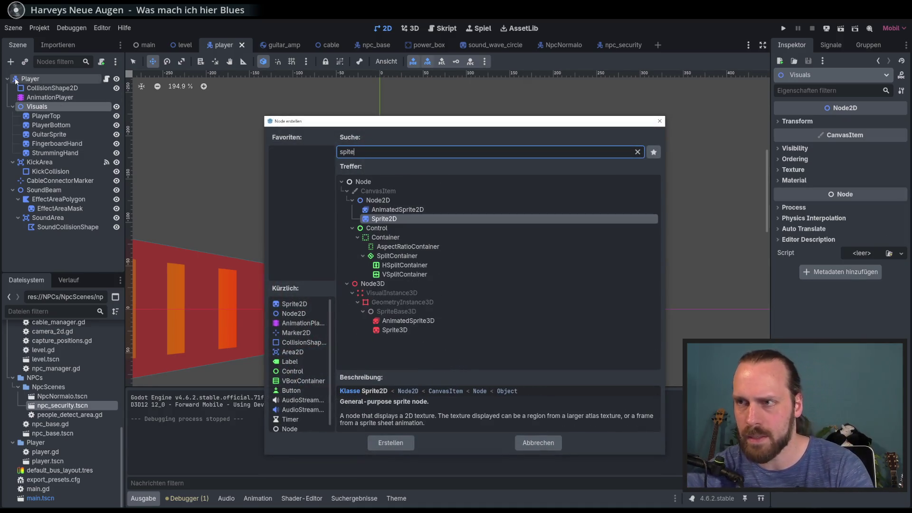
pyautogui.press('Return')
pyautogui.press('F1')
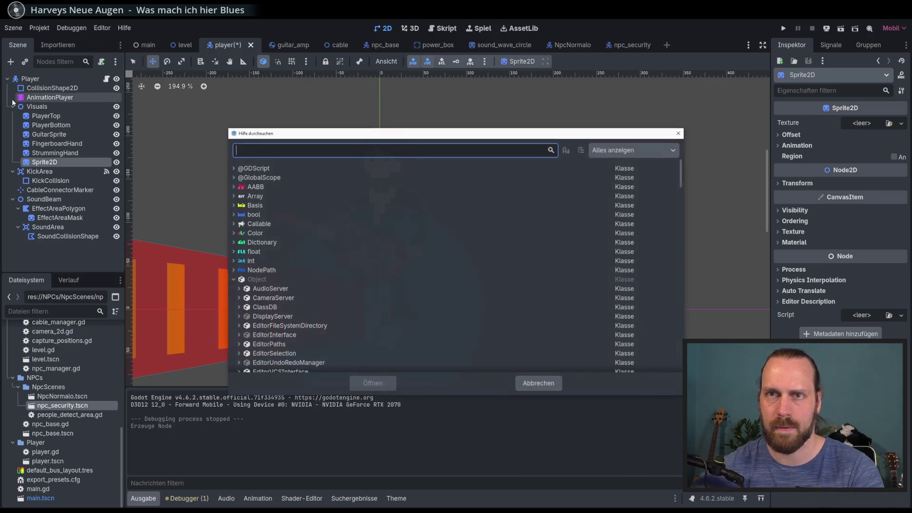
pyautogui.press('Escape')
pyautogui.press('F2')
pyautogui.write('Shadow')
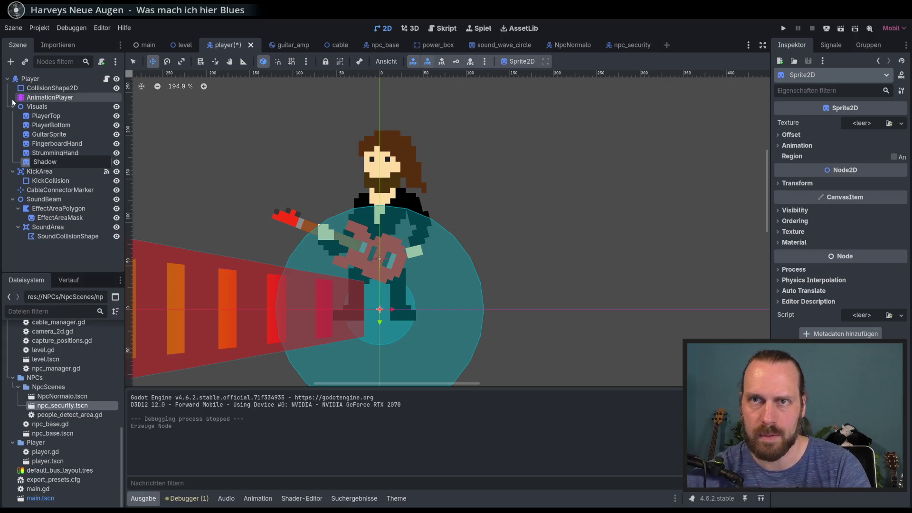
pyautogui.press('Return')
# Step: Quick-load Grafik.png as the Shadow sprite's texture and enable its region
pyautogui.click(902, 123)
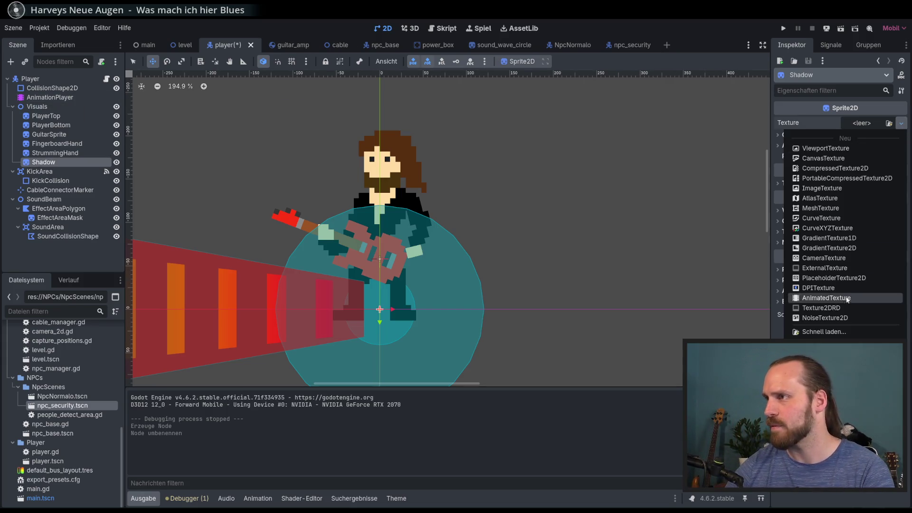
pyautogui.click(855, 332)
pyautogui.doubleClick(331, 173)
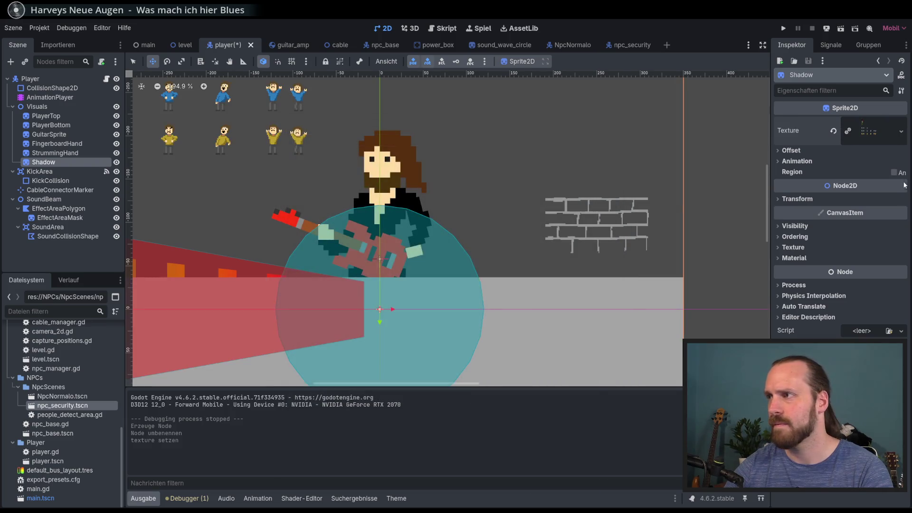
pyautogui.click(894, 172)
# Step: In the region editor, select the 17×6 shadow strip at 64,60 of the atlas
pyautogui.click(844, 225)
pyautogui.scroll(6, 429, 221)
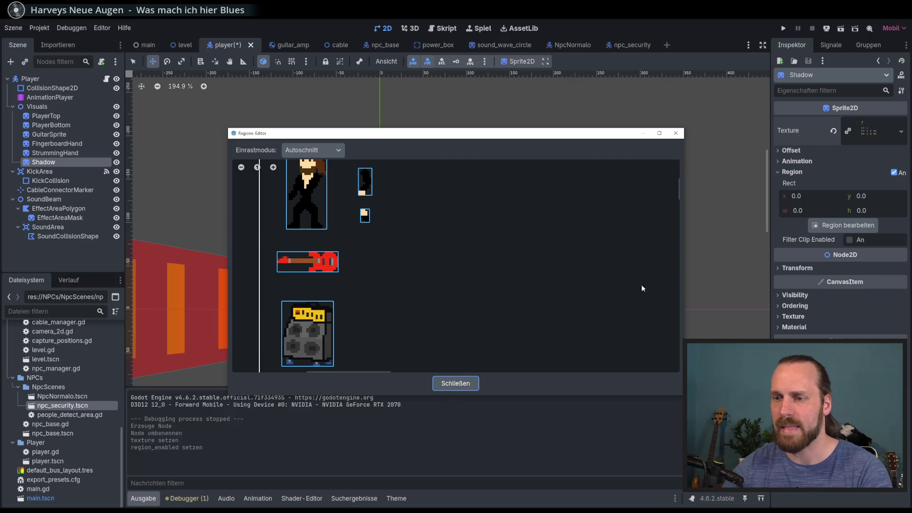
pyautogui.click(455, 383)
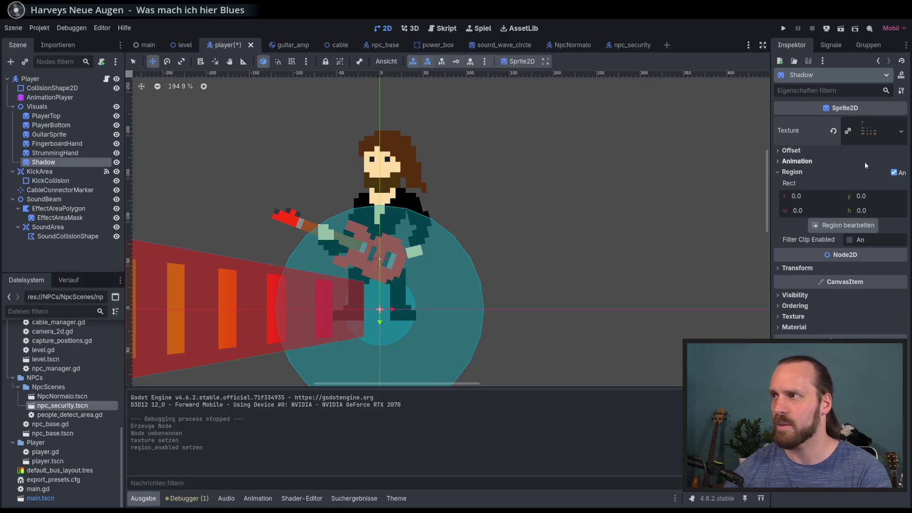
pyautogui.click(860, 226)
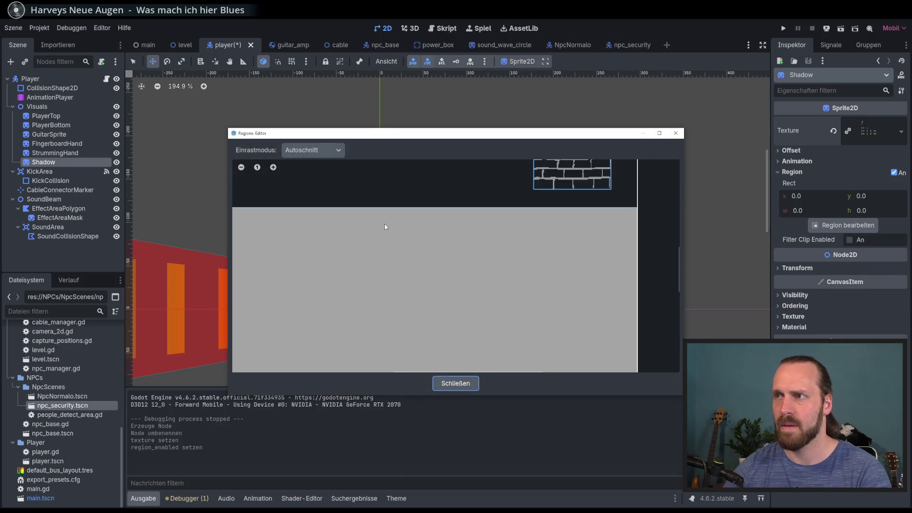
pyautogui.scroll(6, 380, 209)
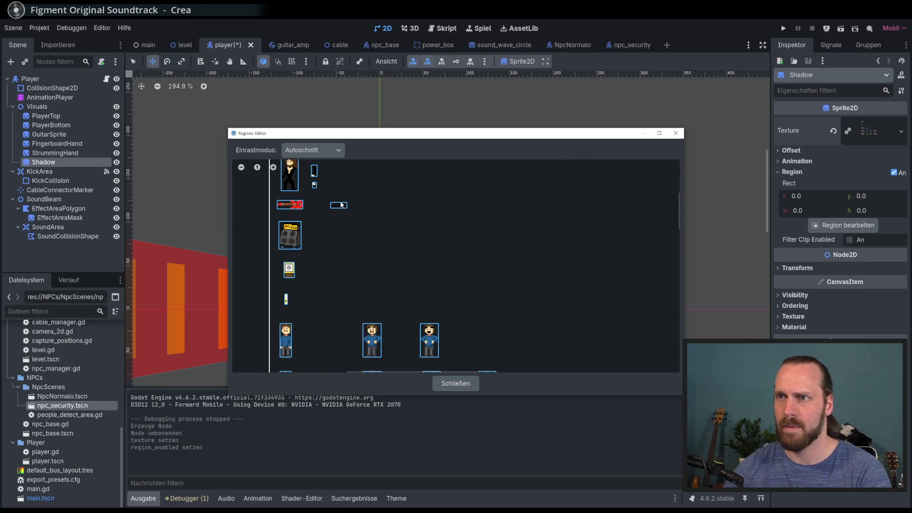
pyautogui.click(341, 205)
pyautogui.click(457, 383)
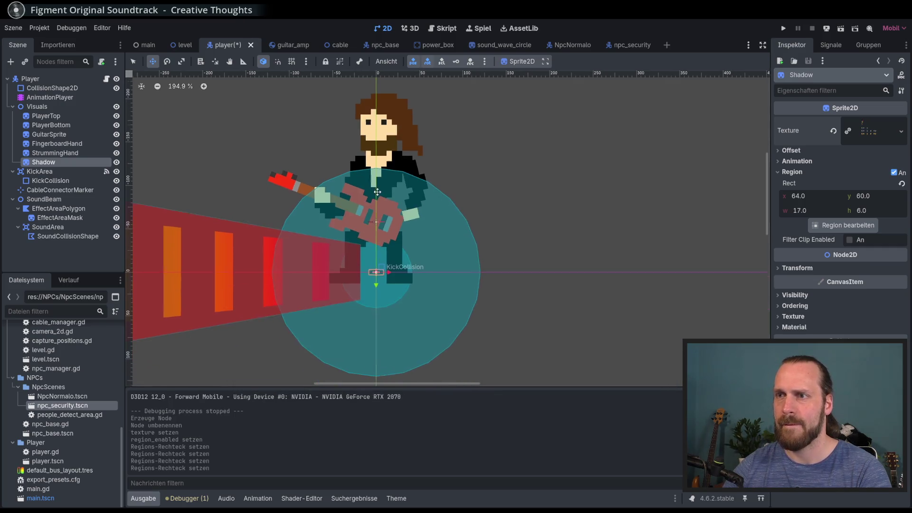
# Step: Scale the Shadow to 6, place it at 2, 6 under the player's feet, and save
pyautogui.moveTo(263, 152)
pyautogui.mouseDown()
pyautogui.moveTo(298, 132)
pyautogui.moveTo(287, 159)
pyautogui.mouseUp()
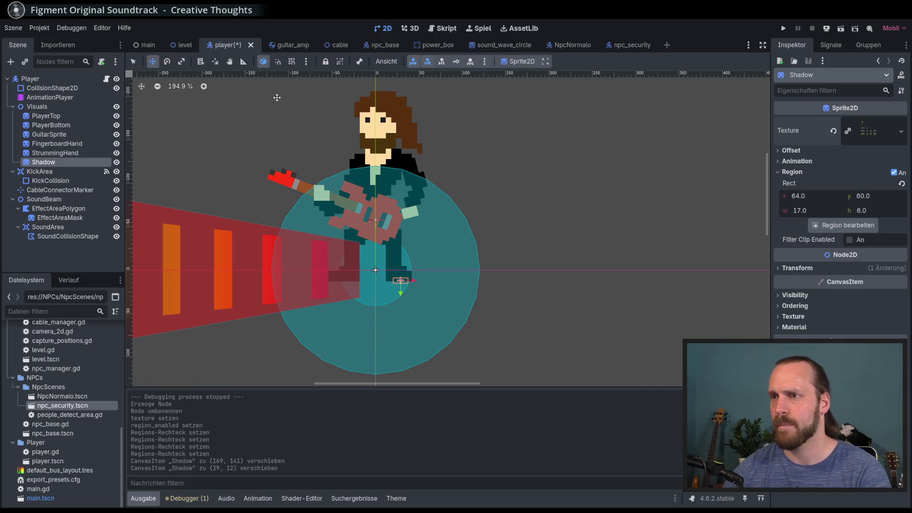
pyautogui.click(818, 269)
pyautogui.click(866, 321)
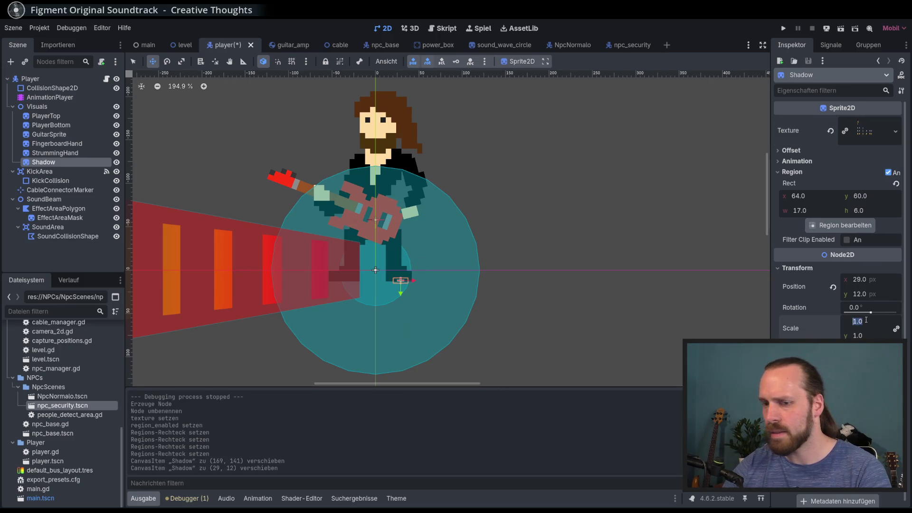
pyautogui.write('6')
pyautogui.press('Return')
pyautogui.moveTo(418, 230)
pyautogui.mouseDown()
pyautogui.moveTo(385, 226)
pyautogui.moveTo(392, 225)
pyautogui.mouseUp()
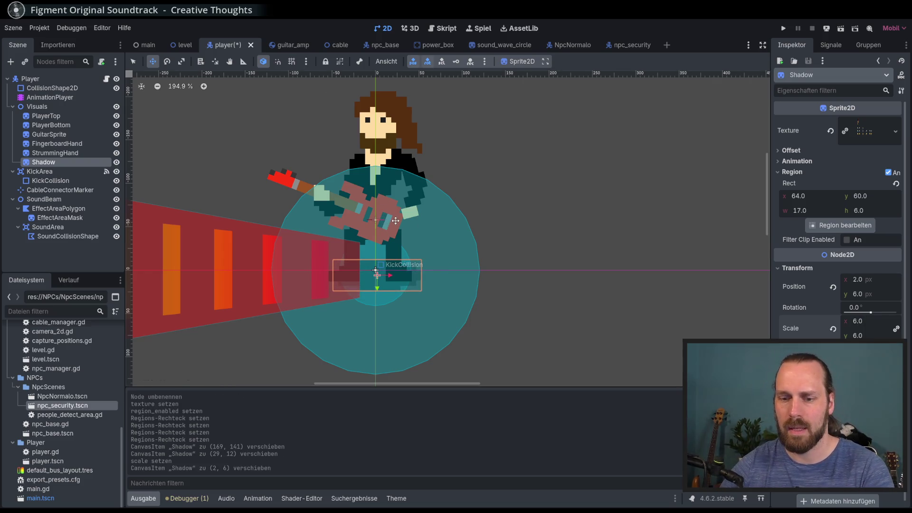
pyautogui.hotkey('ctrl', 's')
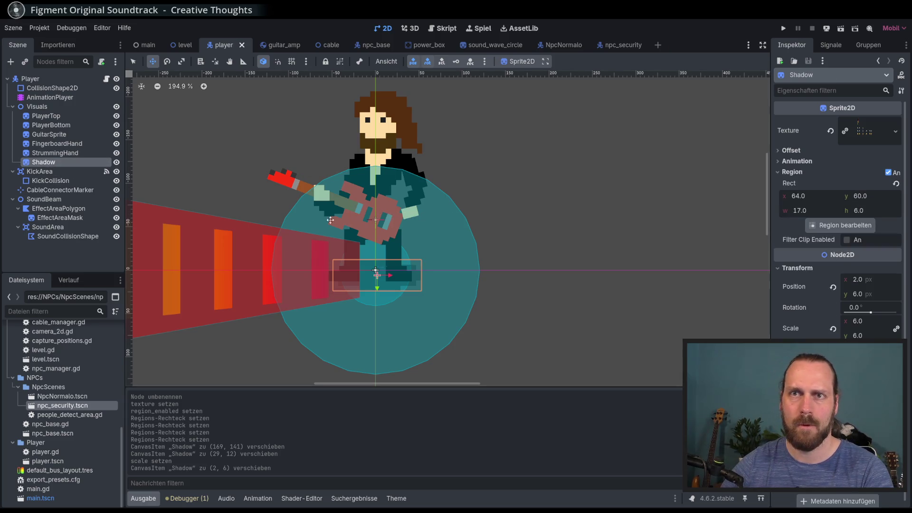
# Step: Draw the Shadow behind the legs via z-index, copy the node, and select Visuals in npc_base
pyautogui.scroll(-1, 839, 213)
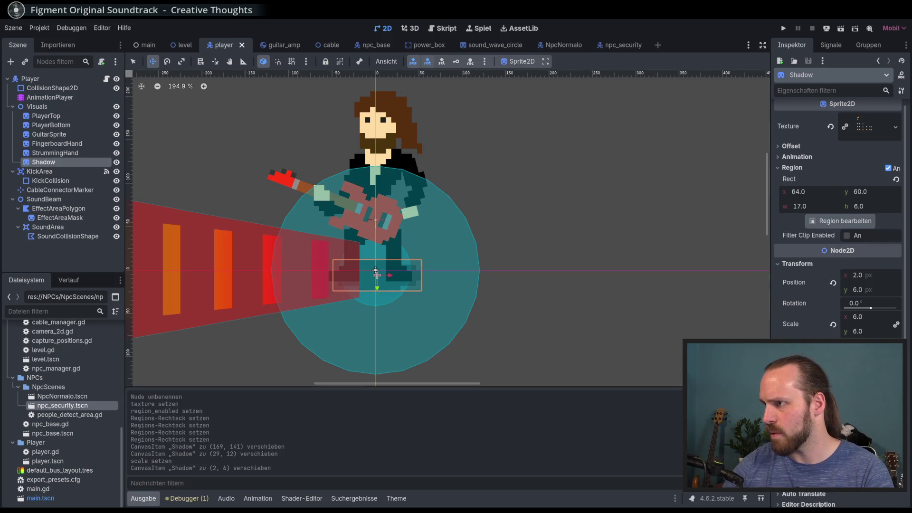
pyautogui.press('Return')
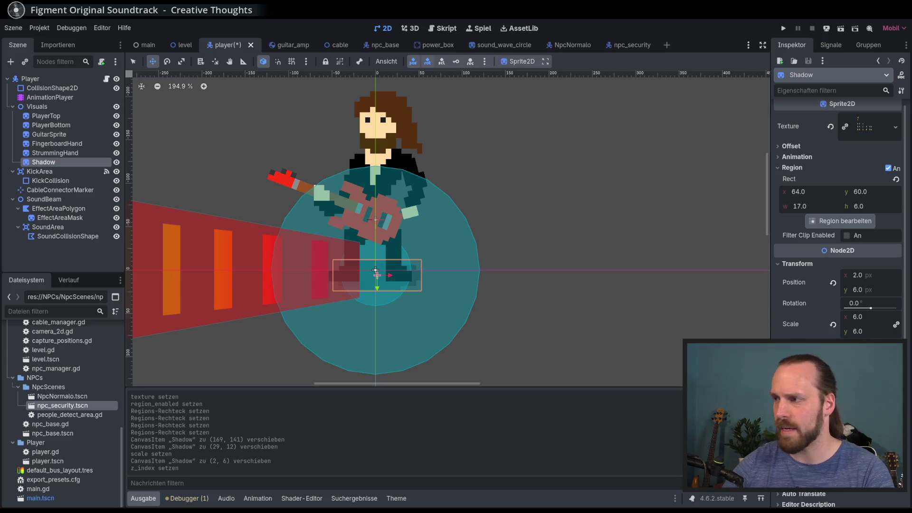
pyautogui.click(55, 153)
pyautogui.click(43, 162)
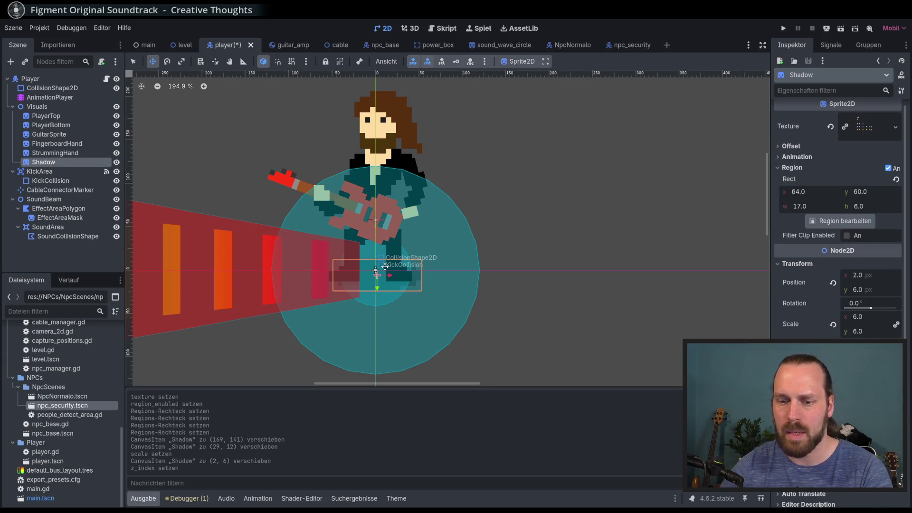
pyautogui.click(381, 46)
pyautogui.click(76, 116)
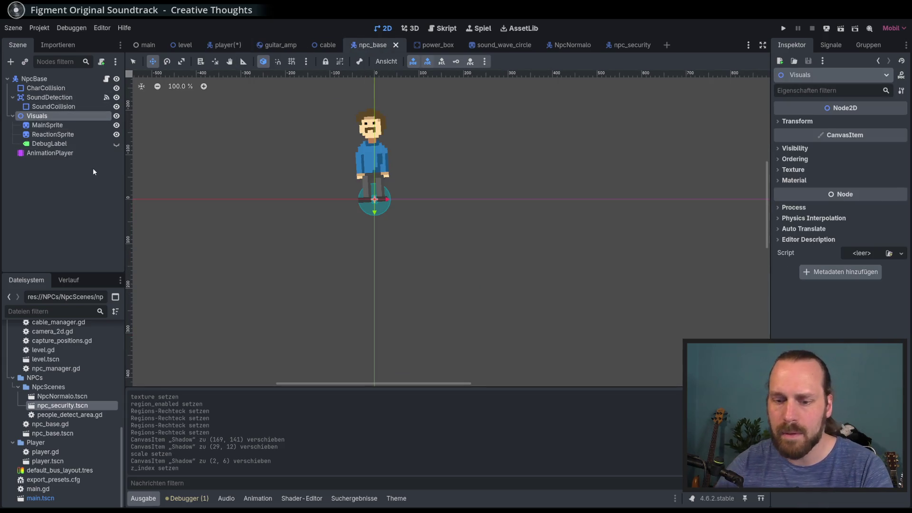
# Step: Paste the Shadow under the NPC's feet in npc_base and save
pyautogui.hotkey('ctrl', 'v')
pyautogui.scroll(3, 388, 237)
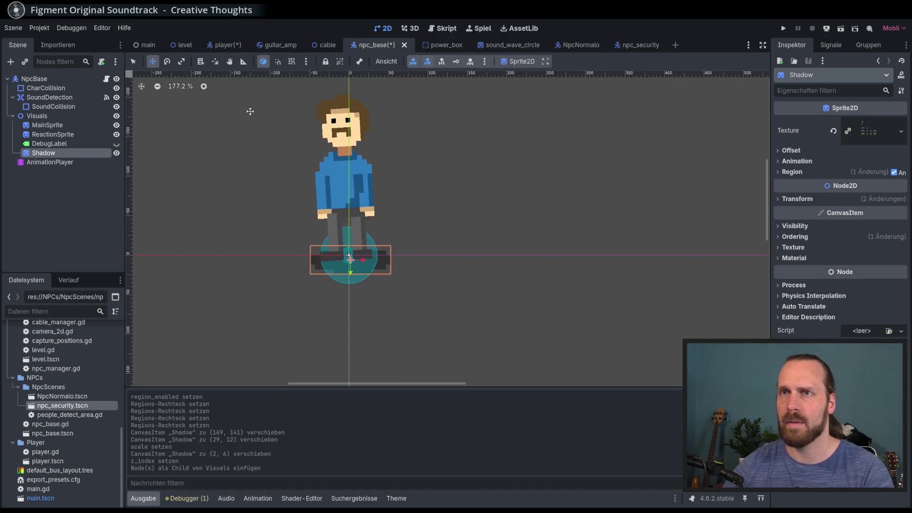
pyautogui.moveTo(211, 131)
pyautogui.mouseDown()
pyautogui.moveTo(223, 149)
pyautogui.moveTo(215, 128)
pyautogui.mouseUp()
pyautogui.hotkey('ctrl', 's')
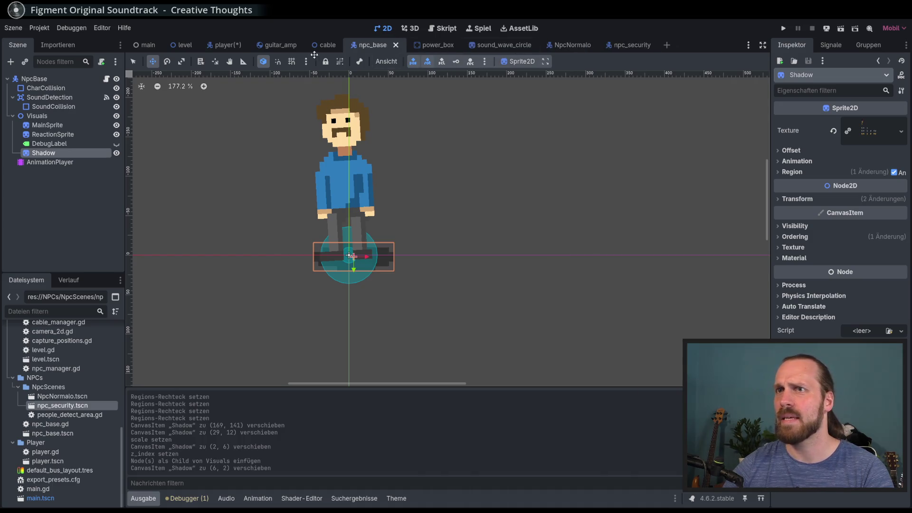
# Step: Paste the Shadow into guitar_amp's Visuals, enlarge it to the amp's width, and position it beneath
pyautogui.click(277, 45)
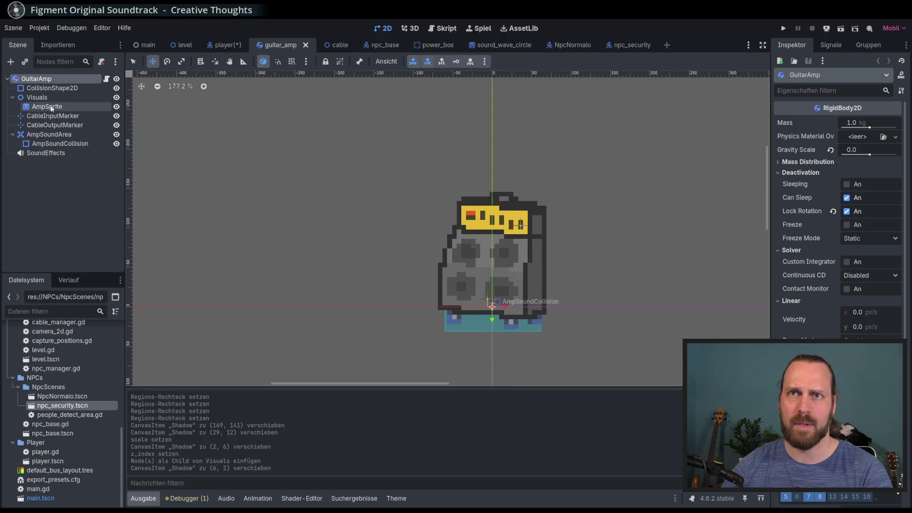
pyautogui.click(37, 97)
pyautogui.hotkey('ctrl', 'v')
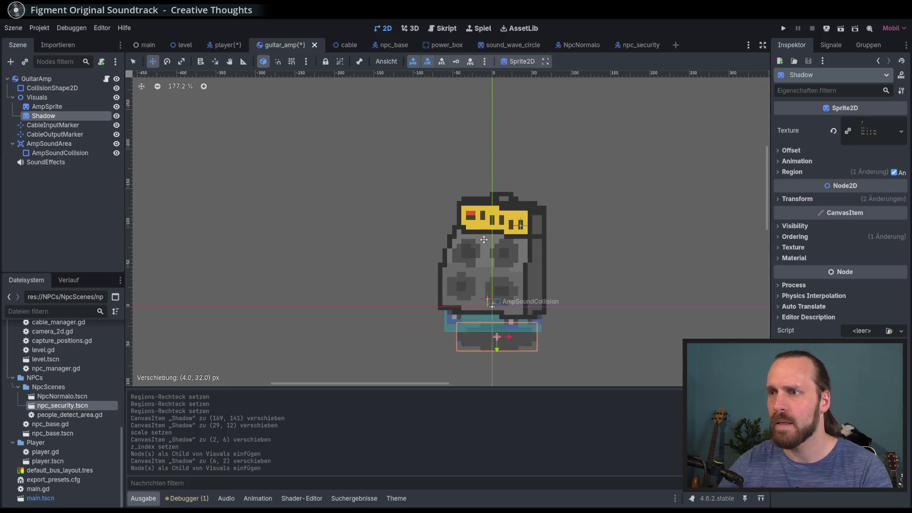
pyautogui.moveTo(486, 211); pyautogui.dragTo(482, 217)
pyautogui.click(791, 199)
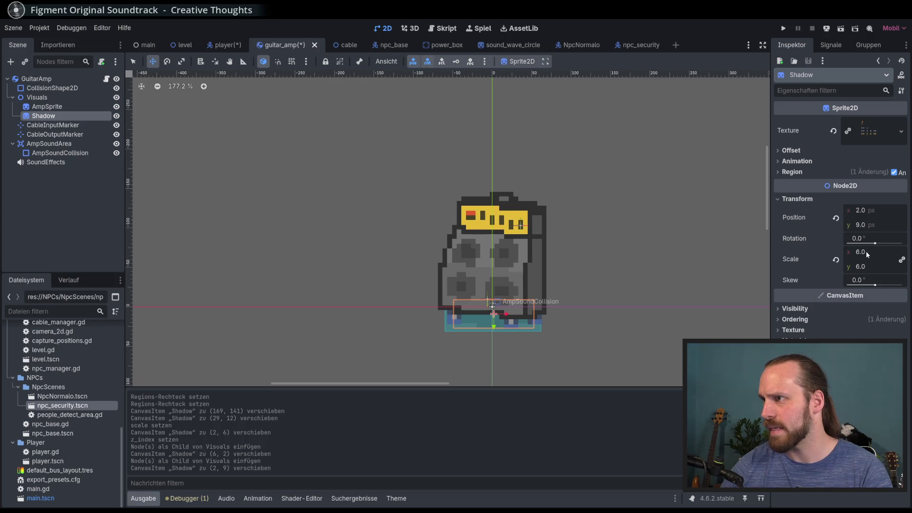
pyautogui.moveTo(870, 252)
pyautogui.mouseDown()
pyautogui.moveTo(902, 251)
pyautogui.moveTo(884, 252)
pyautogui.mouseUp()
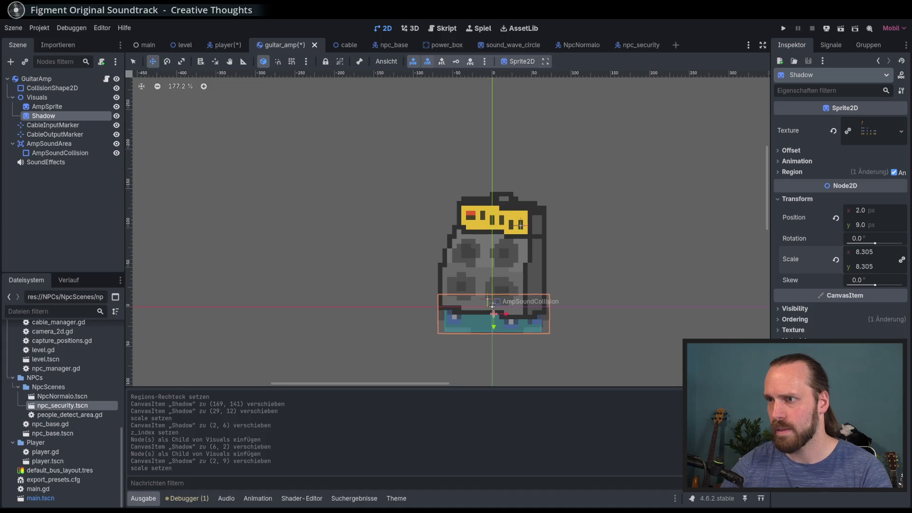
pyautogui.moveTo(405, 329); pyautogui.dragTo(417, 322)
pyautogui.moveTo(507, 307); pyautogui.dragTo(506, 309)
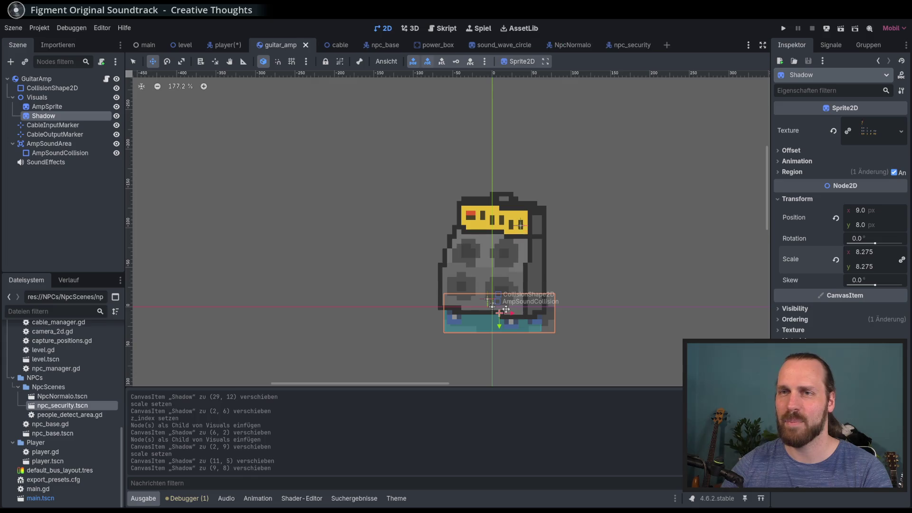
# Step: Paste the Shadow beneath the power box in power_box and save the scene
pyautogui.click(428, 46)
pyautogui.click(76, 97)
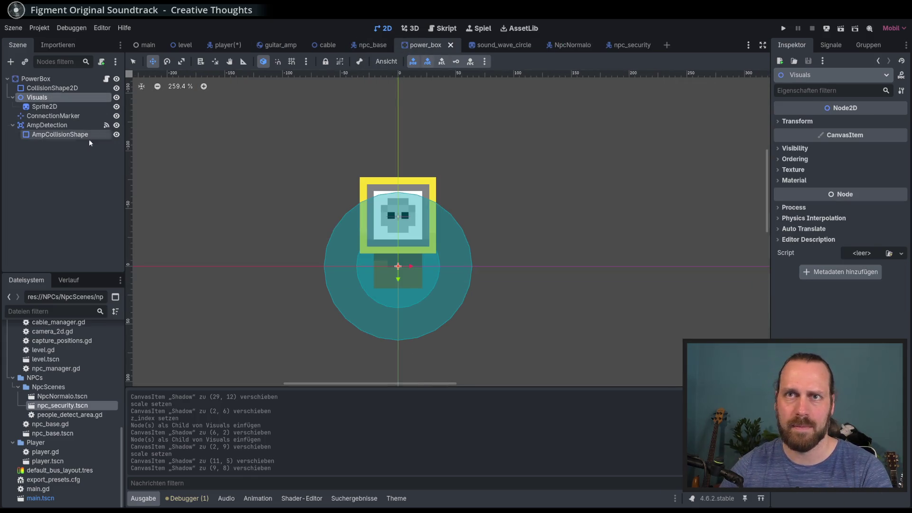
pyautogui.hotkey('ctrl', 'v')
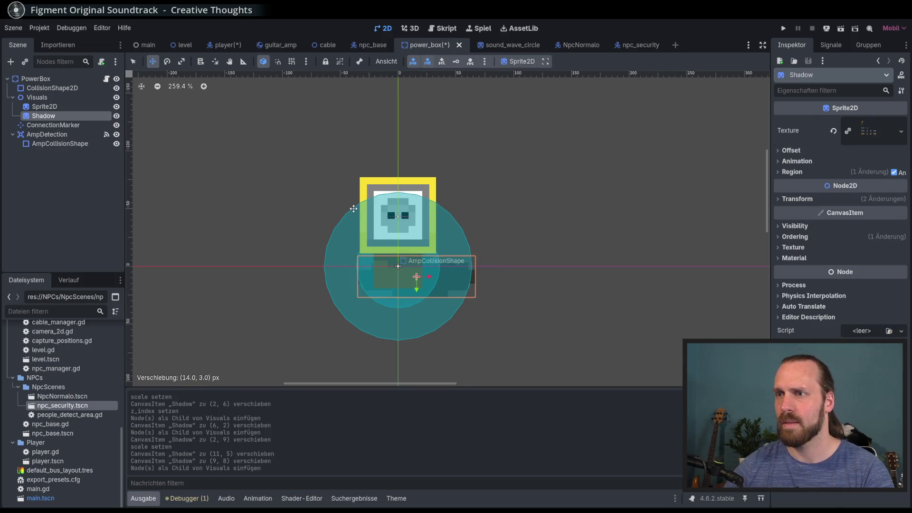
pyautogui.moveTo(353, 207); pyautogui.dragTo(349, 206)
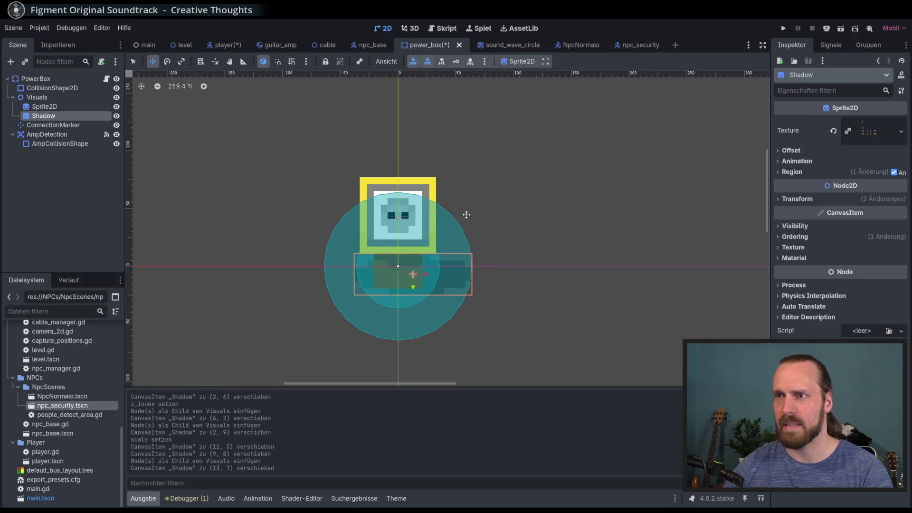
pyautogui.hotkey('ctrl', 's')
# Step: Run the game with F5 and start a new game into the level
pyautogui.press('F5')
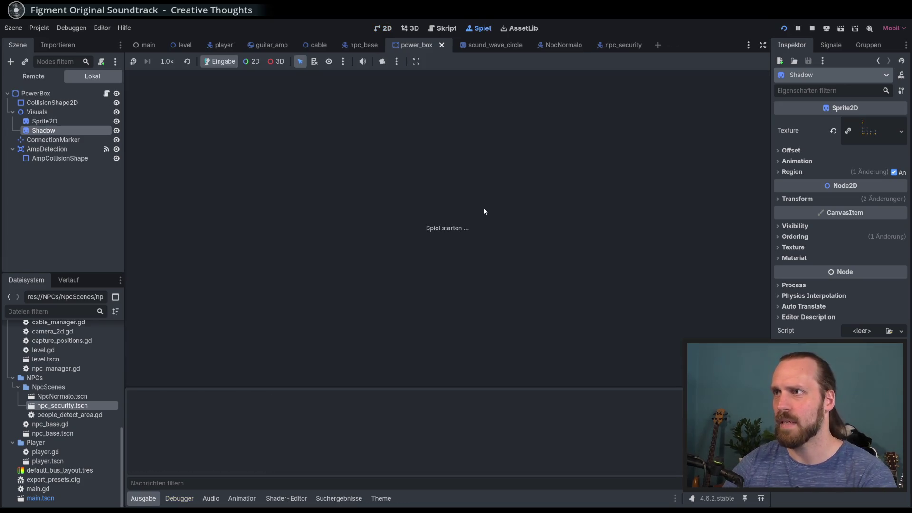
pyautogui.press('Return')
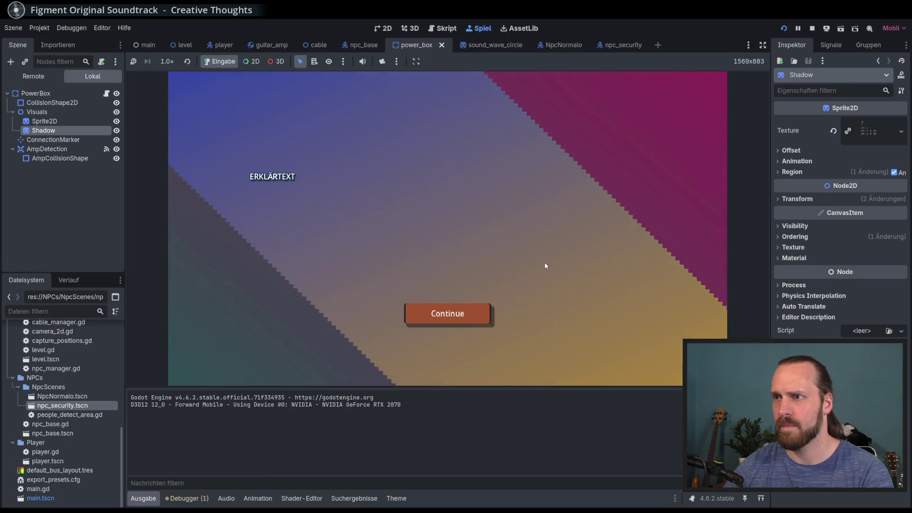
pyautogui.press('Return')
# Step: Walk the guitarist around towing the amp, playing guitar for a nearby bystander
pyautogui.press('Up')
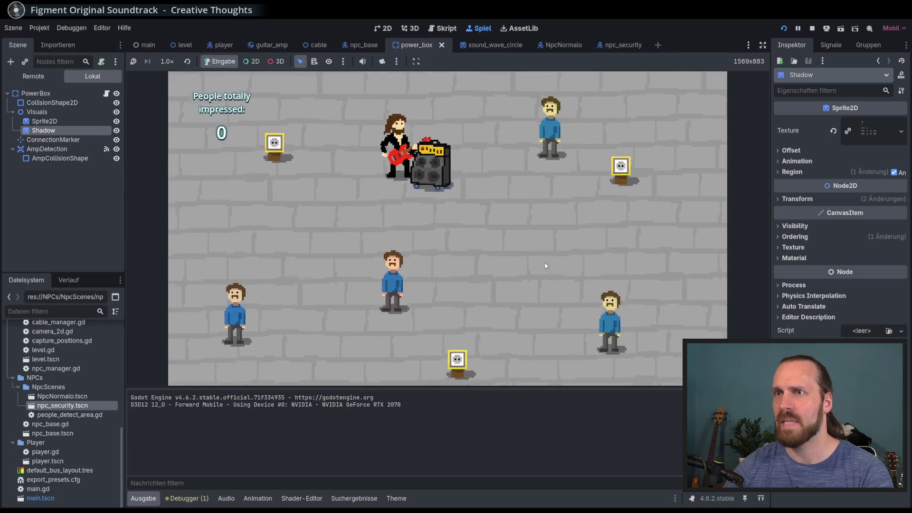
pyautogui.press('Right')
pyautogui.press('Left')
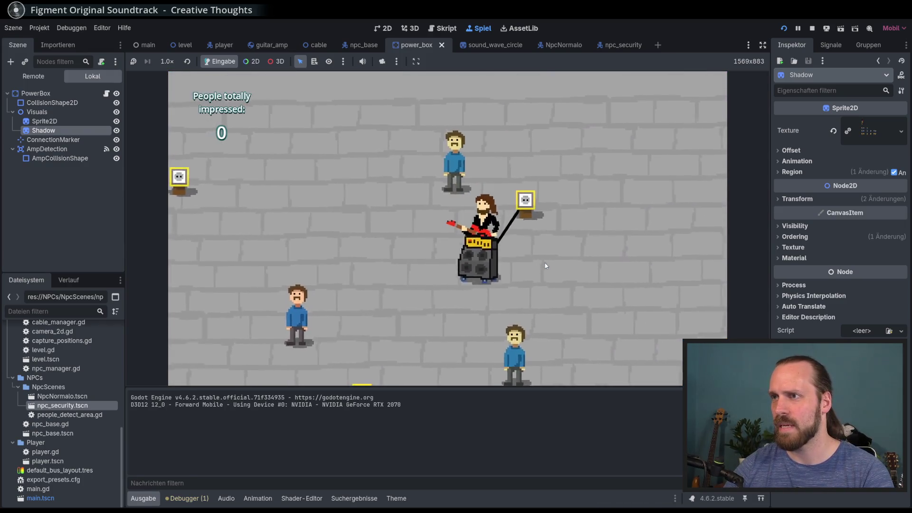
pyautogui.press('Down')
pyautogui.press('Right')
pyautogui.press('space')
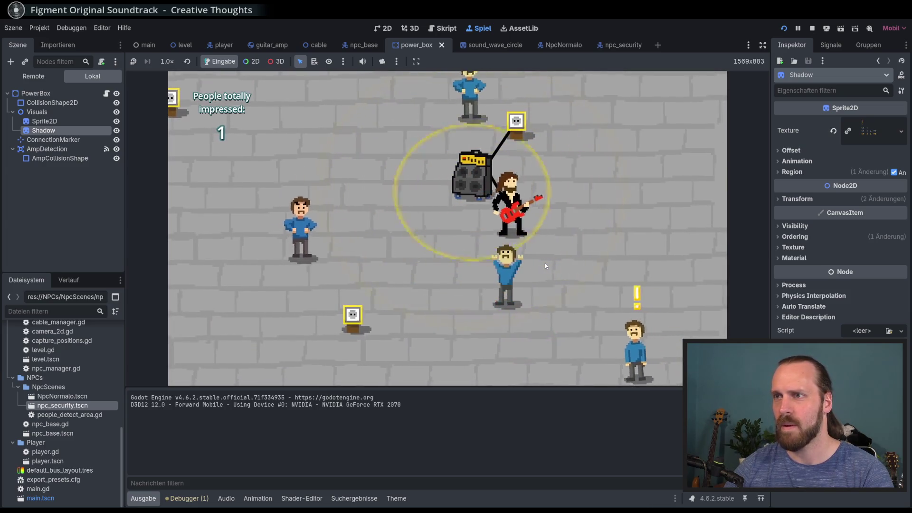
pyautogui.press('Up')
pyautogui.press('Left')
pyautogui.press('Left')
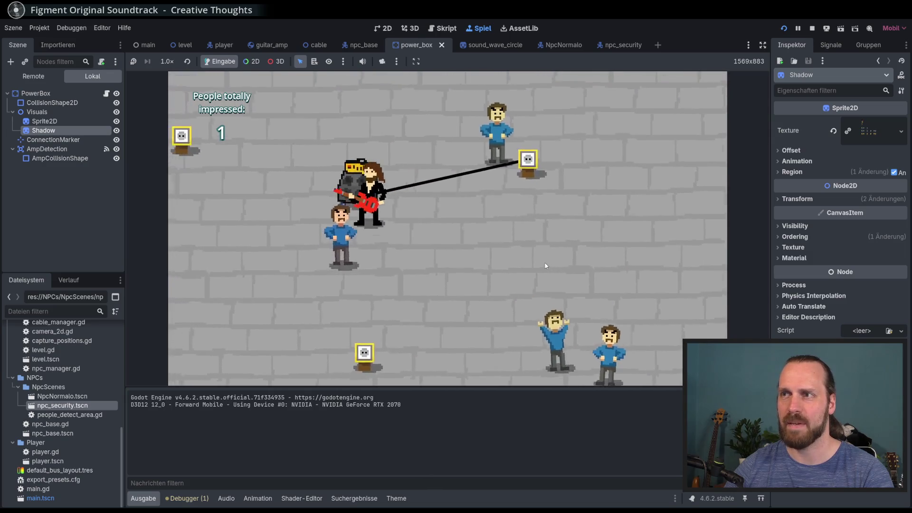
pyautogui.press('Up')
pyautogui.press('Left')
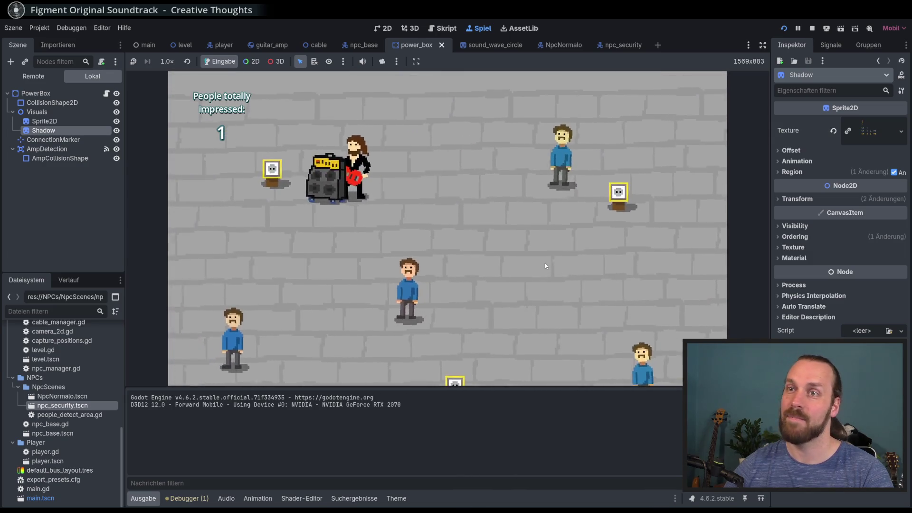
pyautogui.press('Up')
pyautogui.press('Down')
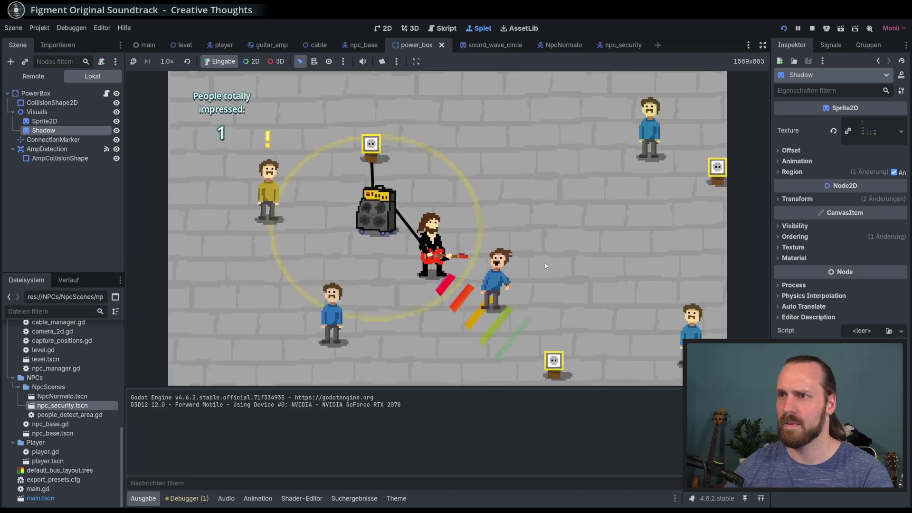
pyautogui.press('Right')
pyautogui.press('Left')
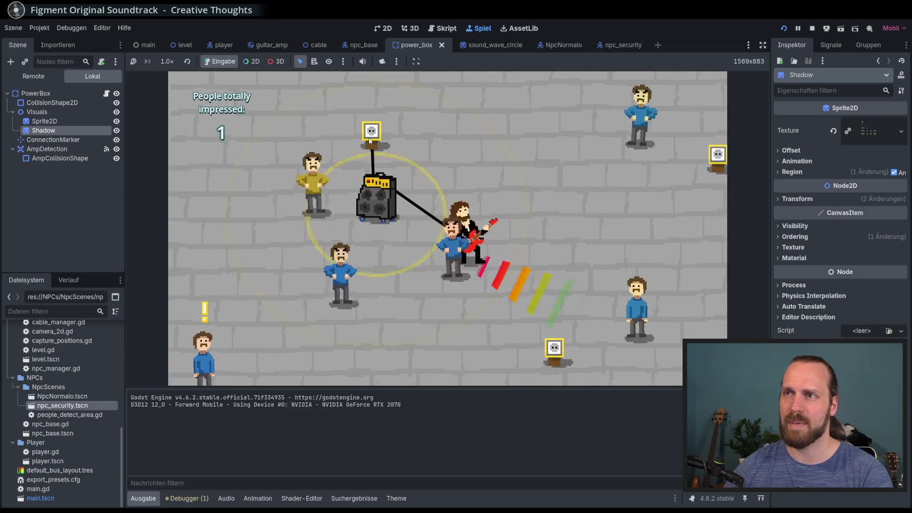
pyautogui.press('Up')
pyautogui.press('Up')
# Step: Keep hauling the amp around the crowd, then stop the game with F8
pyautogui.press('Right')
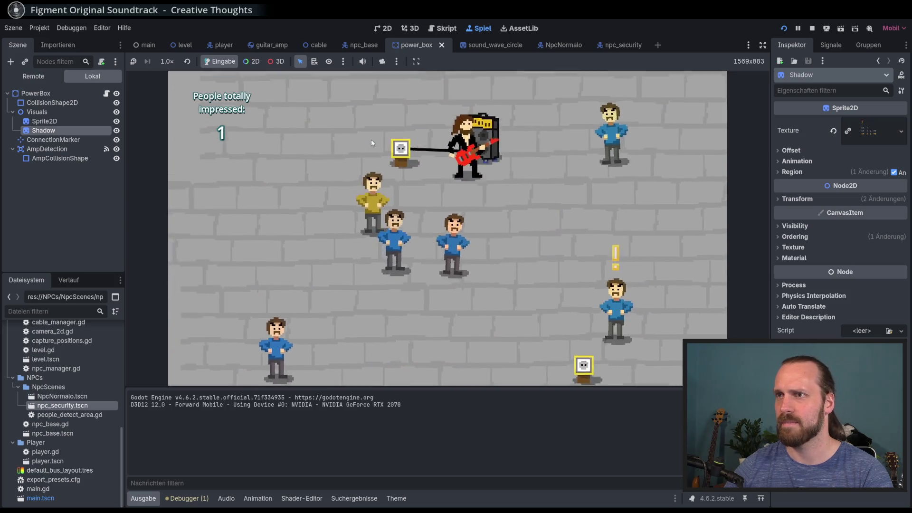
pyautogui.press('Left')
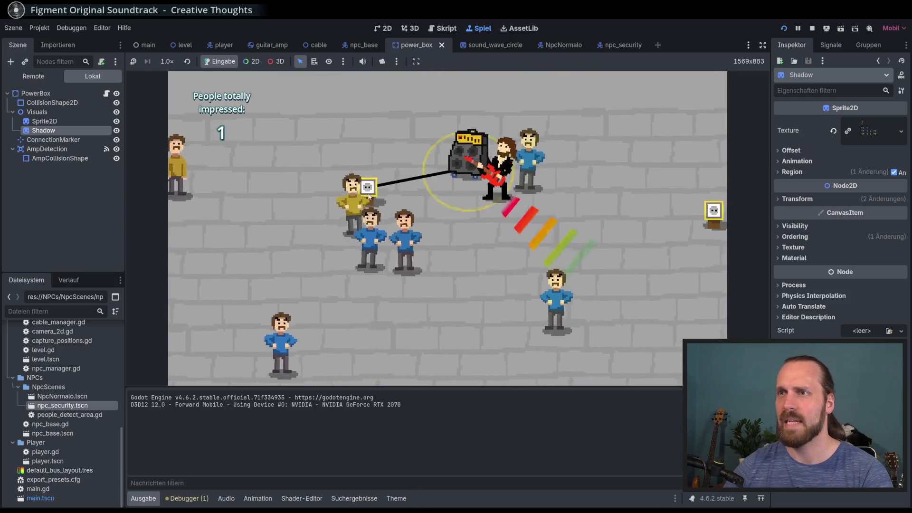
pyautogui.press('Left')
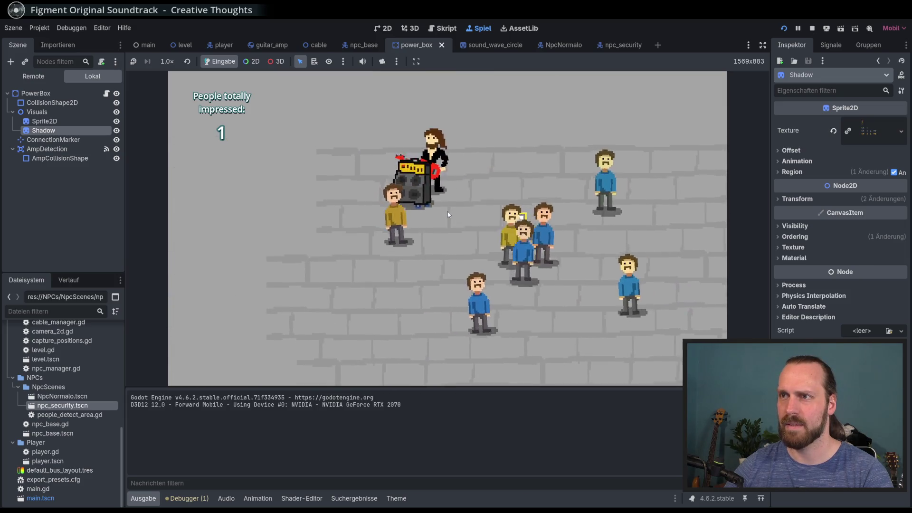
pyautogui.press('Down')
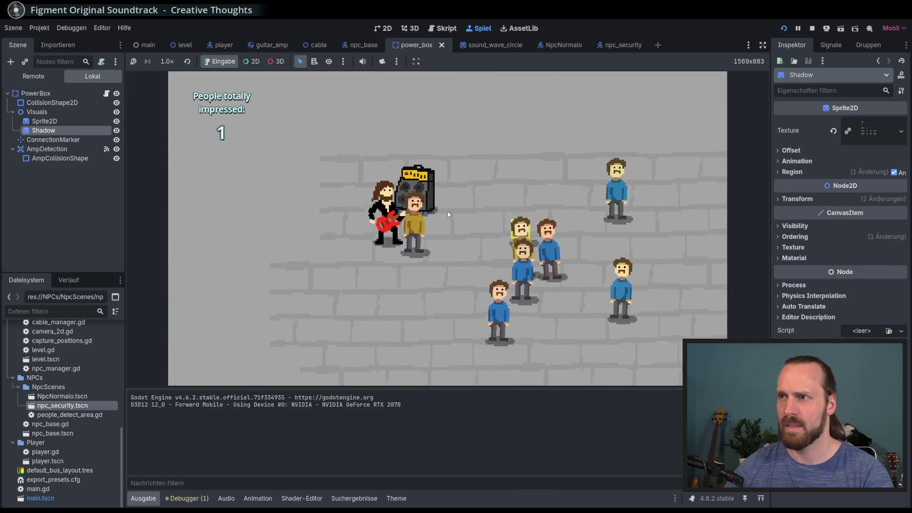
pyautogui.press('Up')
pyautogui.press('Right')
pyautogui.press('Down')
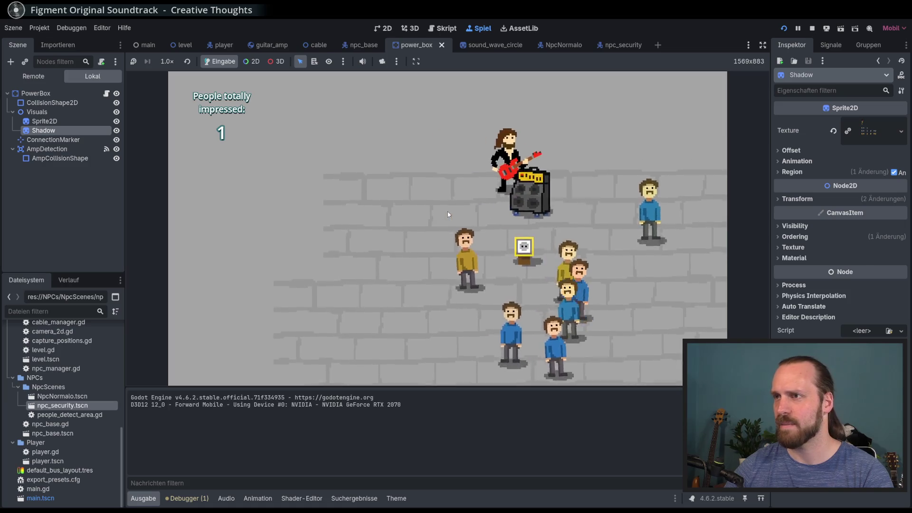
pyautogui.press('Right')
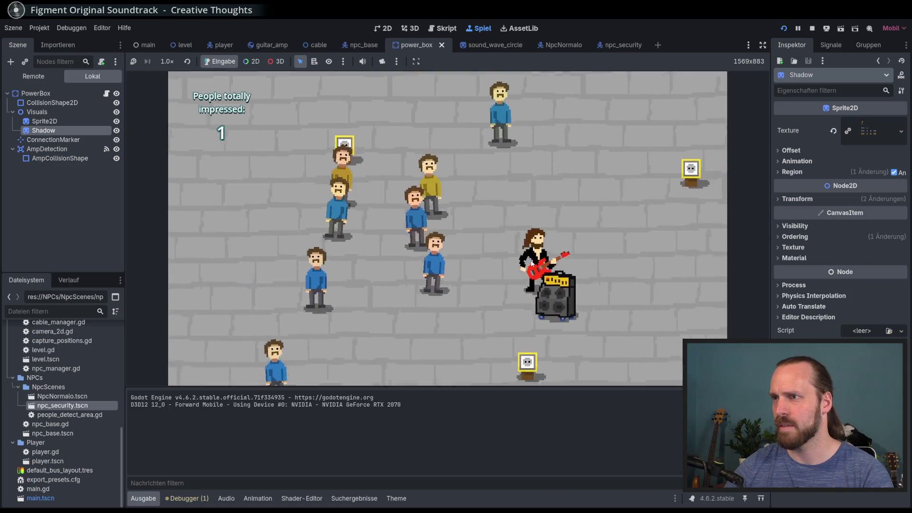
pyautogui.press('Down')
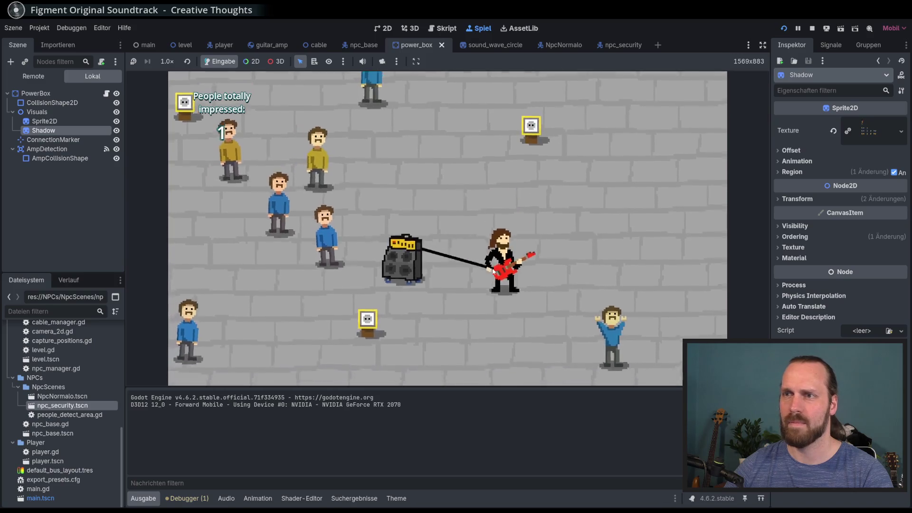
pyautogui.press('Left')
pyautogui.press('Up')
pyautogui.press('Up')
pyautogui.press('Left')
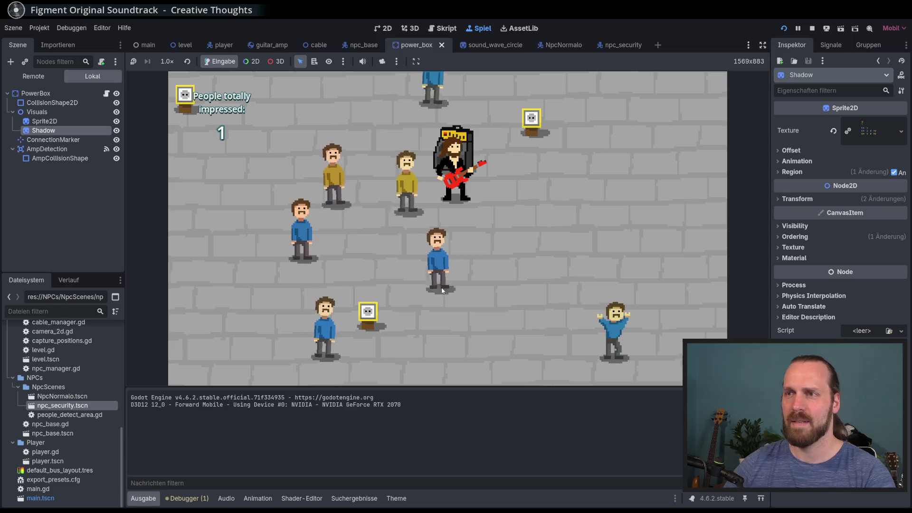
pyautogui.press('F8')
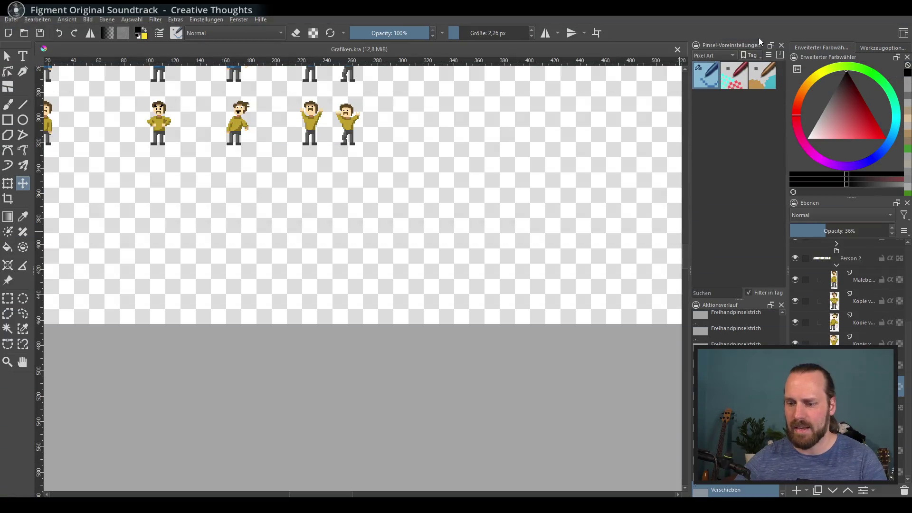
# Step: Pan across the sprite sheet toward the empty lower canvas
pyautogui.scroll(-5, 524, 153)
pyautogui.moveTo(491, 177); pyautogui.dragTo(344, 236)
pyautogui.scroll(4, 344, 236)
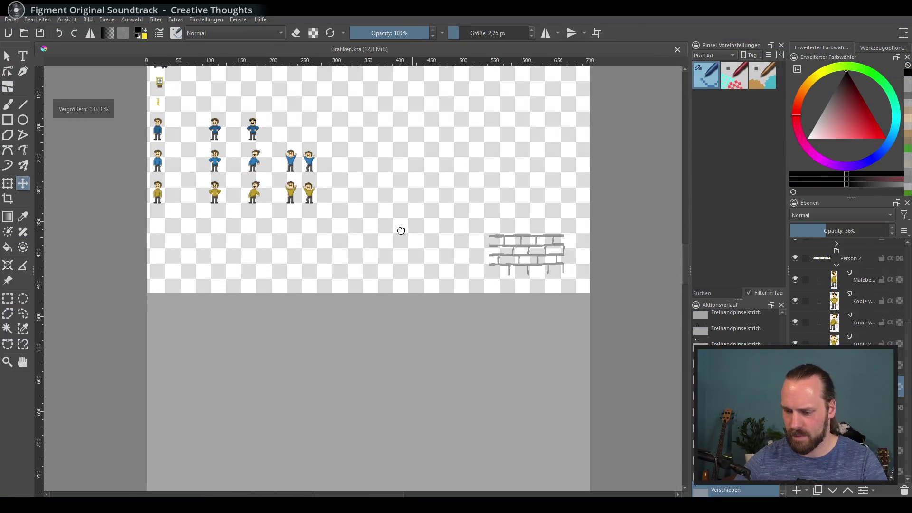
pyautogui.moveTo(401, 230)
pyautogui.mouseDown()
pyautogui.moveTo(336, 254)
pyautogui.moveTo(291, 220)
pyautogui.moveTo(325, 231)
pyautogui.moveTo(325, 248)
pyautogui.mouseUp()
pyautogui.scroll(2, 328, 242)
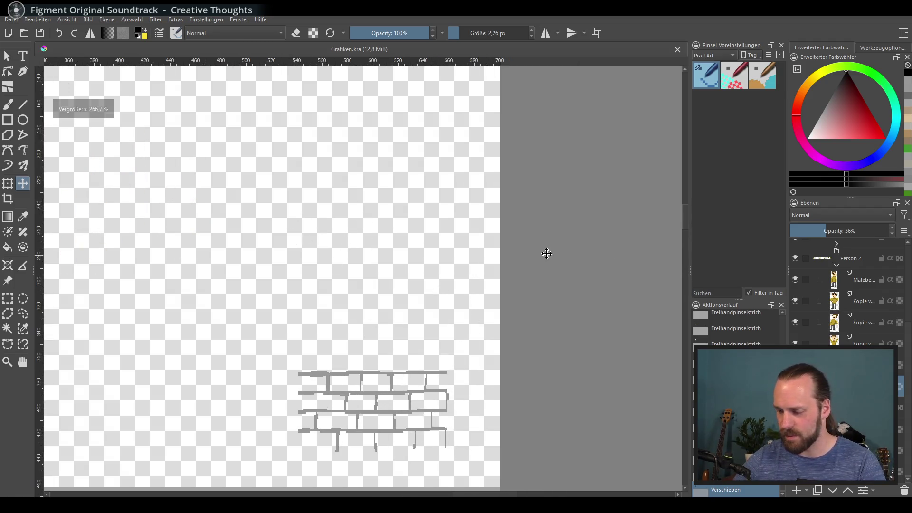
pyautogui.scroll(-5, 385, 336)
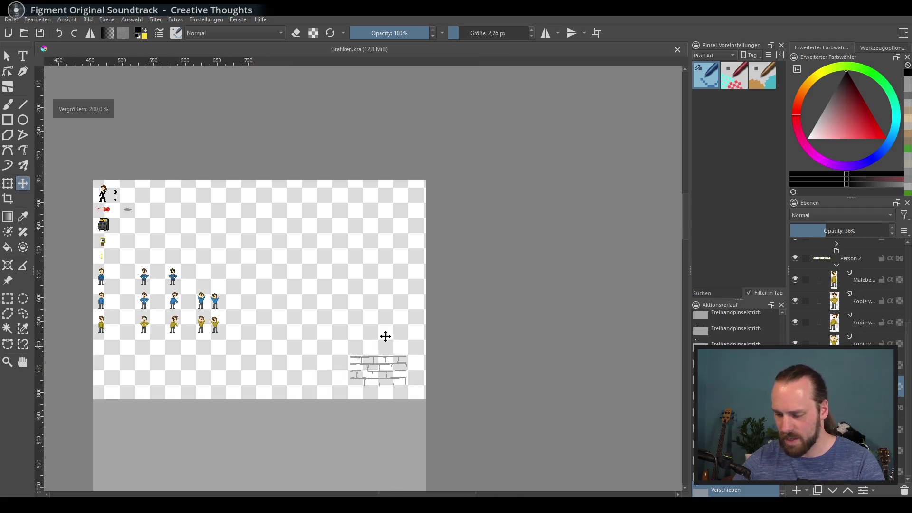
pyautogui.moveTo(385, 336)
pyautogui.mouseDown()
pyautogui.moveTo(358, 326)
pyautogui.moveTo(378, 269)
pyautogui.mouseUp()
pyautogui.scroll(1, 375, 239)
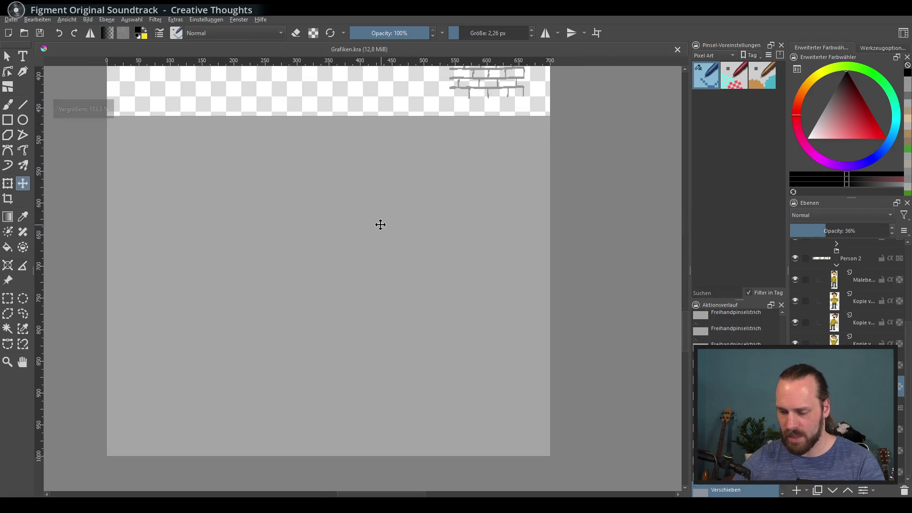
# Step: Pick the large soft airbrush from Meine Favoriten and add a new empty layer
pyautogui.click(714, 55)
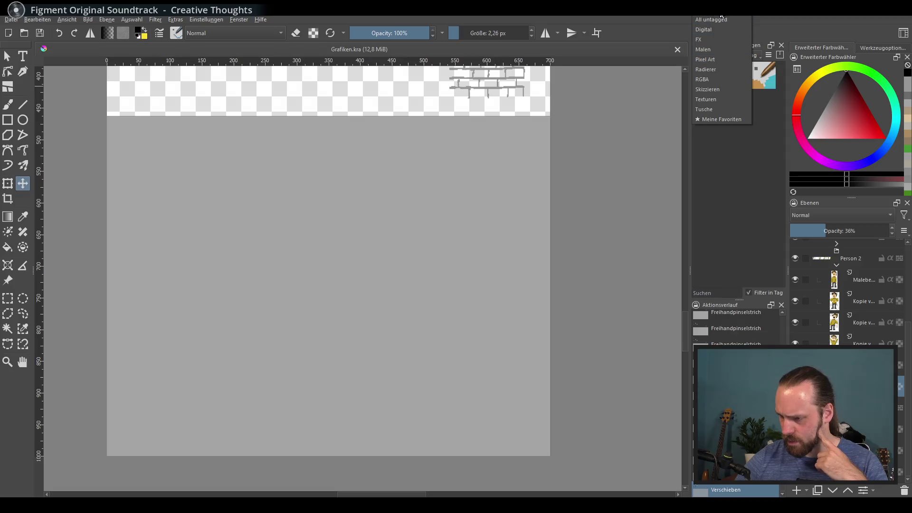
pyautogui.click(731, 121)
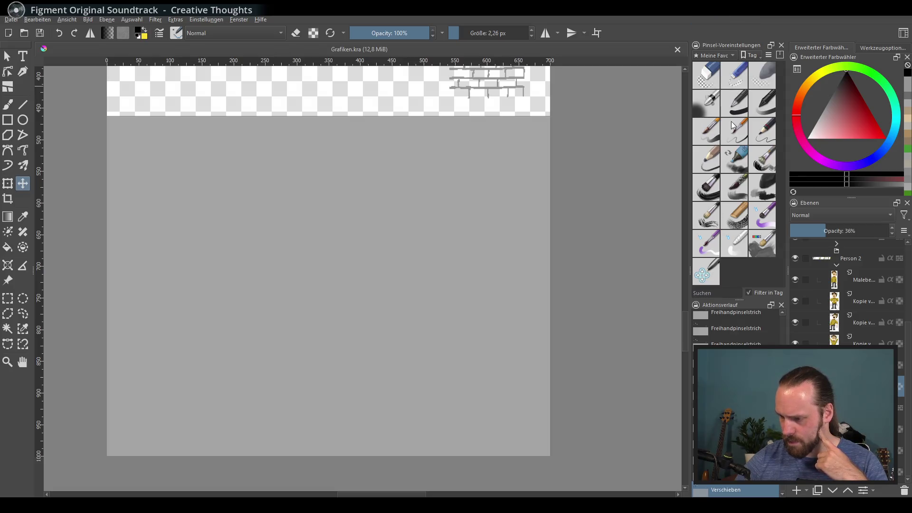
pyautogui.click(702, 102)
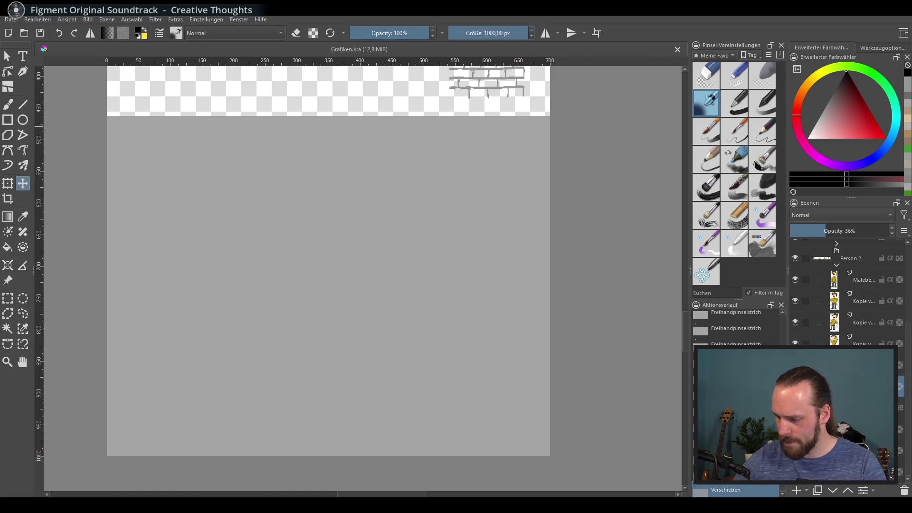
pyautogui.click(845, 429)
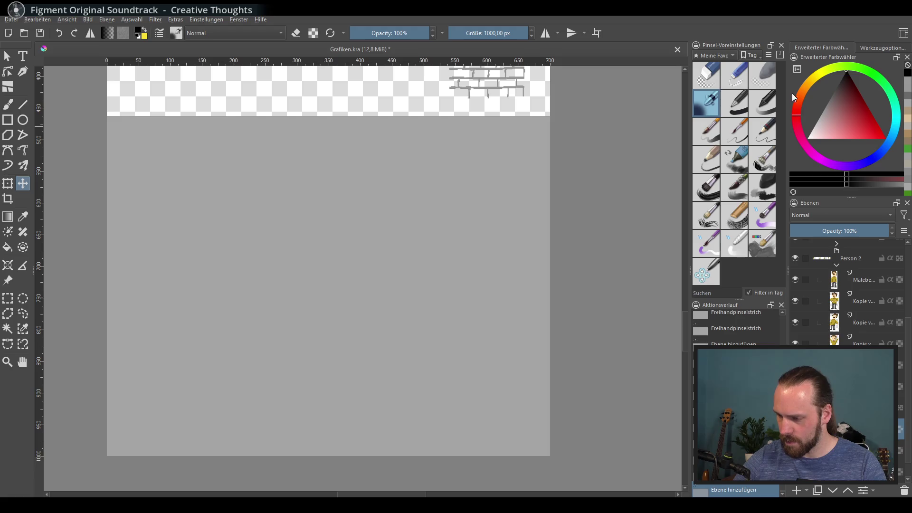
# Step: Pick a light gold painting colour on the colour wheel
pyautogui.click(809, 130)
pyautogui.click(808, 82)
pyautogui.click(865, 124)
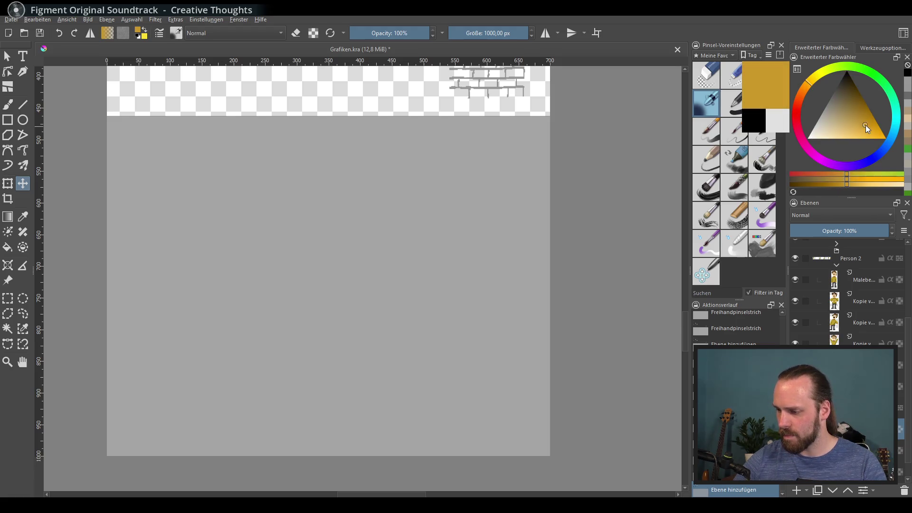
pyautogui.moveTo(866, 125); pyautogui.dragTo(825, 132)
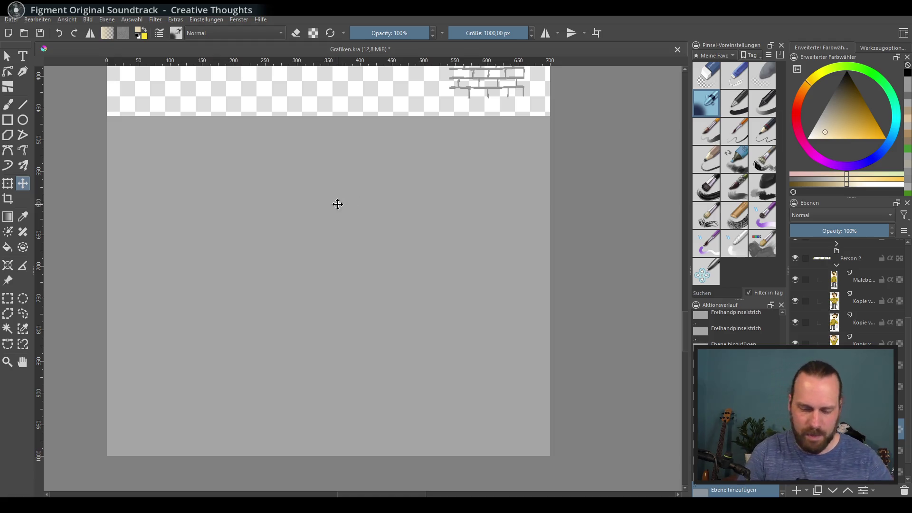
# Step: With the freehand brush, dab soft warm gold patches across the empty lower canvas
pyautogui.click(10, 109)
pyautogui.scroll(-1, 358, 285)
pyautogui.click(309, 270)
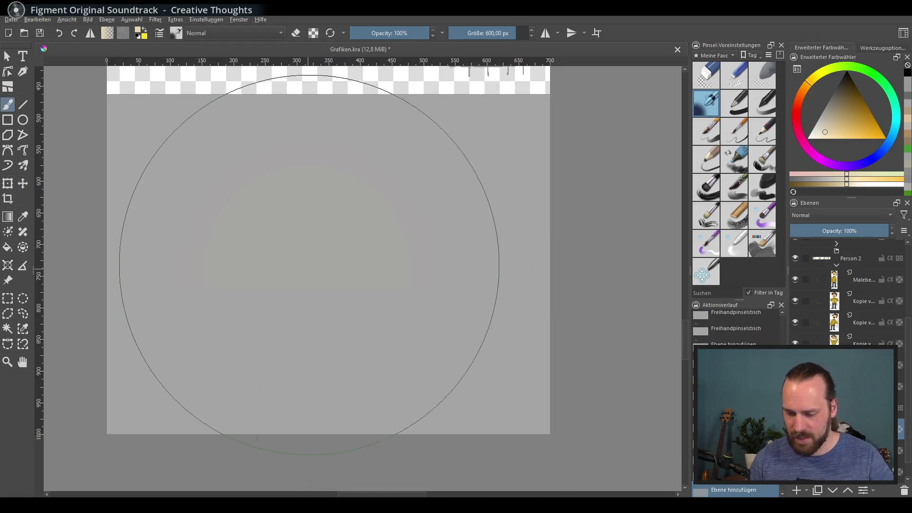
pyautogui.click(329, 261)
pyautogui.hotkey('ctrl', 'z')
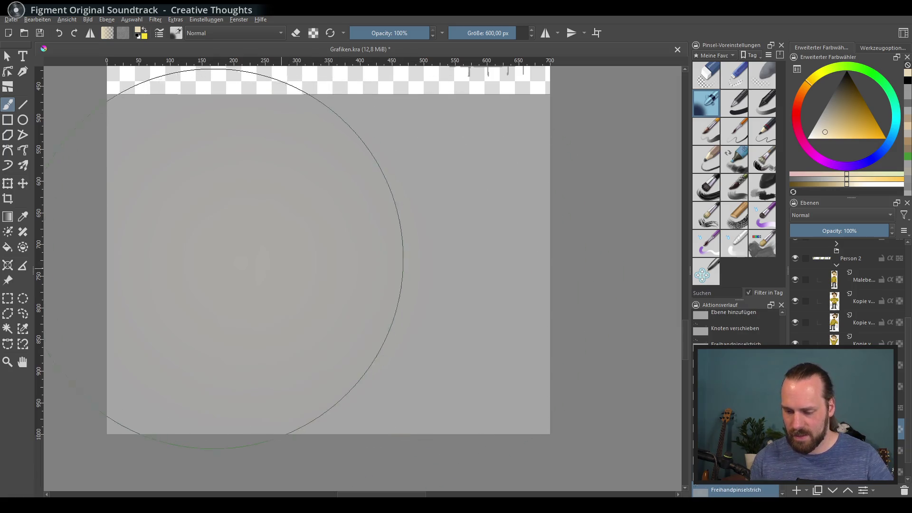
pyautogui.click(302, 257)
pyautogui.click(475, 285)
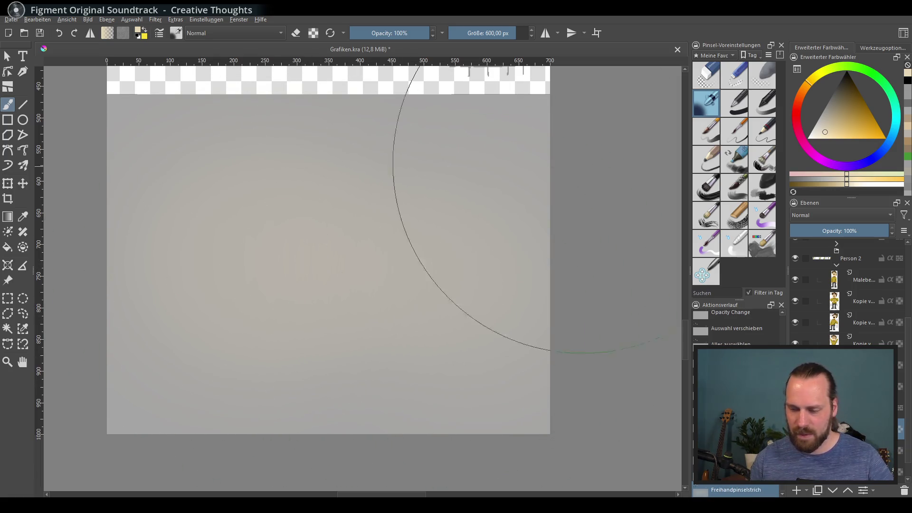
# Step: Brush soft blue along the right and bottom edges at about 51% opacity, then sweep sampled beige
pyautogui.click(839, 102)
pyautogui.moveTo(839, 102)
pyautogui.mouseDown()
pyautogui.moveTo(849, 99)
pyautogui.moveTo(823, 125)
pyautogui.moveTo(874, 127)
pyautogui.mouseUp()
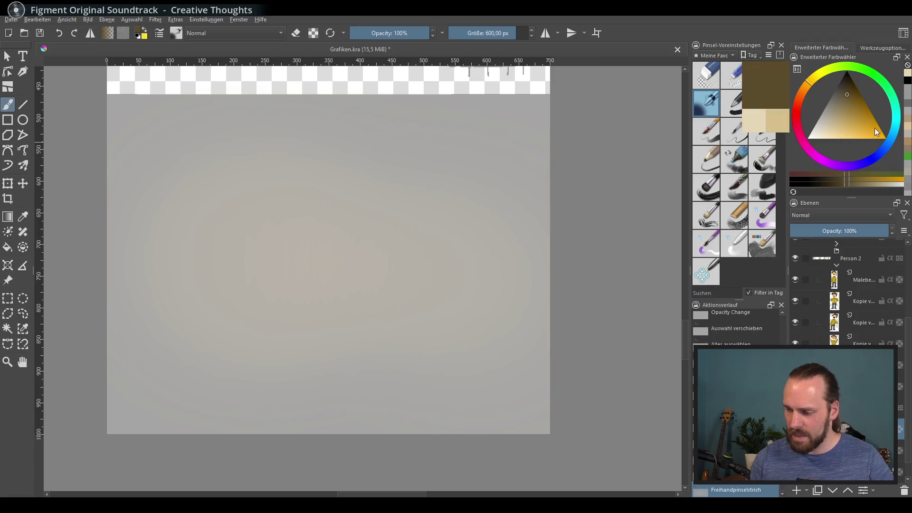
pyautogui.click(882, 149)
pyautogui.click(841, 103)
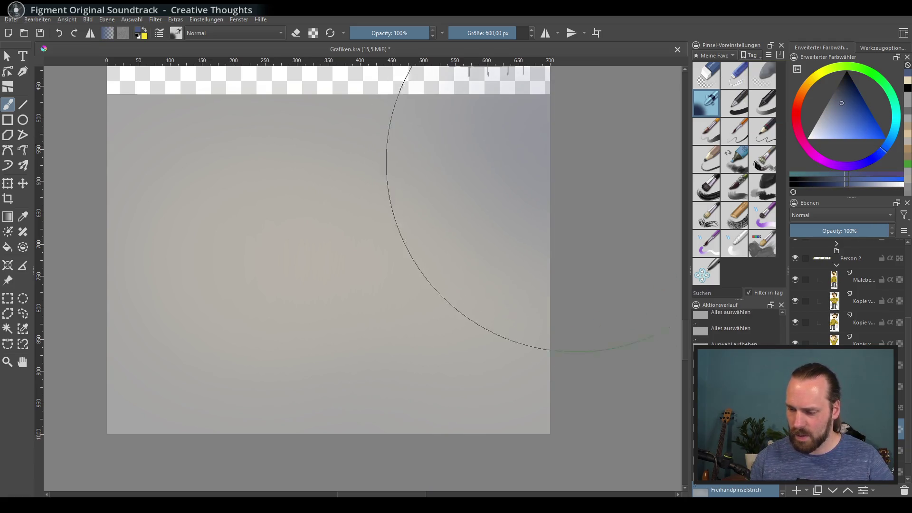
pyautogui.hotkey('ctrl', 'z')
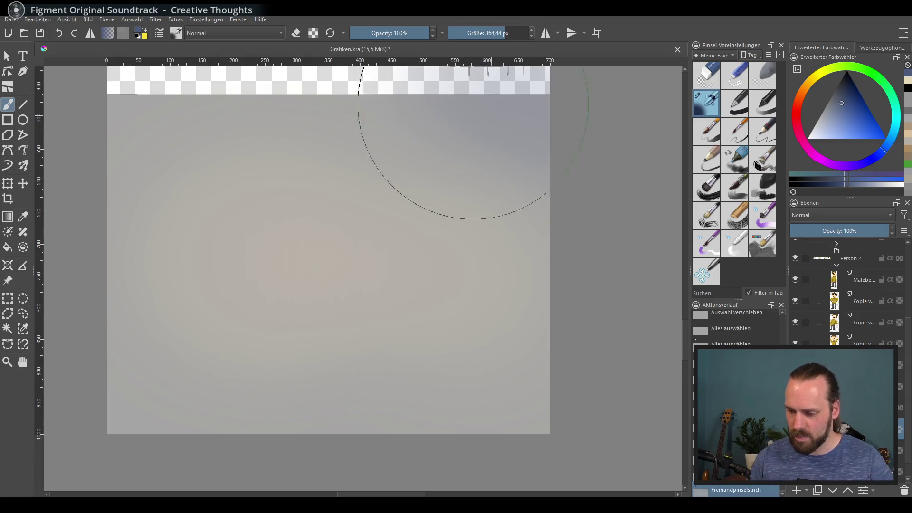
pyautogui.click(399, 33)
pyautogui.moveTo(469, 102)
pyautogui.mouseDown()
pyautogui.moveTo(591, 193)
pyautogui.moveTo(418, 459)
pyautogui.moveTo(190, 452)
pyautogui.mouseUp()
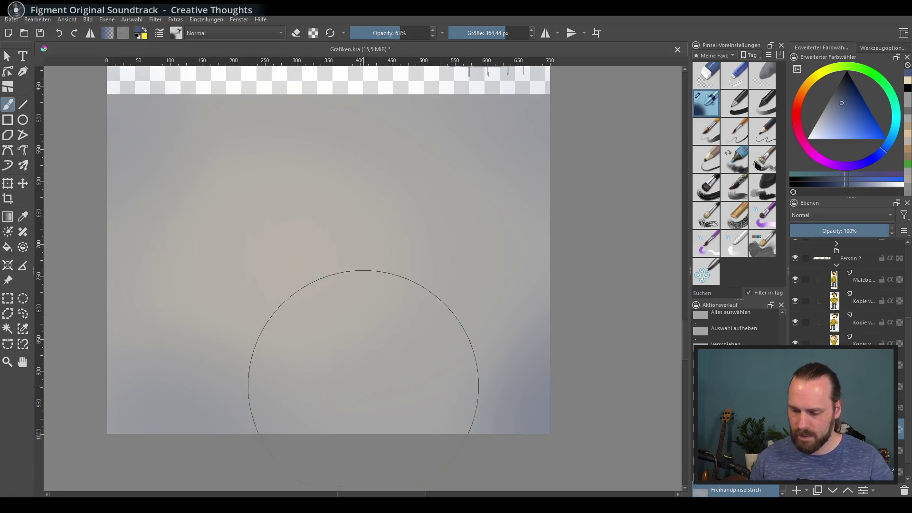
pyautogui.keyDown('ctrl'); pyautogui.click(349, 242); pyautogui.keyUp('ctrl')
pyautogui.moveTo(349, 243)
pyautogui.mouseDown()
pyautogui.moveTo(460, 312)
pyautogui.moveTo(154, 230)
pyautogui.moveTo(367, 377)
pyautogui.moveTo(264, 246)
pyautogui.mouseUp()
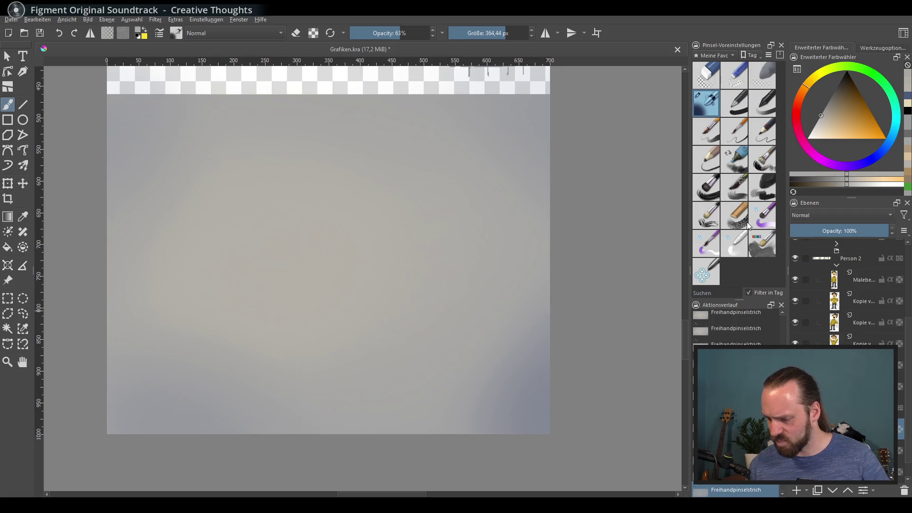
# Step: With a smaller textured brush, add light horizontal cloud-like streaks across the middle and lower canvas
pyautogui.click(770, 190)
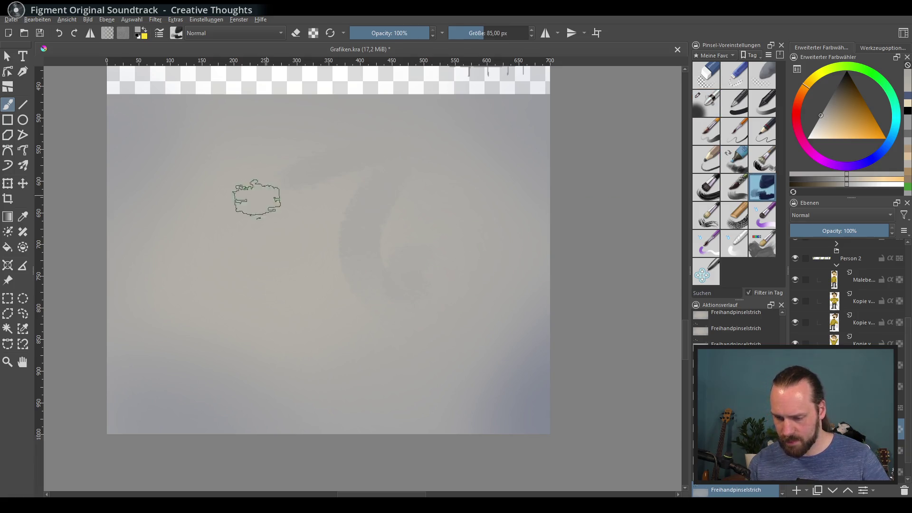
pyautogui.moveTo(200, 267); pyautogui.dragTo(371, 295)
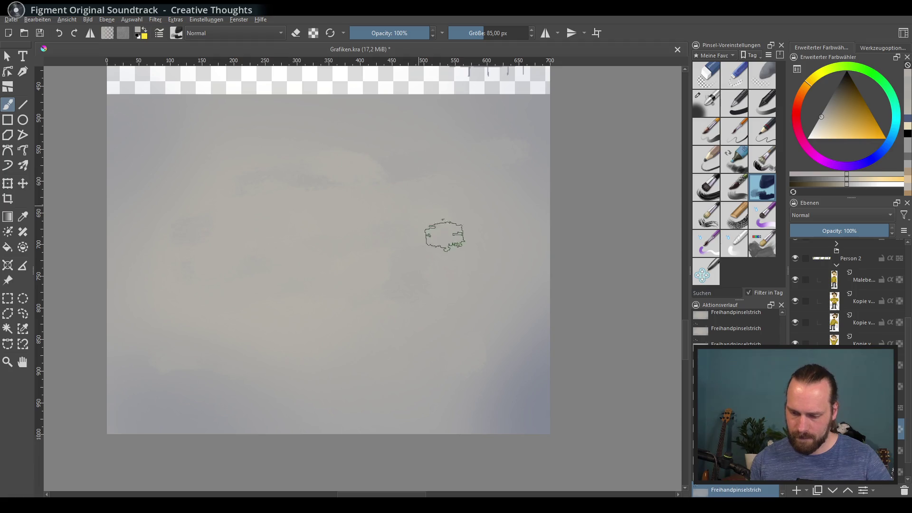
pyautogui.moveTo(200, 407); pyautogui.dragTo(491, 363)
pyautogui.keyDown('ctrl'); pyautogui.click(301, 417); pyautogui.keyUp('ctrl')
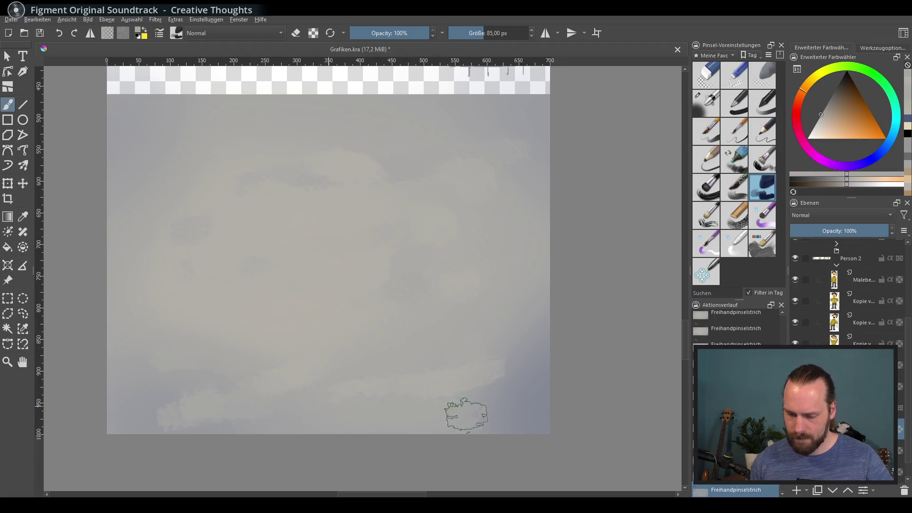
pyautogui.moveTo(464, 413); pyautogui.dragTo(536, 399)
pyautogui.moveTo(156, 411); pyautogui.dragTo(185, 424)
# Step: Paint a blue-grey band along the bottom, sample pale beige, and pan to the sprites and brick wall
pyautogui.keyDown('ctrl'); pyautogui.click(185, 424); pyautogui.keyUp('ctrl')
pyautogui.keyDown('ctrl'); pyautogui.click(499, 372); pyautogui.keyUp('ctrl')
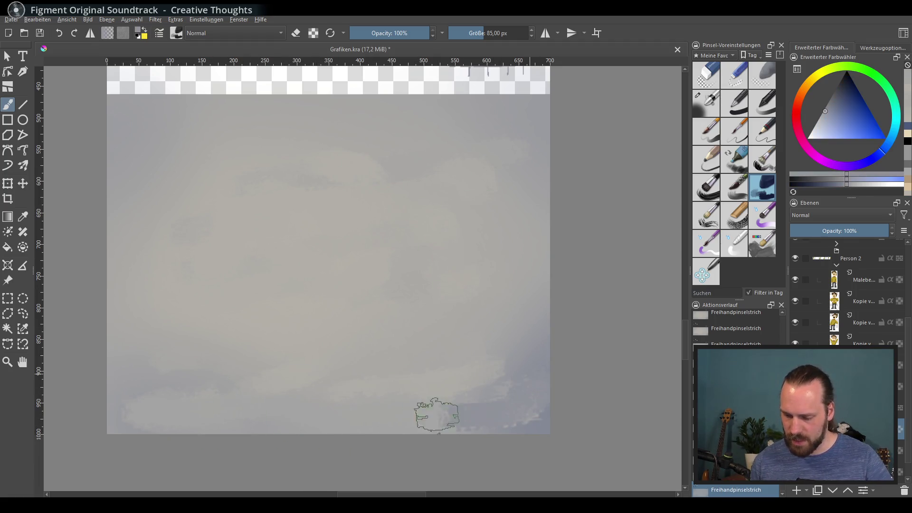
pyautogui.moveTo(434, 414); pyautogui.dragTo(131, 421)
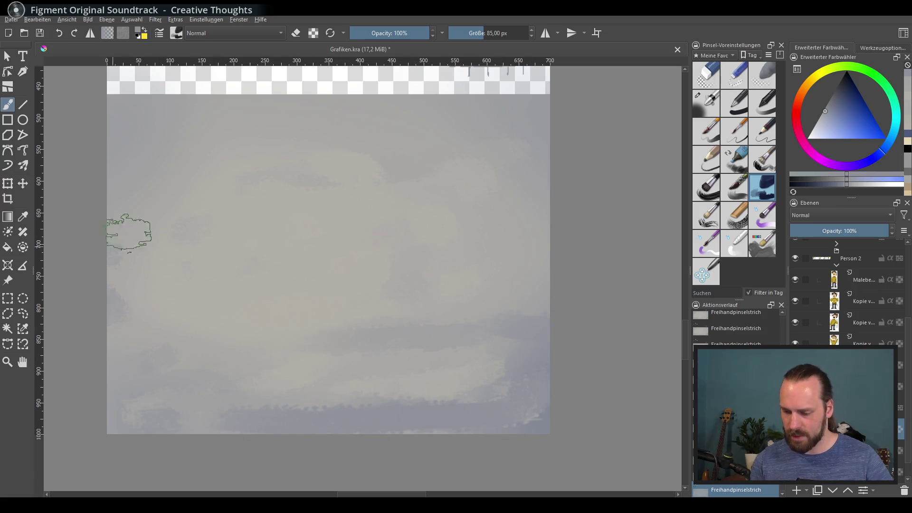
pyautogui.keyDown('ctrl'); pyautogui.click(481, 220); pyautogui.keyUp('ctrl')
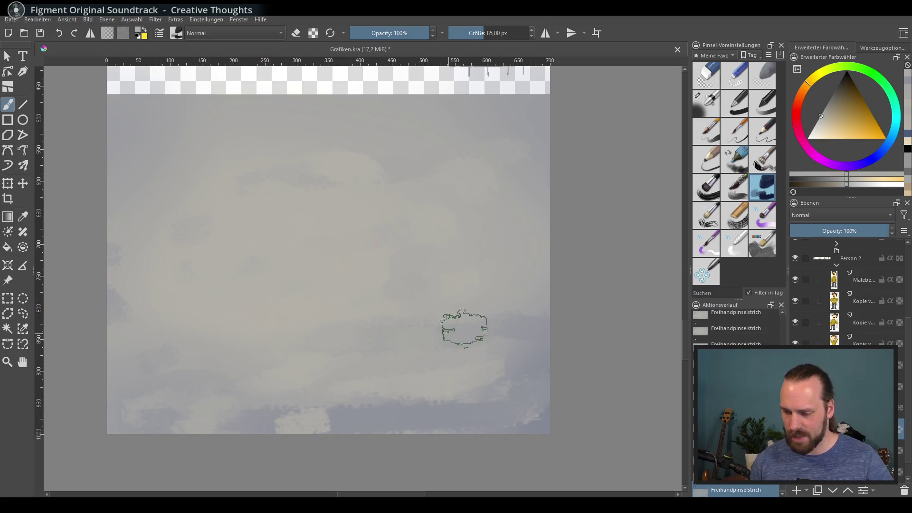
pyautogui.moveTo(448, 272)
pyautogui.mouseDown()
pyautogui.moveTo(457, 338)
pyautogui.moveTo(459, 323)
pyautogui.mouseUp()
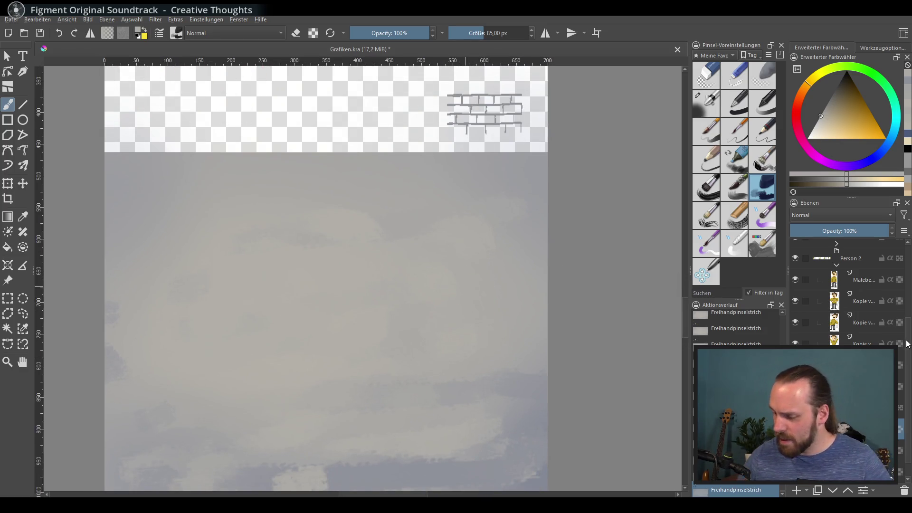
# Step: Select the 35 px textured brush preset, trying it with grey test strokes that are undone
pyautogui.scroll(2, 444, 312)
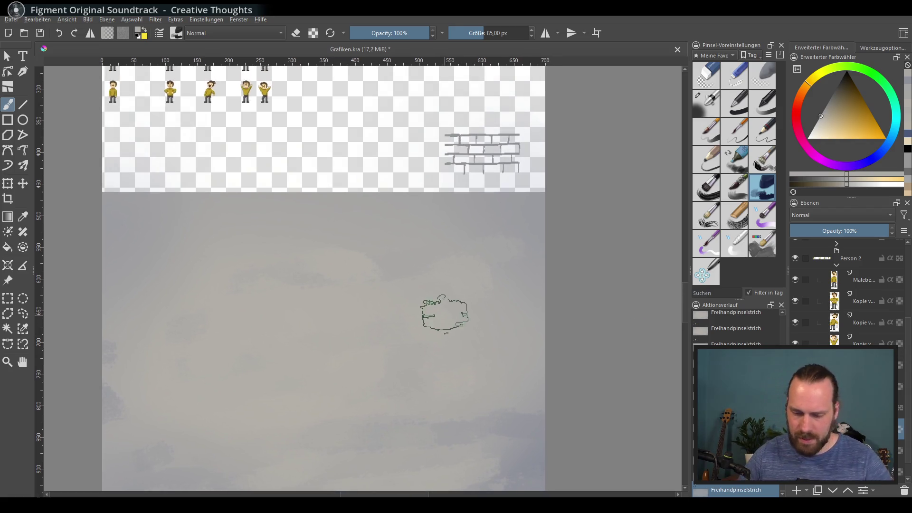
pyautogui.scroll(2, 475, 297)
pyautogui.moveTo(478, 321); pyautogui.dragTo(422, 430)
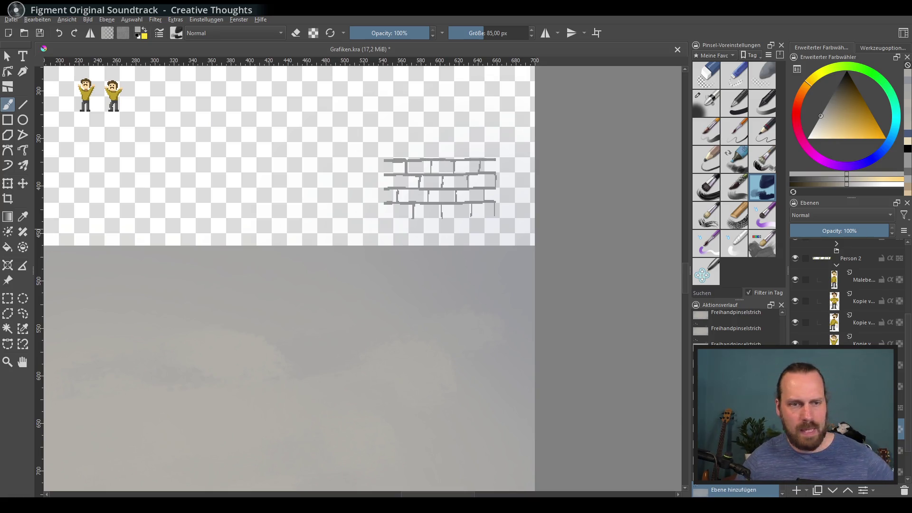
pyautogui.click(728, 158)
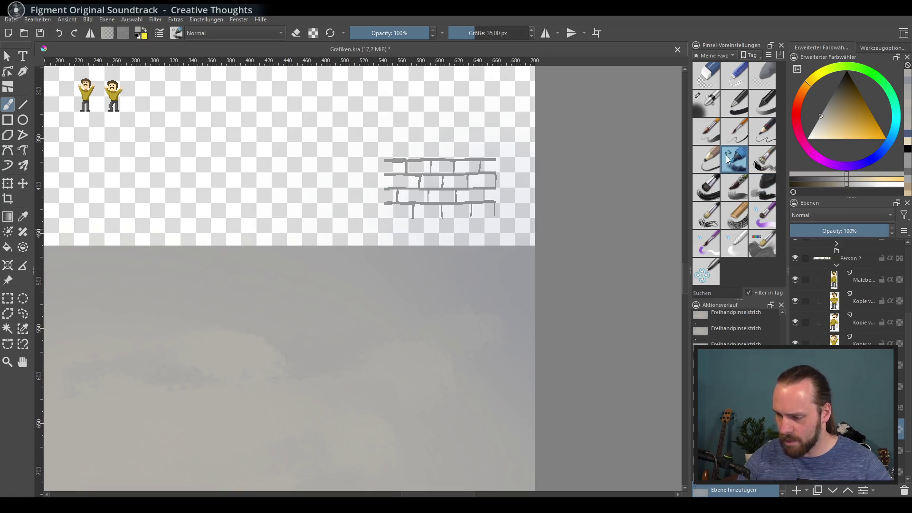
pyautogui.scroll(2, 424, 285)
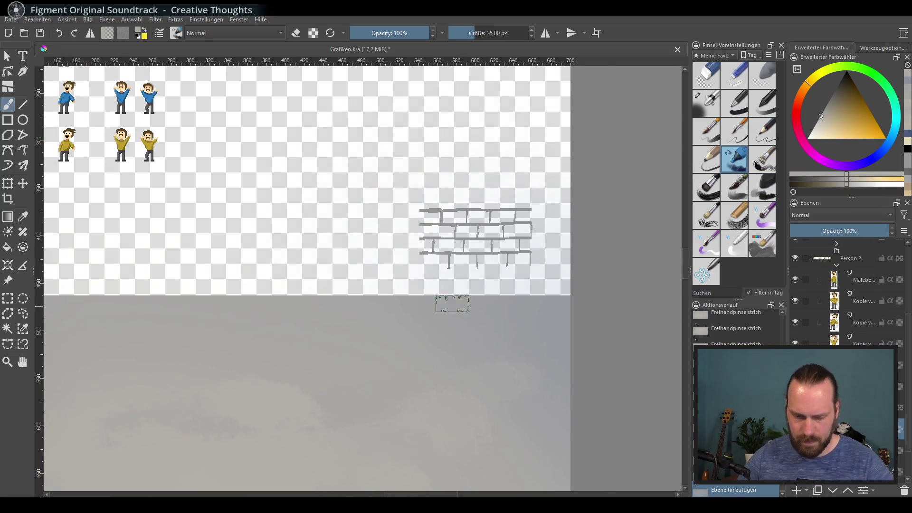
pyautogui.keyDown('ctrl'); pyautogui.scroll(1, 452, 303); pyautogui.keyUp('ctrl')
pyautogui.scroll(2, 489, 276)
pyautogui.moveTo(307, 185); pyautogui.dragTo(317, 297)
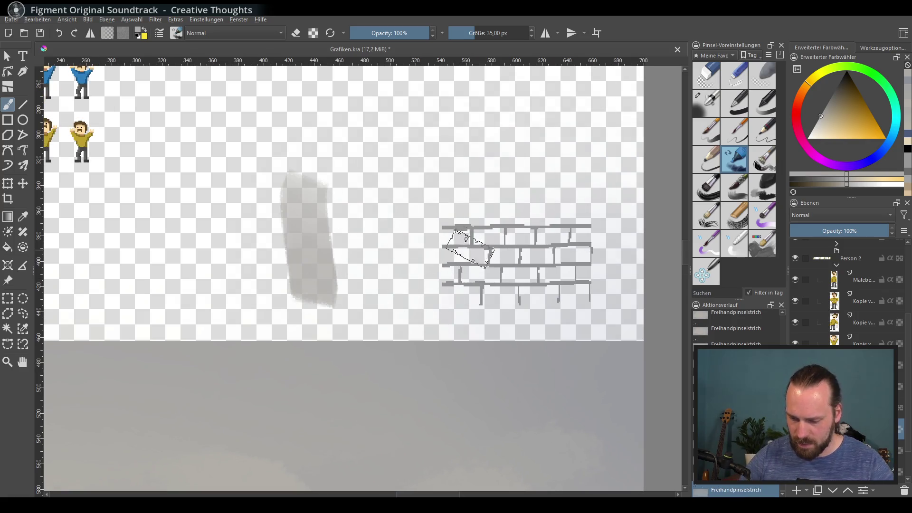
pyautogui.hotkey('ctrl', 'z')
pyautogui.click(734, 59)
pyautogui.click(789, 26)
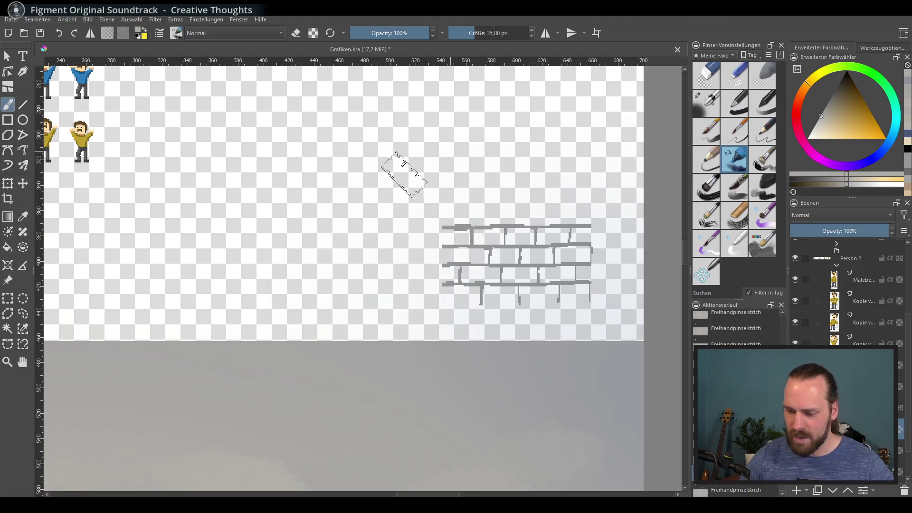
pyautogui.moveTo(287, 178); pyautogui.dragTo(297, 298)
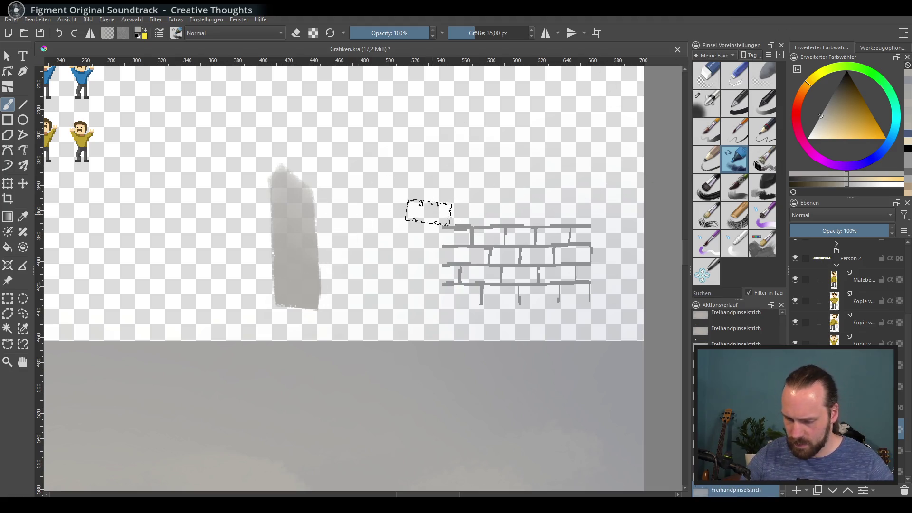
pyautogui.hotkey('ctrl', 'z')
# Step: Pick dark grey in the colour triangle and paint a long horizontal band across the canvas
pyautogui.click(802, 111)
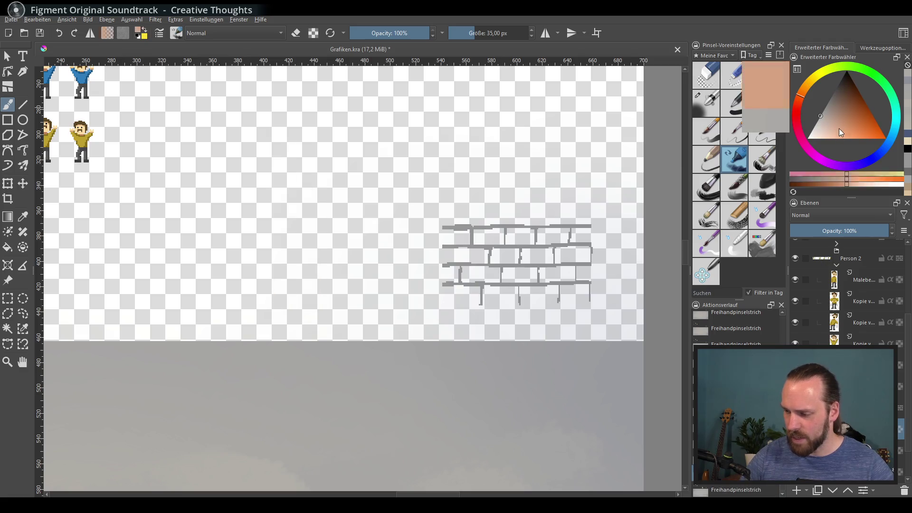
pyautogui.moveTo(839, 128)
pyautogui.mouseDown()
pyautogui.moveTo(865, 129)
pyautogui.moveTo(874, 141)
pyautogui.mouseUp()
pyautogui.moveTo(806, 93); pyautogui.dragTo(808, 106)
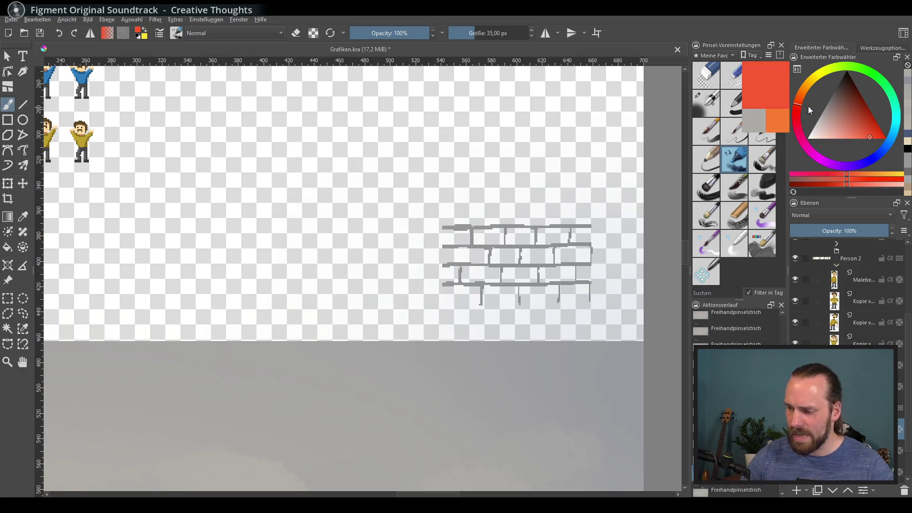
pyautogui.moveTo(851, 133)
pyautogui.mouseDown()
pyautogui.moveTo(859, 141)
pyautogui.moveTo(863, 132)
pyautogui.mouseUp()
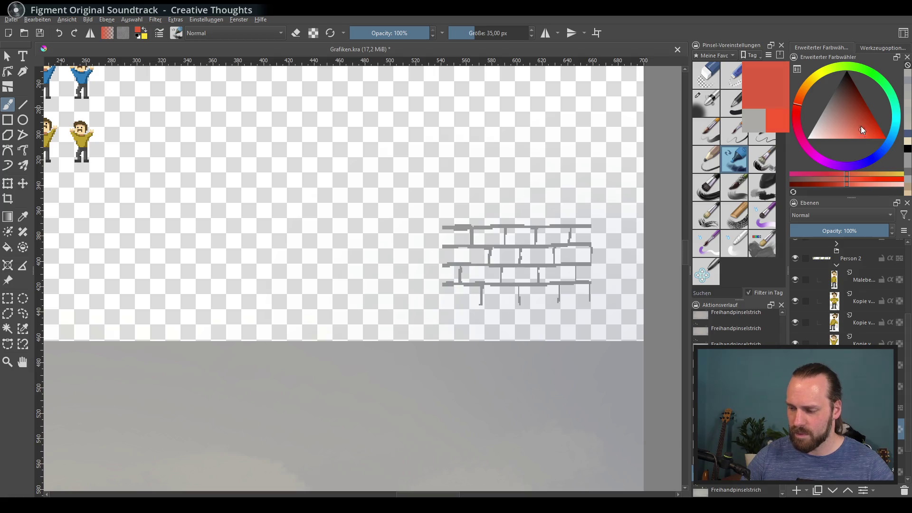
pyautogui.scroll(-5, 339, 278)
pyautogui.click(833, 95)
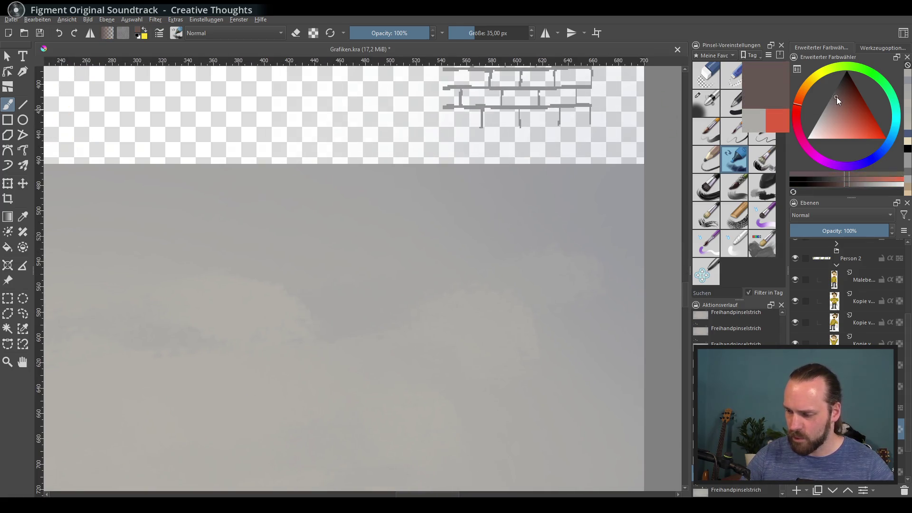
pyautogui.moveTo(92, 242); pyautogui.dragTo(644, 240)
# Step: Move the dark grey band down into the street position with the Move tool
pyautogui.hscroll(-3, 494, 256)
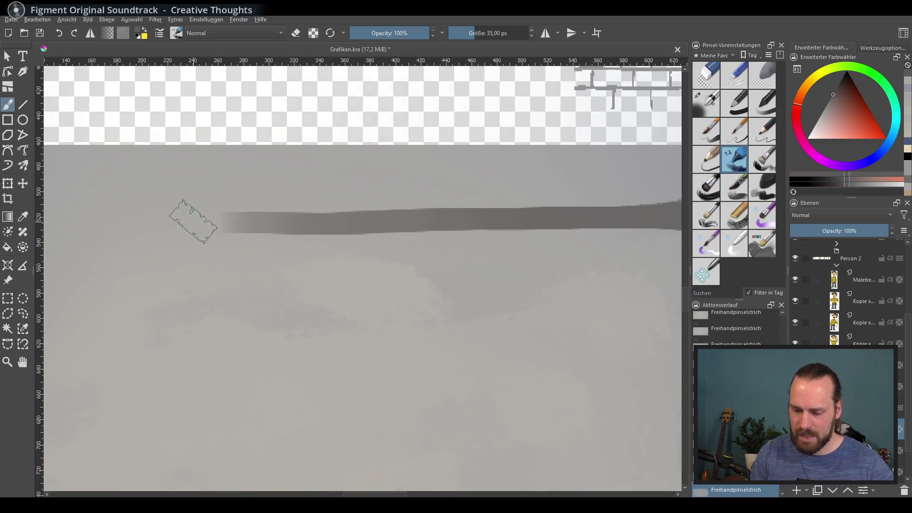
pyautogui.hscroll(5, 214, 261)
pyautogui.scroll(2, 242, 309)
pyautogui.scroll(-3, 434, 287)
pyautogui.hscroll(-3, 434, 287)
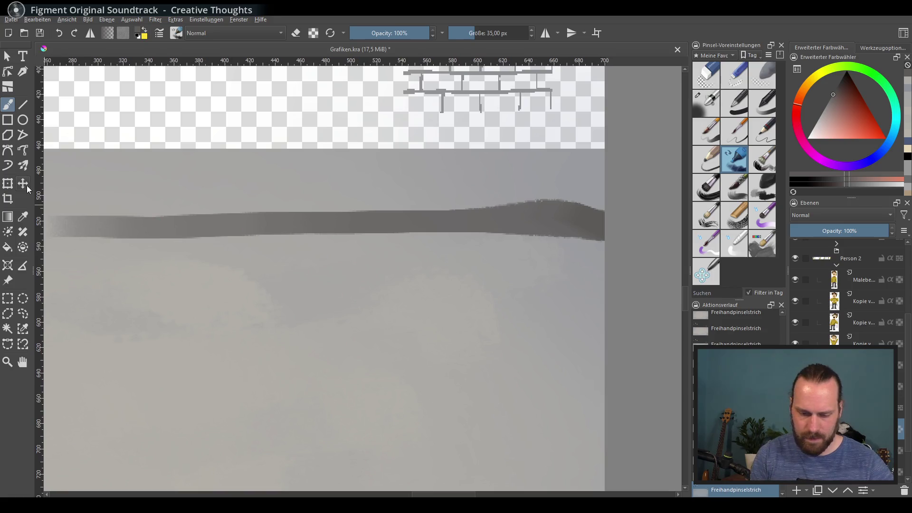
pyautogui.press('t')
pyautogui.moveTo(404, 293)
pyautogui.mouseDown()
pyautogui.moveTo(401, 320)
pyautogui.moveTo(341, 415)
pyautogui.mouseUp()
pyautogui.scroll(-4, 543, 263)
pyautogui.hscroll(-3, 544, 263)
pyautogui.scroll(2, 465, 309)
pyautogui.hscroll(2, 464, 309)
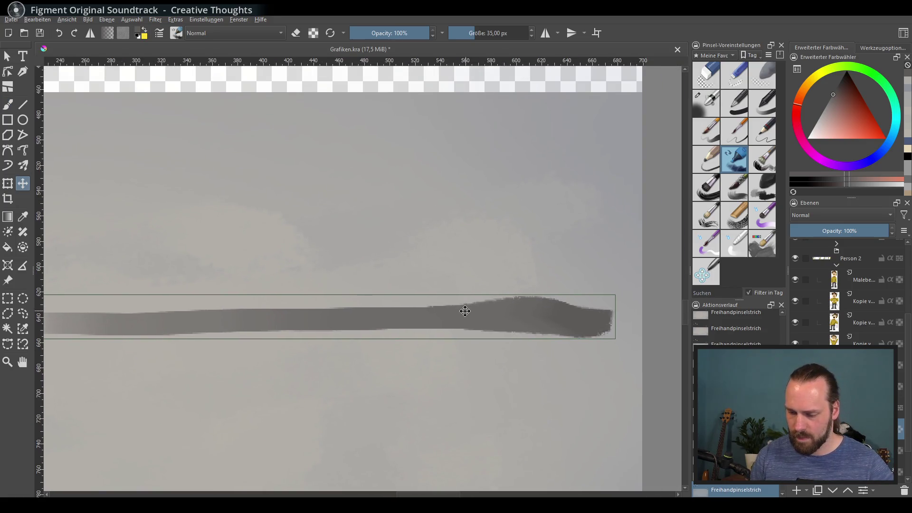
# Step: Extend the dark grey street band with the brush to the canvas's left edge
pyautogui.click(8, 104)
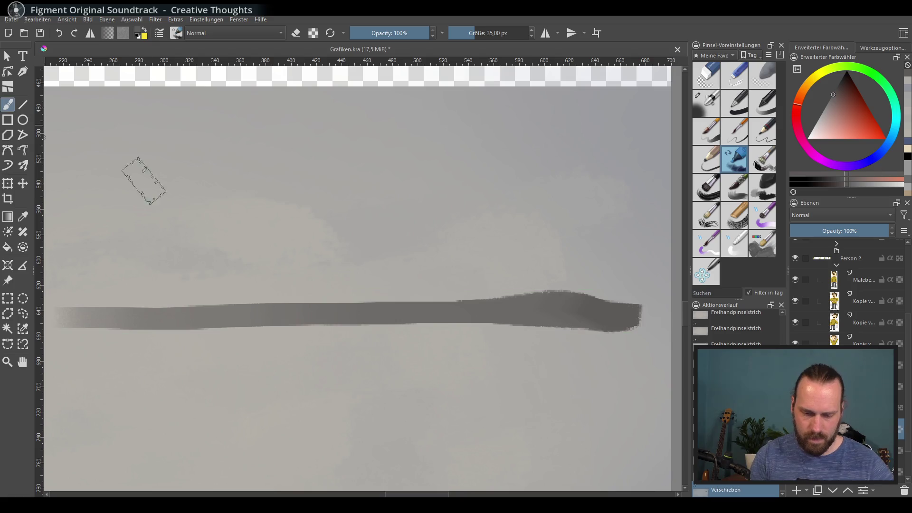
pyautogui.scroll(-1, 309, 285)
pyautogui.hscroll(-3, 475, 333)
pyautogui.hscroll(-1, 380, 313)
pyautogui.moveTo(339, 306); pyautogui.dragTo(112, 322)
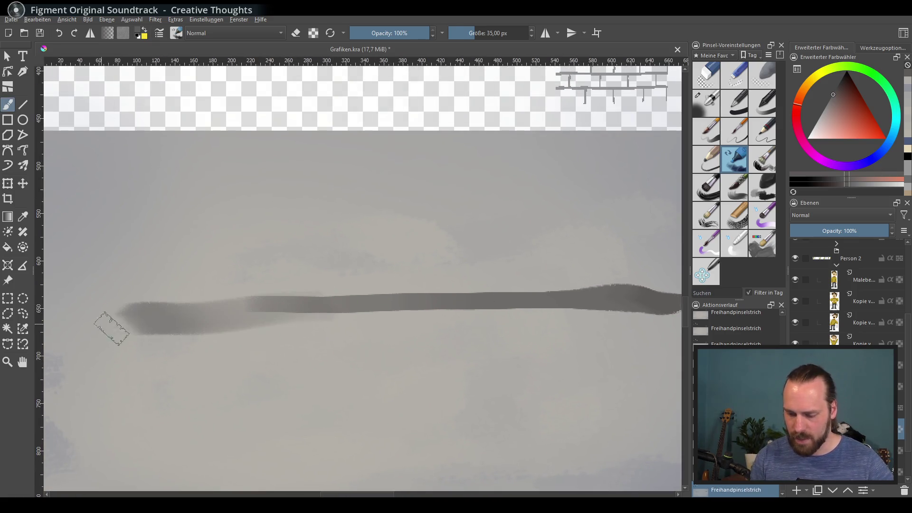
pyautogui.hscroll(-5, 489, 330)
pyautogui.hotkey('ctrl', 'z')
pyautogui.moveTo(523, 280)
pyautogui.mouseDown()
pyautogui.moveTo(240, 285)
pyautogui.moveTo(384, 282)
pyautogui.mouseUp()
pyautogui.hscroll(14, 278, 329)
pyautogui.scroll(-1, 278, 329)
pyautogui.hscroll(-5, 428, 313)
pyautogui.scroll(1, 428, 314)
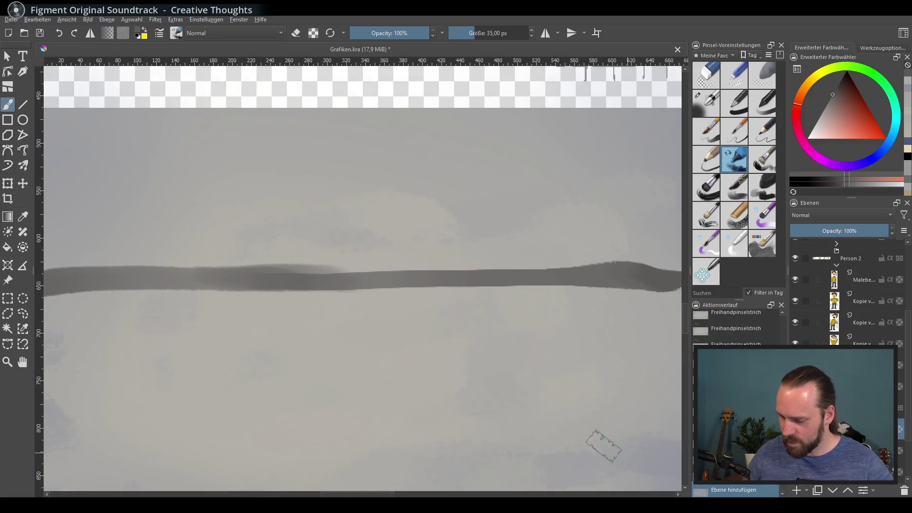
pyautogui.hscroll(4, 604, 446)
pyautogui.scroll(1, 604, 446)
# Step: Paint a red facade block standing above the street
pyautogui.moveTo(857, 107); pyautogui.dragTo(856, 112)
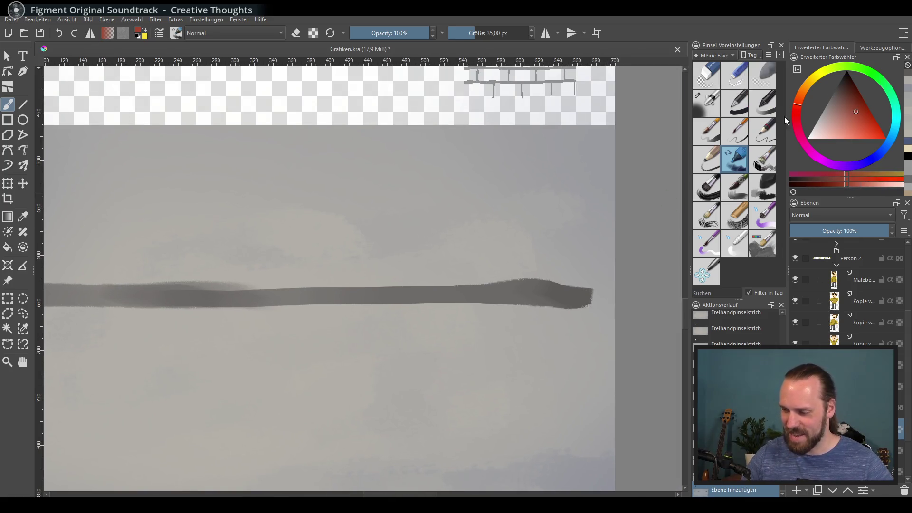
pyautogui.moveTo(482, 153)
pyautogui.mouseDown()
pyautogui.moveTo(481, 280)
pyautogui.moveTo(500, 278)
pyautogui.mouseUp()
pyautogui.moveTo(523, 149); pyautogui.dragTo(523, 278)
pyautogui.moveTo(534, 195)
pyautogui.mouseDown()
pyautogui.moveTo(532, 264)
pyautogui.moveTo(563, 138)
pyautogui.mouseUp()
pyautogui.moveTo(513, 240)
pyautogui.mouseDown()
pyautogui.moveTo(510, 142)
pyautogui.moveTo(547, 143)
pyautogui.mouseUp()
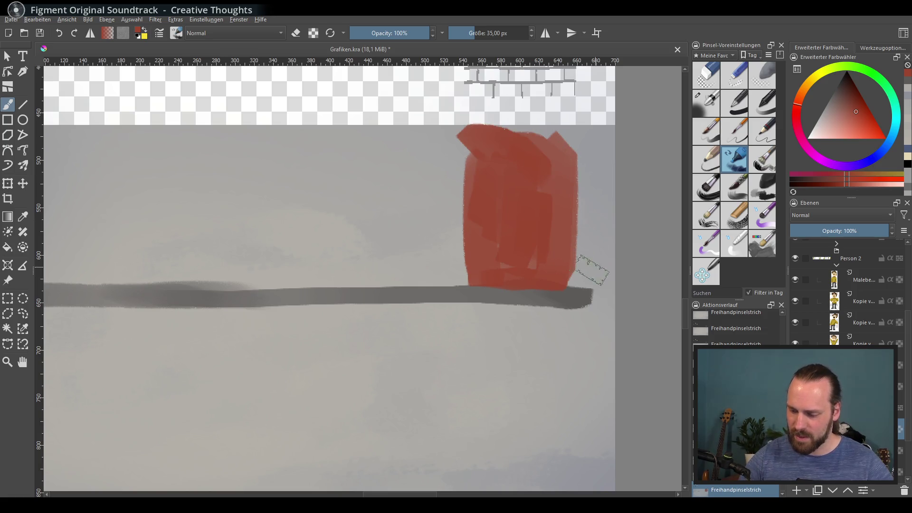
# Step: Paint a dark grey shadow stroke down the red block's left edge
pyautogui.click(839, 97)
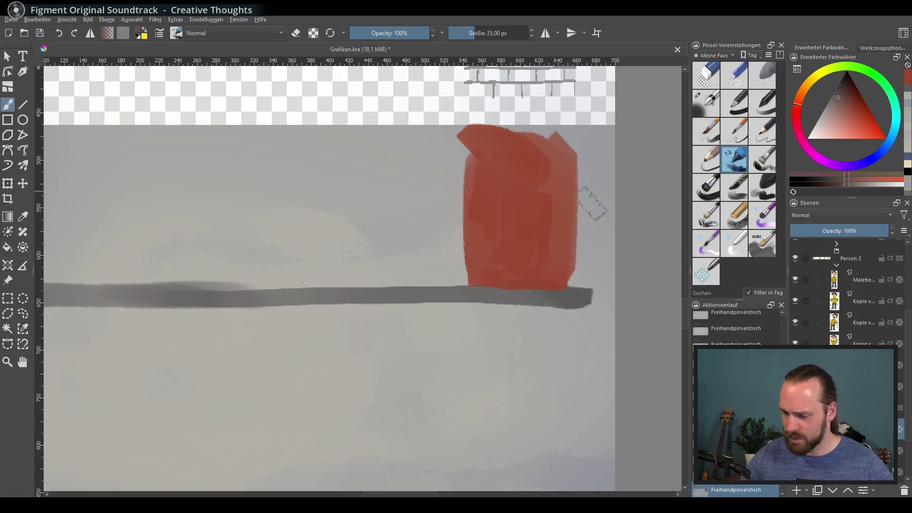
pyautogui.click(803, 88)
pyautogui.click(831, 134)
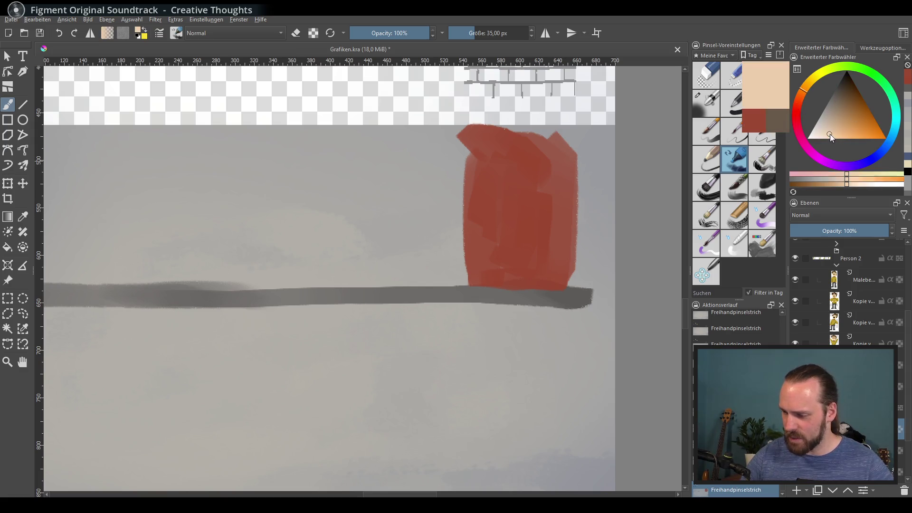
pyautogui.click(841, 87)
pyautogui.moveTo(460, 129); pyautogui.dragTo(464, 278)
pyautogui.hotkey('ctrl', 'z')
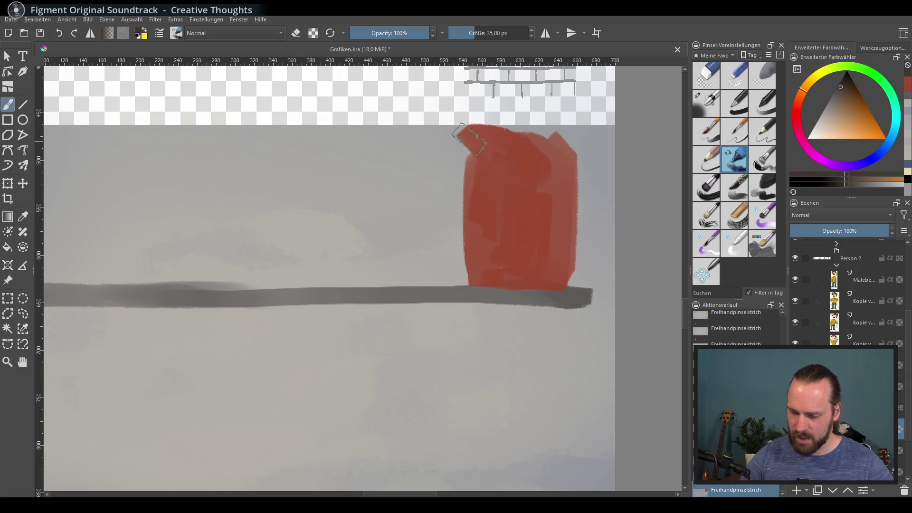
pyautogui.moveTo(461, 129)
pyautogui.mouseDown()
pyautogui.moveTo(464, 278)
pyautogui.moveTo(451, 133)
pyautogui.mouseUp()
pyautogui.moveTo(499, 200); pyautogui.dragTo(511, 252)
# Step: Cover stray dark marks with red and extend the dark side up to the block's top
pyautogui.keyDown('ctrl'); pyautogui.click(518, 180); pyautogui.keyUp('ctrl')
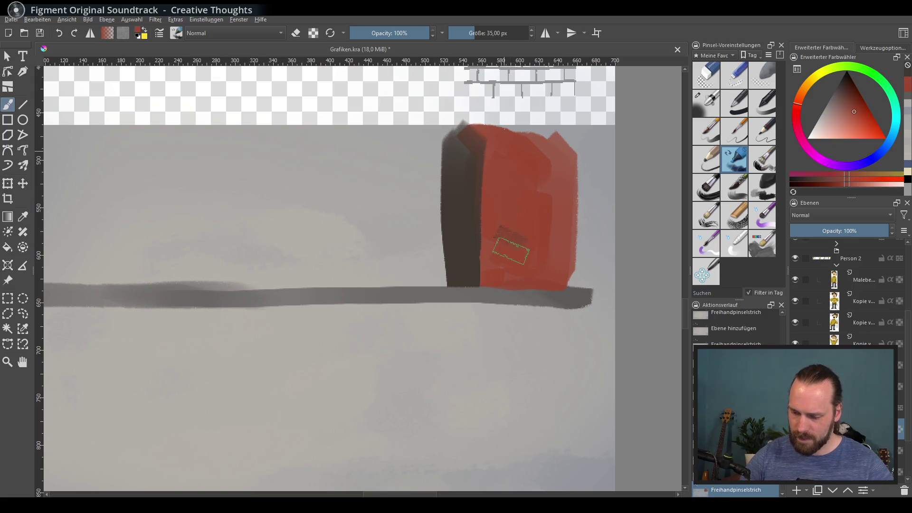
pyautogui.moveTo(499, 152); pyautogui.dragTo(489, 239)
pyautogui.moveTo(487, 138)
pyautogui.mouseDown()
pyautogui.moveTo(488, 267)
pyautogui.moveTo(468, 276)
pyautogui.moveTo(499, 285)
pyautogui.mouseUp()
pyautogui.keyDown('ctrl'); pyautogui.click(471, 281); pyautogui.keyUp('ctrl')
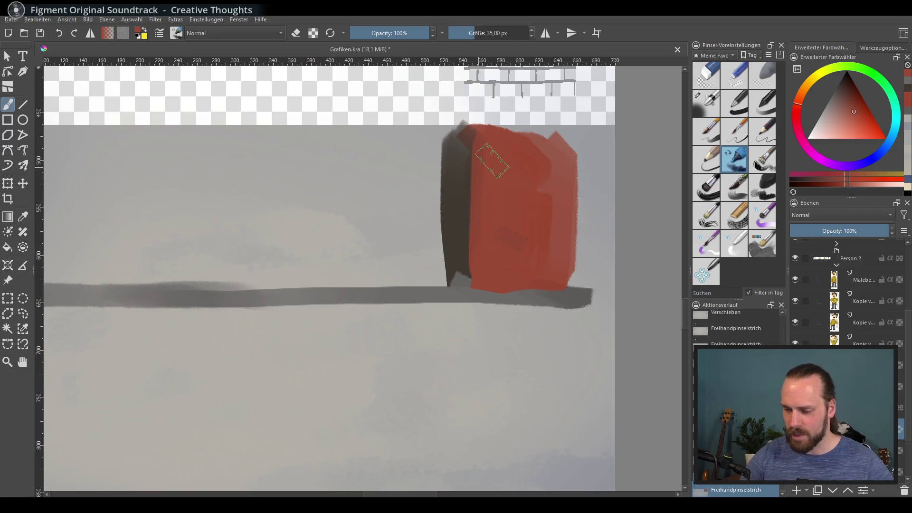
pyautogui.keyDown('ctrl'); pyautogui.click(456, 214); pyautogui.keyUp('ctrl')
pyautogui.moveTo(456, 190); pyautogui.dragTo(453, 116)
pyautogui.keyDown('ctrl'); pyautogui.click(529, 211); pyautogui.keyUp('ctrl')
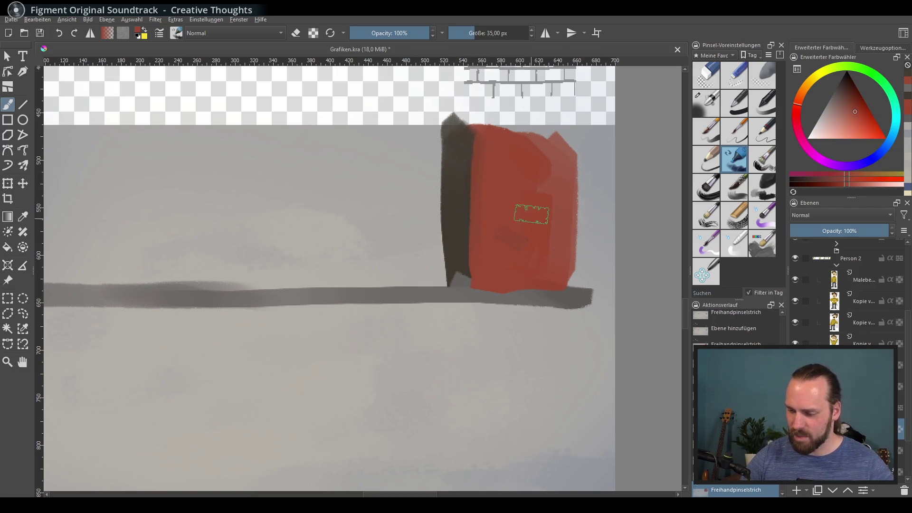
# Step: Paint a muted beige facade left of the dark side, after trying and undoing yellow
pyautogui.moveTo(798, 101); pyautogui.dragTo(815, 93)
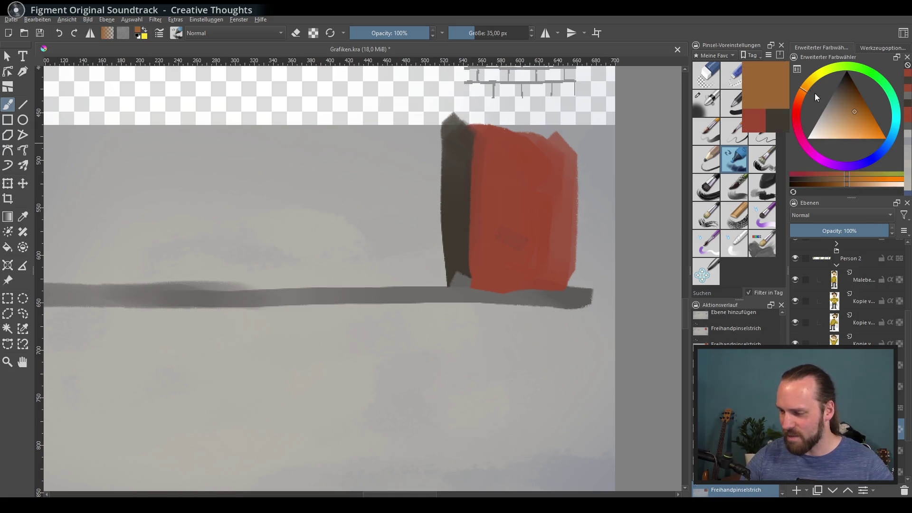
pyautogui.click(881, 151)
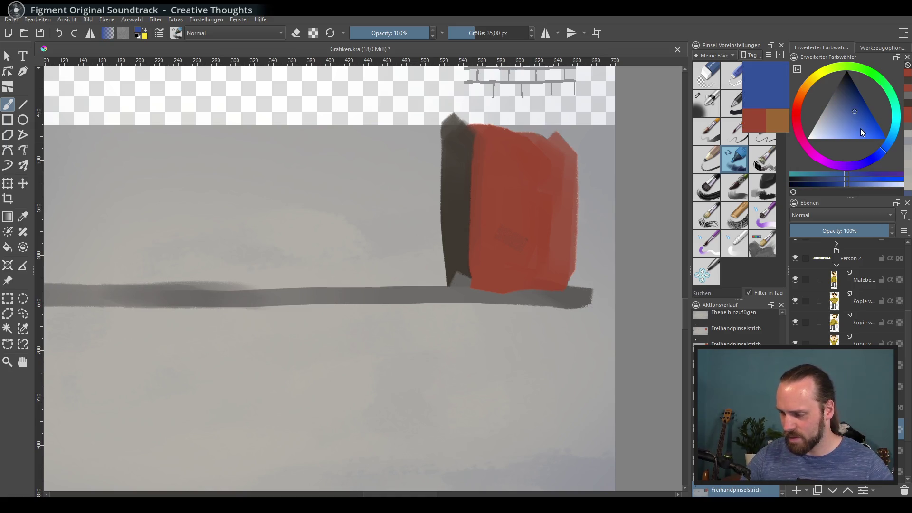
pyautogui.moveTo(803, 101); pyautogui.dragTo(811, 79)
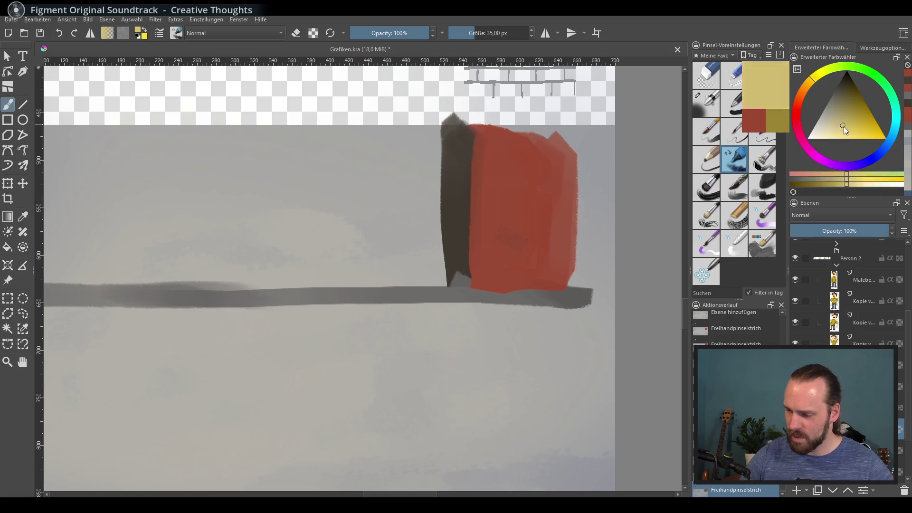
pyautogui.moveTo(844, 127); pyautogui.dragTo(841, 135)
pyautogui.moveTo(418, 127); pyautogui.dragTo(430, 240)
pyautogui.hotkey('ctrl', 'z')
pyautogui.click(832, 115)
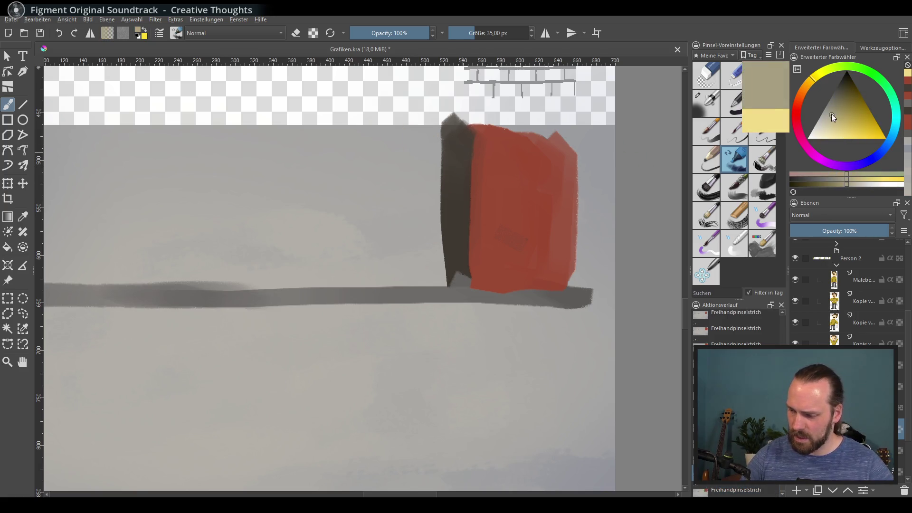
pyautogui.moveTo(423, 107)
pyautogui.mouseDown()
pyautogui.moveTo(436, 251)
pyautogui.moveTo(390, 261)
pyautogui.moveTo(394, 116)
pyautogui.moveTo(414, 252)
pyautogui.mouseUp()
# Step: Lighten the beige facade and widen it leftward down to the street
pyautogui.click(833, 111)
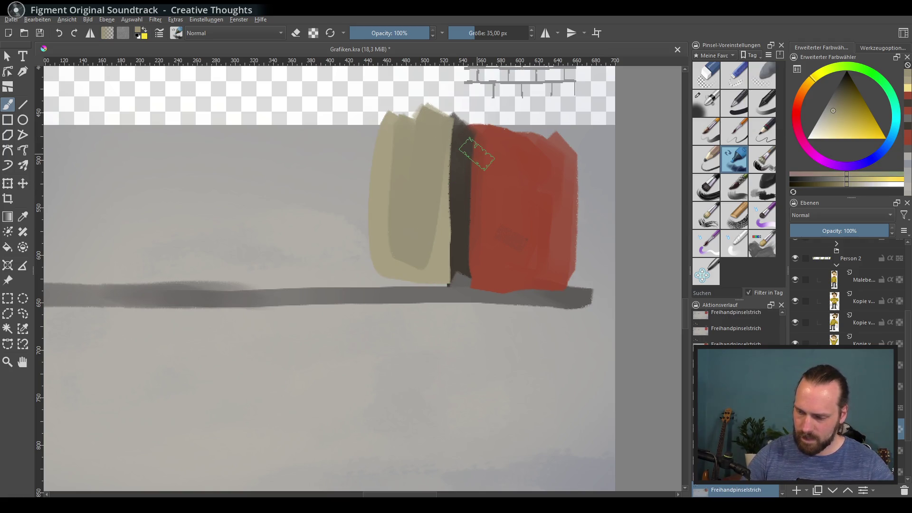
pyautogui.click(830, 123)
pyautogui.moveTo(432, 109)
pyautogui.mouseDown()
pyautogui.moveTo(430, 231)
pyautogui.moveTo(403, 176)
pyautogui.moveTo(367, 153)
pyautogui.moveTo(369, 273)
pyautogui.moveTo(430, 283)
pyautogui.moveTo(414, 283)
pyautogui.mouseUp()
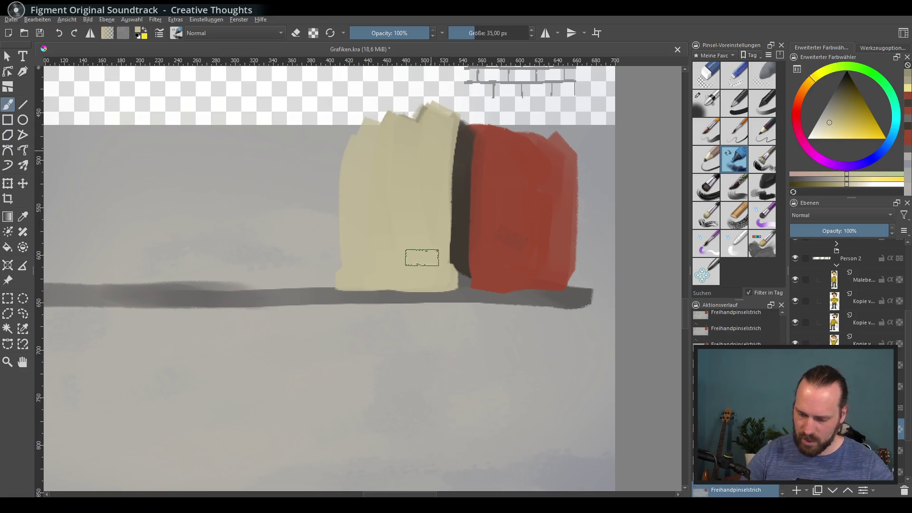
pyautogui.moveTo(335, 136); pyautogui.dragTo(335, 222)
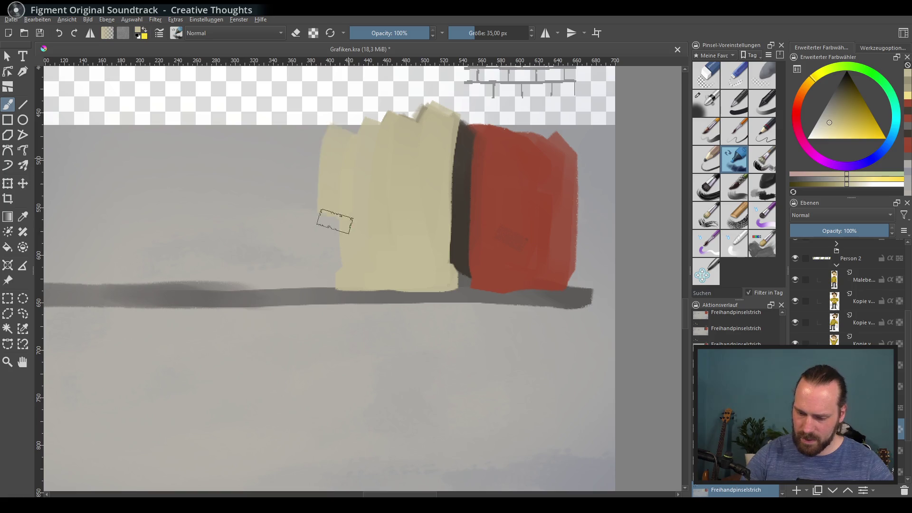
pyautogui.moveTo(334, 116); pyautogui.dragTo(333, 276)
# Step: Paint a pink facade left of the beige one, divided by a dark vertical stripe
pyautogui.keyDown('ctrl'); pyautogui.click(523, 197); pyautogui.keyUp('ctrl')
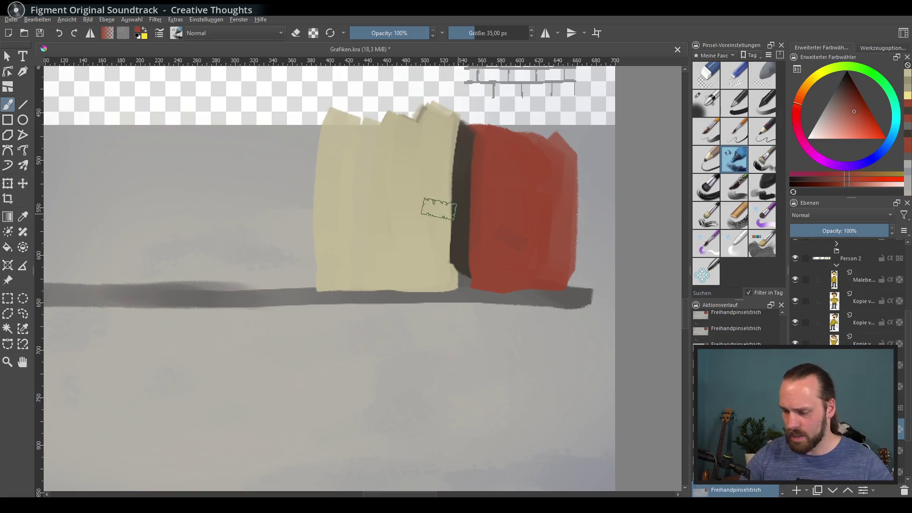
pyautogui.click(838, 127)
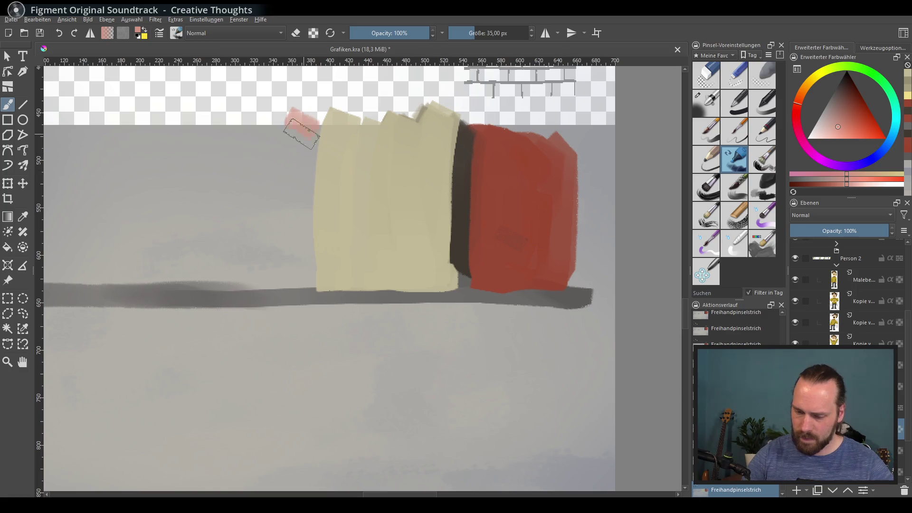
pyautogui.moveTo(299, 114)
pyautogui.mouseDown()
pyautogui.moveTo(300, 285)
pyautogui.moveTo(197, 122)
pyautogui.moveTo(173, 204)
pyautogui.moveTo(176, 279)
pyautogui.moveTo(244, 112)
pyautogui.moveTo(273, 141)
pyautogui.mouseUp()
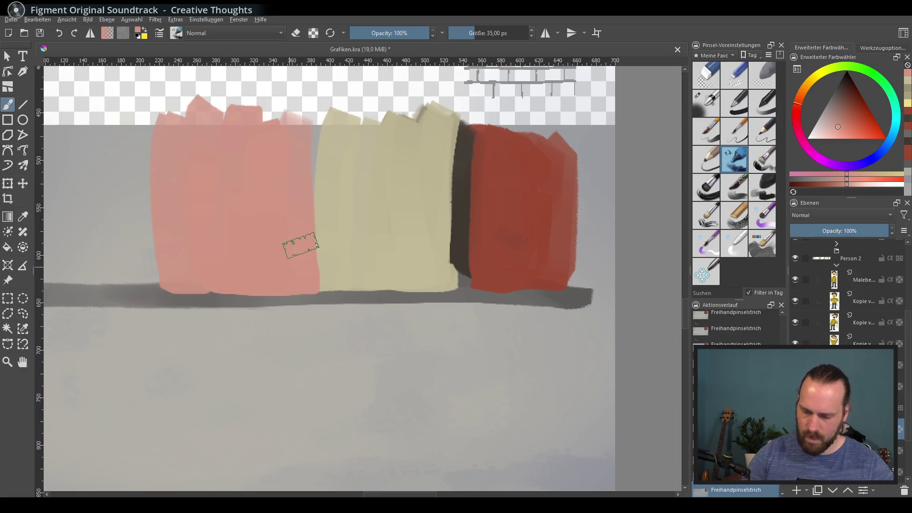
pyautogui.keyDown('ctrl'); pyautogui.click(388, 164); pyautogui.keyUp('ctrl')
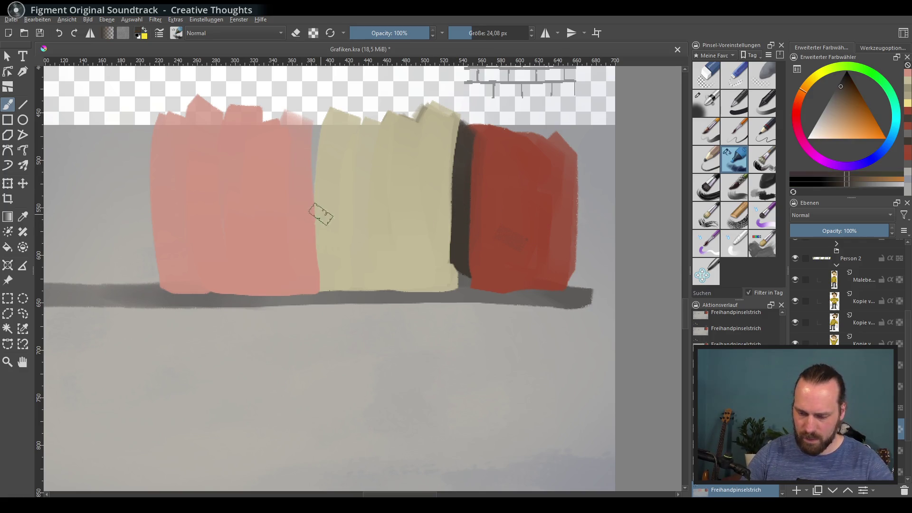
pyautogui.moveTo(312, 107); pyautogui.dragTo(312, 298)
pyautogui.keyDown('ctrl'); pyautogui.click(383, 292); pyautogui.keyUp('ctrl')
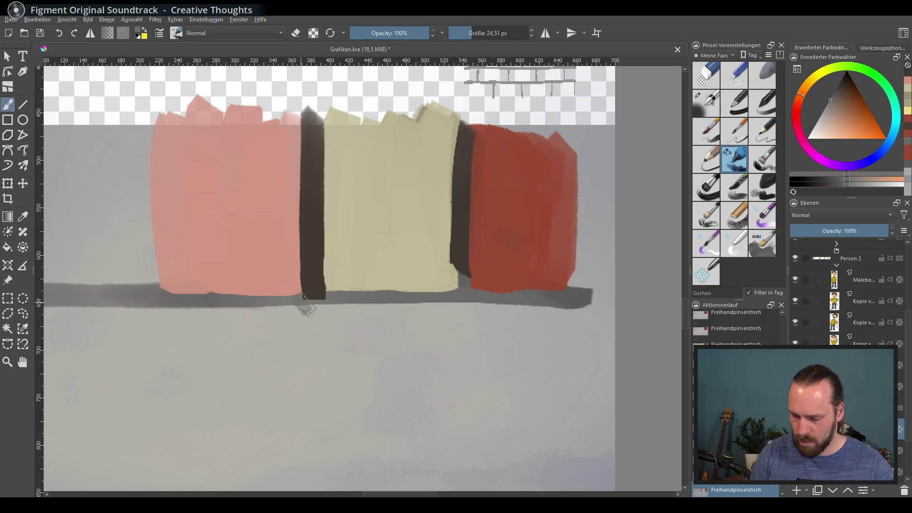
pyautogui.click(314, 295)
# Step: Fill the gap between the beige and red facades with a dark brown stripe, tidying its base in grey
pyautogui.keyDown('ctrl'); pyautogui.click(291, 315); pyautogui.keyUp('ctrl')
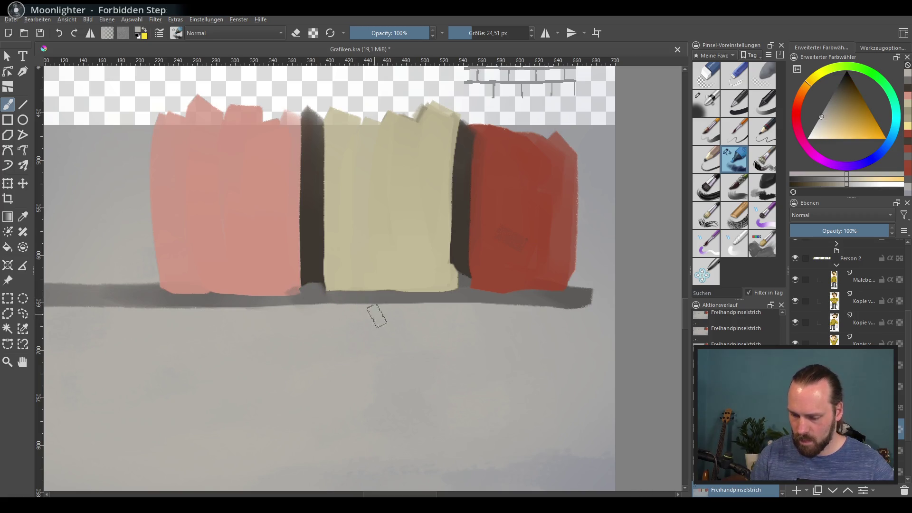
pyautogui.keyDown('ctrl'); pyautogui.click(458, 256); pyautogui.keyUp('ctrl')
pyautogui.moveTo(458, 262)
pyautogui.mouseDown()
pyautogui.moveTo(475, 310)
pyautogui.moveTo(556, 305)
pyautogui.mouseUp()
pyautogui.keyDown('ctrl'); pyautogui.click(458, 297); pyautogui.keyUp('ctrl')
# Step: Extend the red facade upward and to the right with its sampled red
pyautogui.keyDown('ctrl'); pyautogui.click(618, 157); pyautogui.keyUp('ctrl')
pyautogui.moveTo(608, 131)
pyautogui.mouseDown()
pyautogui.moveTo(634, 154)
pyautogui.moveTo(655, 214)
pyautogui.moveTo(640, 273)
pyautogui.mouseUp()
pyautogui.keyDown('ctrl'); pyautogui.click(532, 304); pyautogui.keyUp('ctrl')
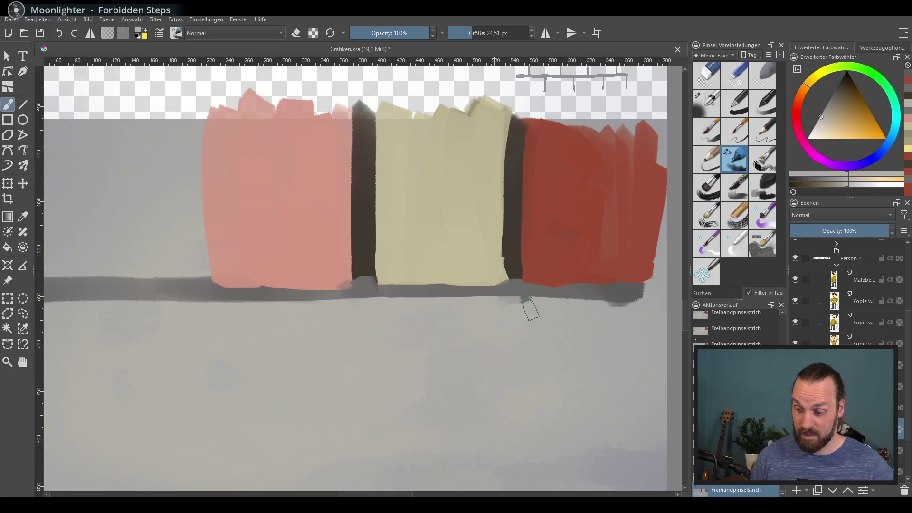
# Step: Sample dark brown and attempt a dark line across the street, undoing the misplaced strokes
pyautogui.moveTo(405, 328); pyautogui.dragTo(568, 257)
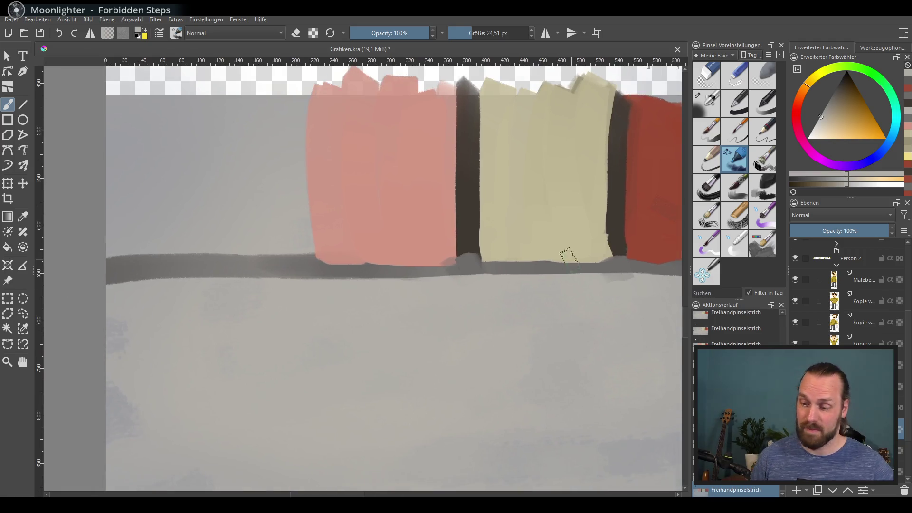
pyautogui.keyDown('ctrl'); pyautogui.click(474, 221); pyautogui.keyUp('ctrl')
pyautogui.moveTo(342, 342)
pyautogui.mouseDown()
pyautogui.moveTo(295, 291)
pyautogui.moveTo(333, 381)
pyautogui.mouseUp()
pyautogui.moveTo(348, 351); pyautogui.dragTo(312, 332)
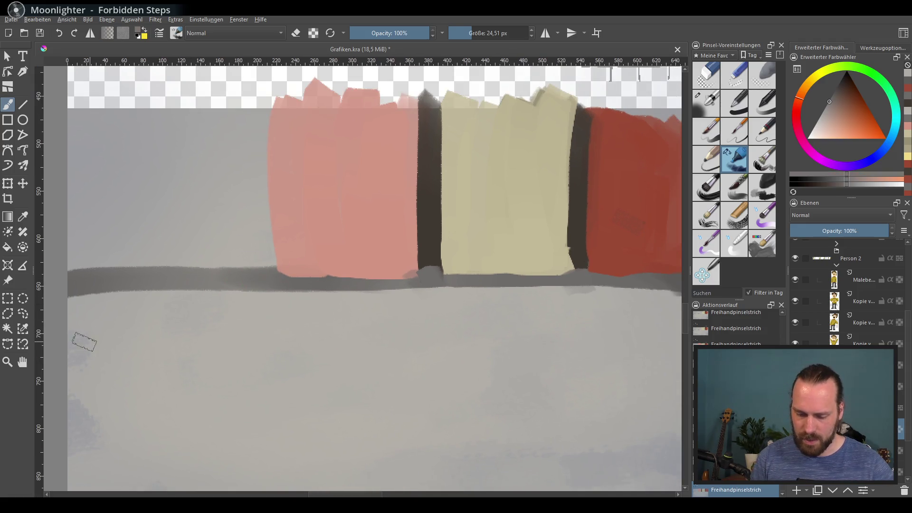
pyautogui.moveTo(74, 344); pyautogui.dragTo(326, 354)
pyautogui.hotkey('ctrl', 'z')
pyautogui.moveTo(69, 347)
pyautogui.mouseDown()
pyautogui.moveTo(513, 346)
pyautogui.moveTo(375, 257)
pyautogui.mouseUp()
pyautogui.hotkey('ctrl', 'z')
# Step: Draw a long thin dark line across the street out to the canvas's right edge
pyautogui.moveTo(204, 269); pyautogui.dragTo(270, 270)
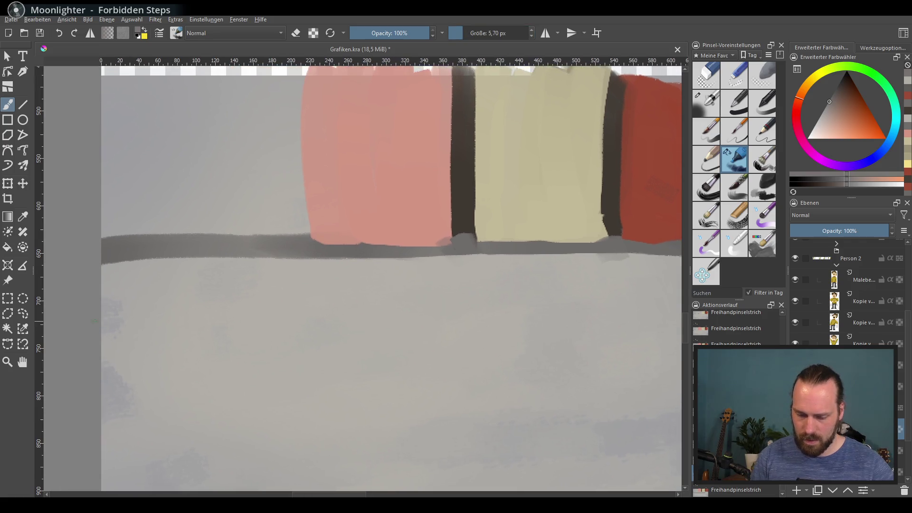
pyautogui.moveTo(102, 317); pyautogui.dragTo(601, 314)
pyautogui.hotkey('ctrl', 'z')
pyautogui.moveTo(526, 328)
pyautogui.mouseDown()
pyautogui.moveTo(216, 331)
pyautogui.moveTo(398, 321)
pyautogui.mouseUp()
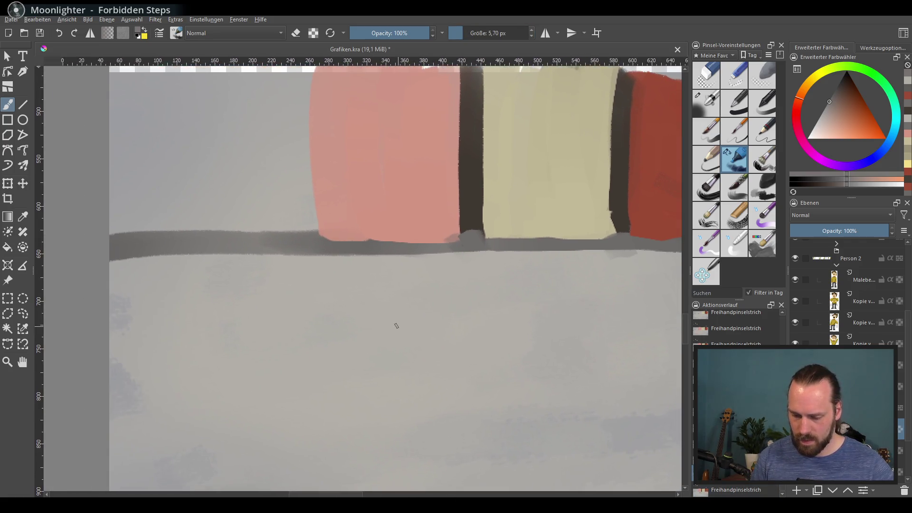
pyautogui.moveTo(112, 320); pyautogui.dragTo(622, 311)
pyautogui.moveTo(482, 333); pyautogui.dragTo(297, 342)
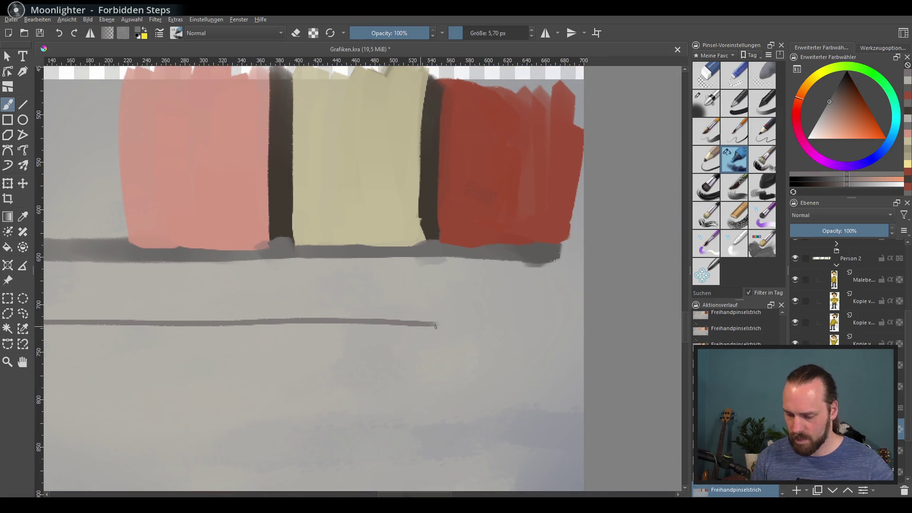
pyautogui.moveTo(426, 324); pyautogui.dragTo(584, 328)
pyautogui.moveTo(499, 328); pyautogui.dragTo(582, 318)
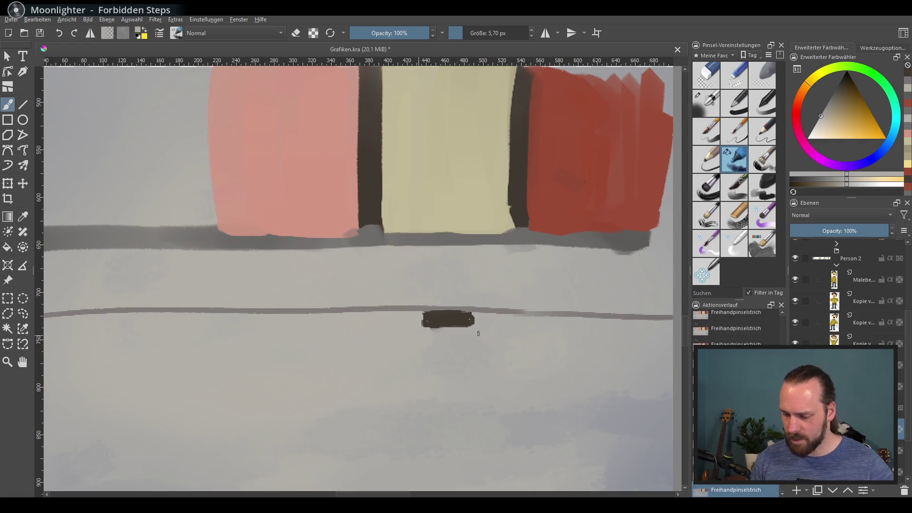
# Step: Paint a second dark blob on the left end of the street line
pyautogui.moveTo(471, 326); pyautogui.dragTo(544, 328)
pyautogui.hotkey('ctrl', 'z')
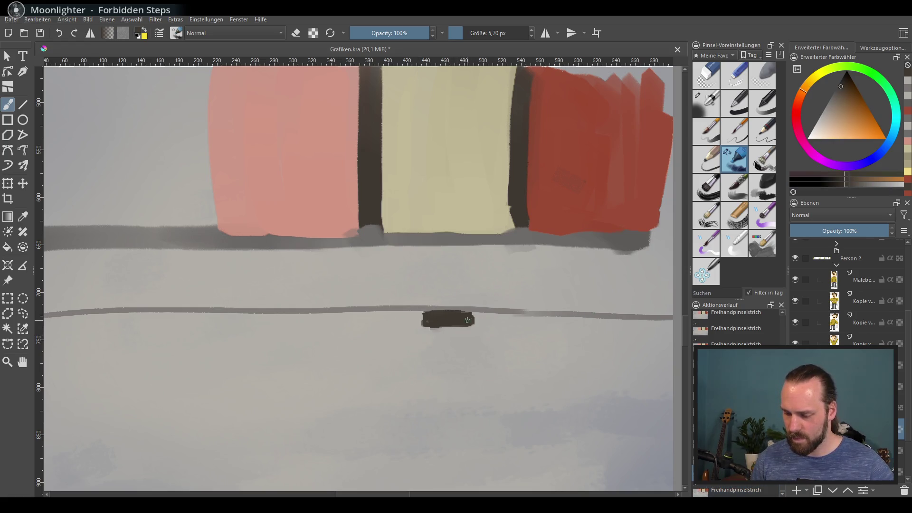
pyautogui.moveTo(262, 309); pyautogui.dragTo(447, 300)
pyautogui.moveTo(233, 313); pyautogui.dragTo(285, 310)
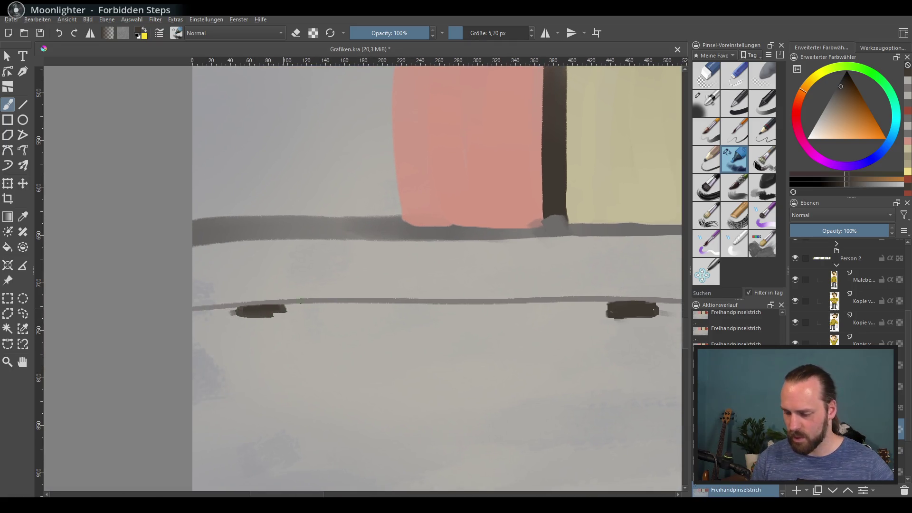
pyautogui.moveTo(346, 335); pyautogui.dragTo(300, 330)
pyautogui.moveTo(413, 300); pyautogui.dragTo(323, 377)
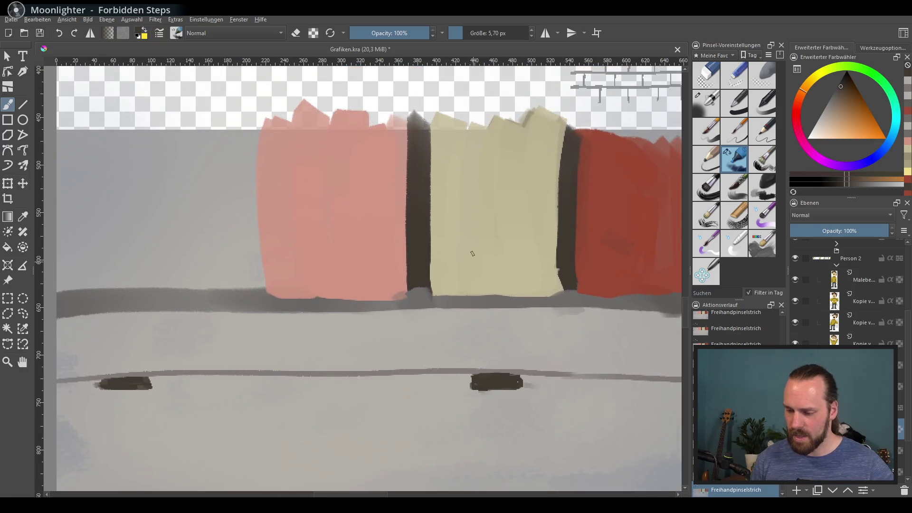
# Step: Enlarge the brush to about 33 px and try a dark stroke left of the pink facade, then undo it
pyautogui.moveTo(328, 300); pyautogui.dragTo(434, 298)
pyautogui.moveTo(299, 125); pyautogui.dragTo(285, 291)
pyautogui.hotkey('ctrl', 'z')
# Step: Paint a dark divider left of the pink facade and a red facade filling the canvas's left edge
pyautogui.keyDown('ctrl'); pyautogui.click(359, 234); pyautogui.keyUp('ctrl')
pyautogui.press('d')
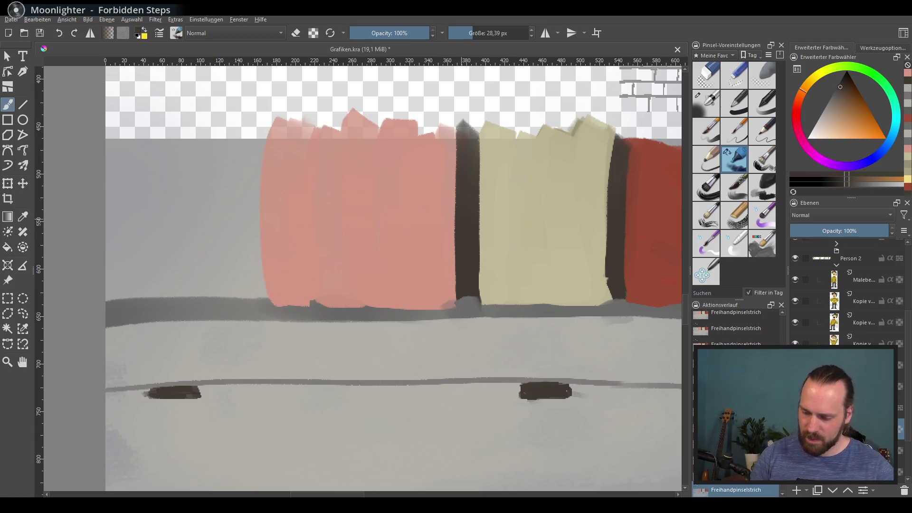
pyautogui.moveTo(261, 112)
pyautogui.mouseDown()
pyautogui.moveTo(256, 305)
pyautogui.moveTo(280, 306)
pyautogui.mouseUp()
pyautogui.keyDown('ctrl'); pyautogui.click(259, 316); pyautogui.keyUp('ctrl')
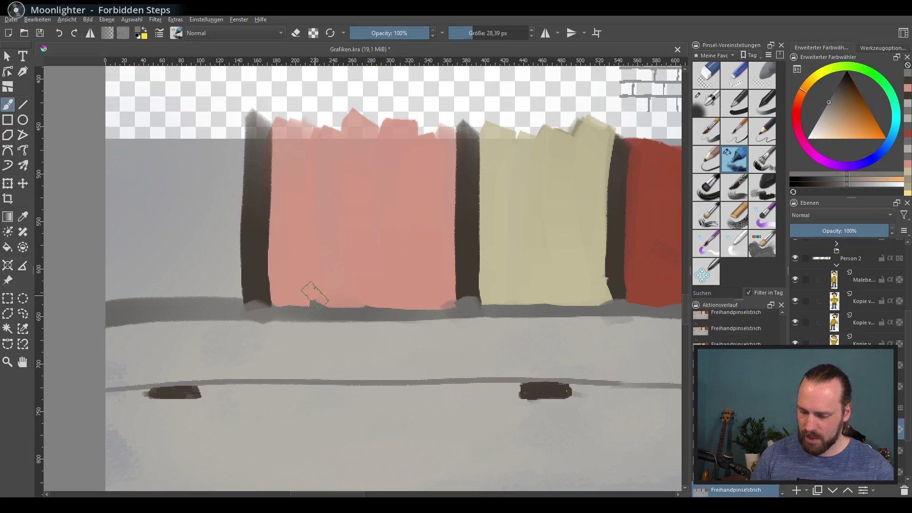
pyautogui.keyDown('ctrl'); pyautogui.click(670, 266); pyautogui.keyUp('ctrl')
pyautogui.moveTo(220, 102)
pyautogui.mouseDown()
pyautogui.moveTo(226, 209)
pyautogui.moveTo(214, 143)
pyautogui.moveTo(125, 127)
pyautogui.moveTo(163, 240)
pyautogui.moveTo(118, 292)
pyautogui.moveTo(238, 293)
pyautogui.moveTo(219, 297)
pyautogui.moveTo(138, 244)
pyautogui.mouseUp()
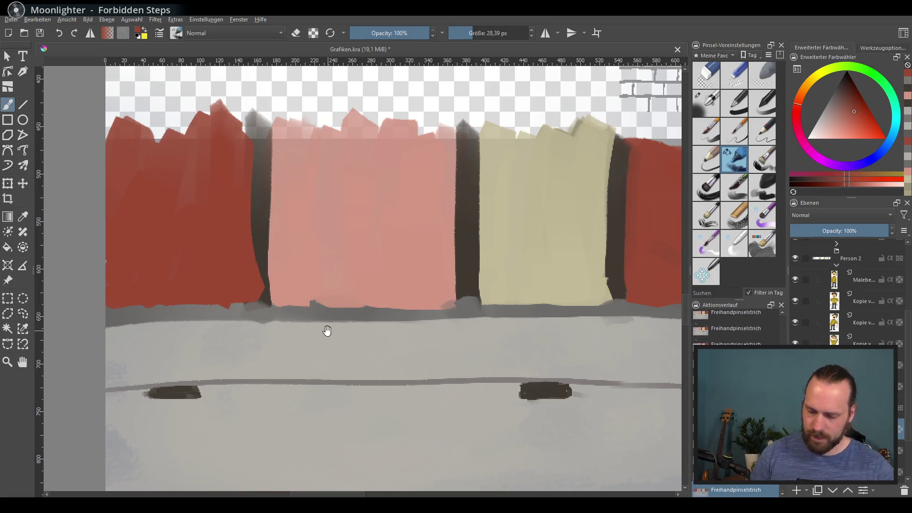
pyautogui.moveTo(238, 306)
pyautogui.mouseDown()
pyautogui.moveTo(265, 237)
pyautogui.moveTo(143, 280)
pyautogui.moveTo(266, 237)
pyautogui.moveTo(143, 285)
pyautogui.mouseUp()
# Step: Brush a slanting grey base under the left facade and darken the red–pink edge and base
pyautogui.keyDown('ctrl'); pyautogui.click(264, 238); pyautogui.keyUp('ctrl')
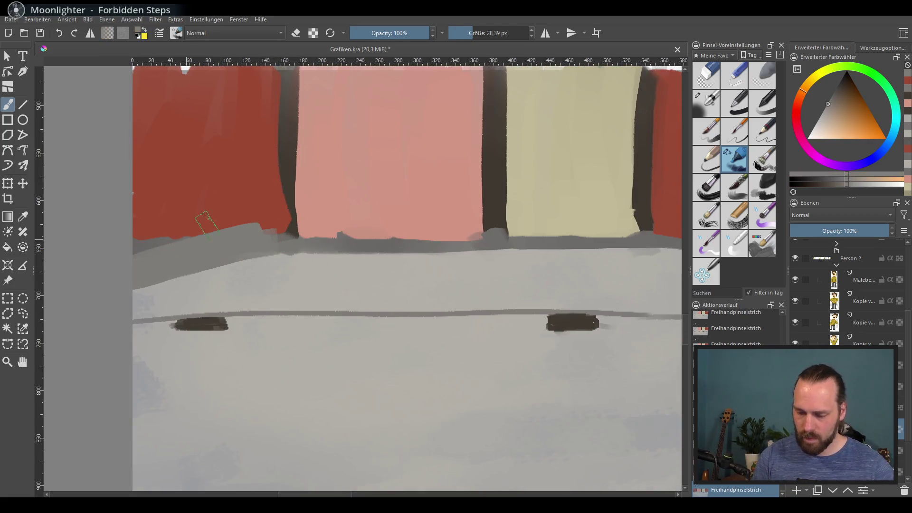
pyautogui.keyDown('ctrl'); pyautogui.click(204, 219); pyautogui.keyUp('ctrl')
pyautogui.moveTo(205, 223); pyautogui.dragTo(69, 273)
pyautogui.keyDown('ctrl'); pyautogui.click(297, 212); pyautogui.keyUp('ctrl')
pyautogui.moveTo(285, 152)
pyautogui.mouseDown()
pyautogui.moveTo(292, 233)
pyautogui.moveTo(299, 209)
pyautogui.mouseUp()
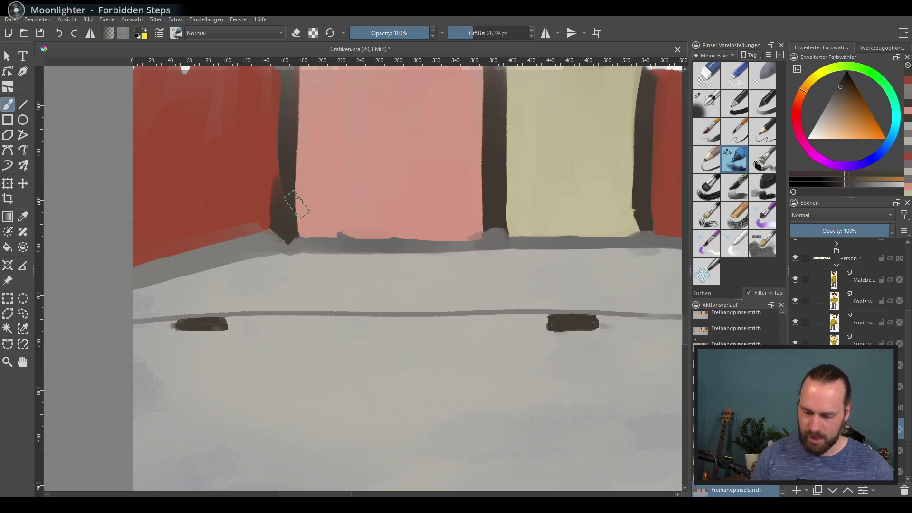
pyautogui.keyDown('ctrl'); pyautogui.click(294, 259); pyautogui.keyUp('ctrl')
pyautogui.moveTo(276, 259); pyautogui.dragTo(314, 259)
# Step: Slant the grey base under the right facade, tidy its red edge and top, and zoom out
pyautogui.moveTo(528, 338); pyautogui.dragTo(340, 359)
pyautogui.keyDown('ctrl'); pyautogui.click(475, 273); pyautogui.keyUp('ctrl')
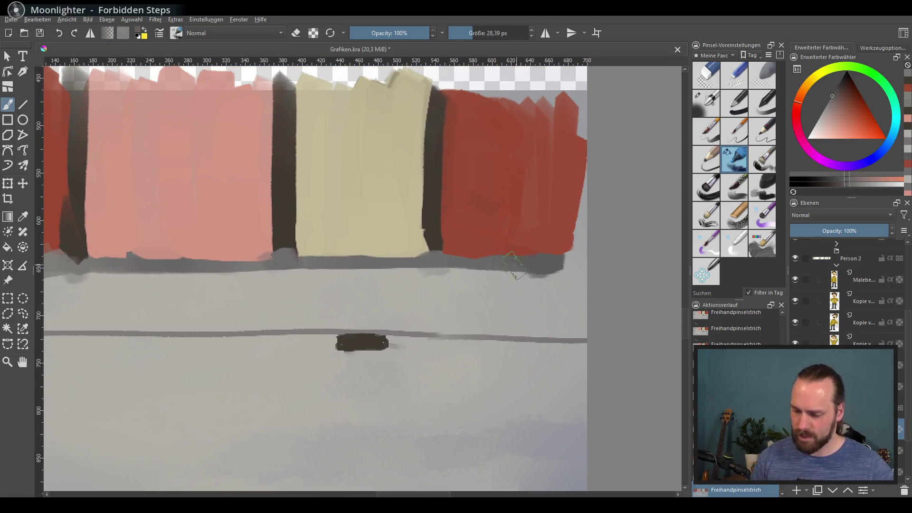
pyautogui.moveTo(463, 266)
pyautogui.mouseDown()
pyautogui.moveTo(584, 290)
pyautogui.moveTo(579, 123)
pyautogui.moveTo(466, 91)
pyautogui.mouseUp()
pyautogui.keyDown('ctrl'); pyautogui.click(484, 236); pyautogui.keyUp('ctrl')
pyautogui.moveTo(452, 292); pyautogui.dragTo(633, 264)
pyautogui.scroll(-3, 494, 204)
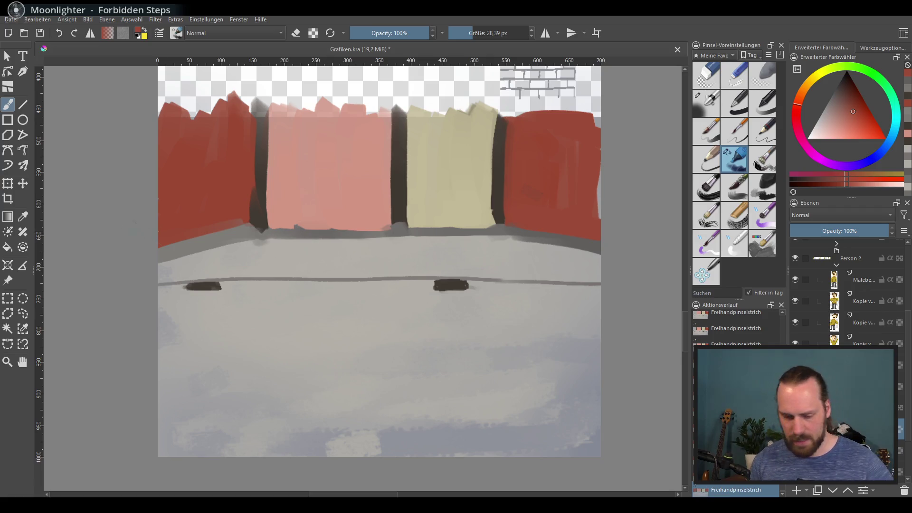
pyautogui.press('t')
pyautogui.scroll(-2, 424, 187)
# Step: Move the facade layer up about 98 px and the grey band layer up about 30 px
pyautogui.scroll(5, 499, 203)
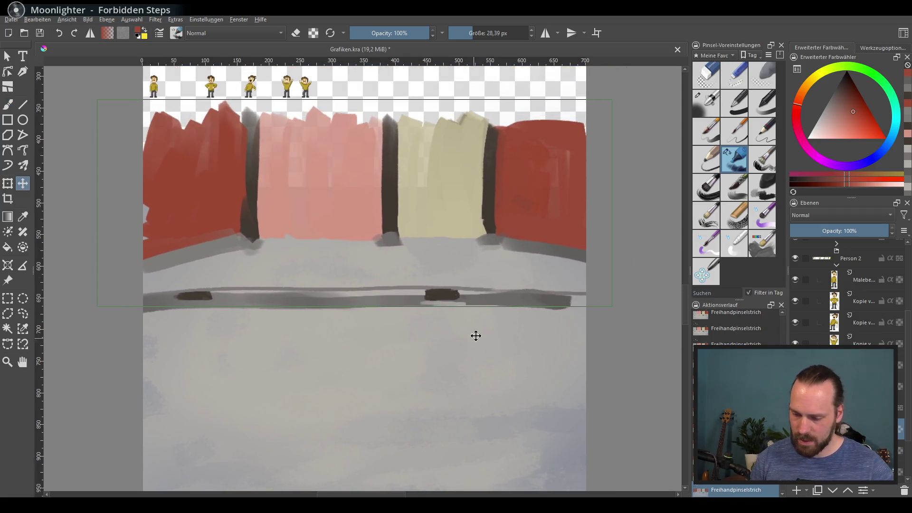
pyautogui.moveTo(516, 345)
pyautogui.mouseDown()
pyautogui.moveTo(472, 271)
pyautogui.moveTo(471, 246)
pyautogui.moveTo(463, 322)
pyautogui.moveTo(475, 284)
pyautogui.mouseUp()
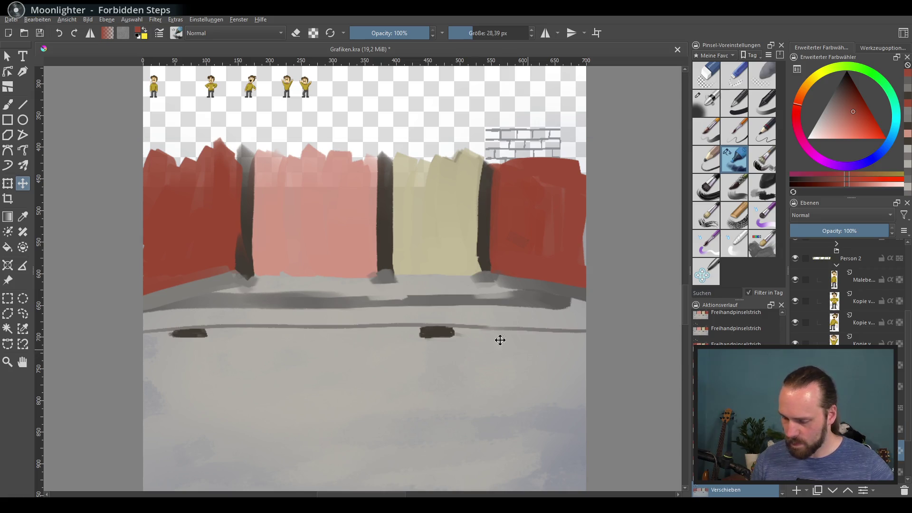
pyautogui.moveTo(499, 338)
pyautogui.mouseDown()
pyautogui.moveTo(491, 361)
pyautogui.moveTo(505, 311)
pyautogui.mouseUp()
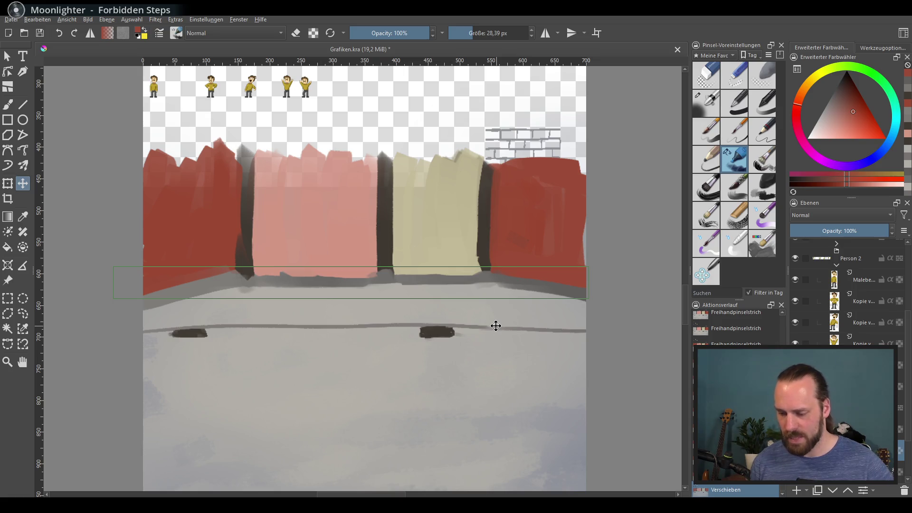
# Step: Undo the layer moves and select a thin strip along the facade tops
pyautogui.hotkey('ctrl', 'z')
pyautogui.hotkey('ctrl', 'z')
pyautogui.moveTo(521, 259); pyautogui.dragTo(487, 286)
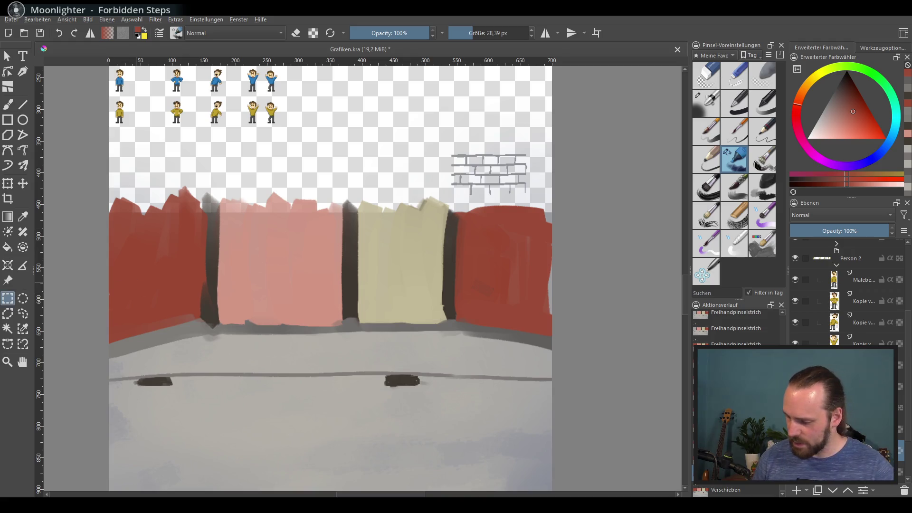
pyautogui.moveTo(101, 188)
pyautogui.mouseDown()
pyautogui.moveTo(514, 209)
pyautogui.moveTo(571, 227)
pyautogui.moveTo(571, 205)
pyautogui.mouseUp()
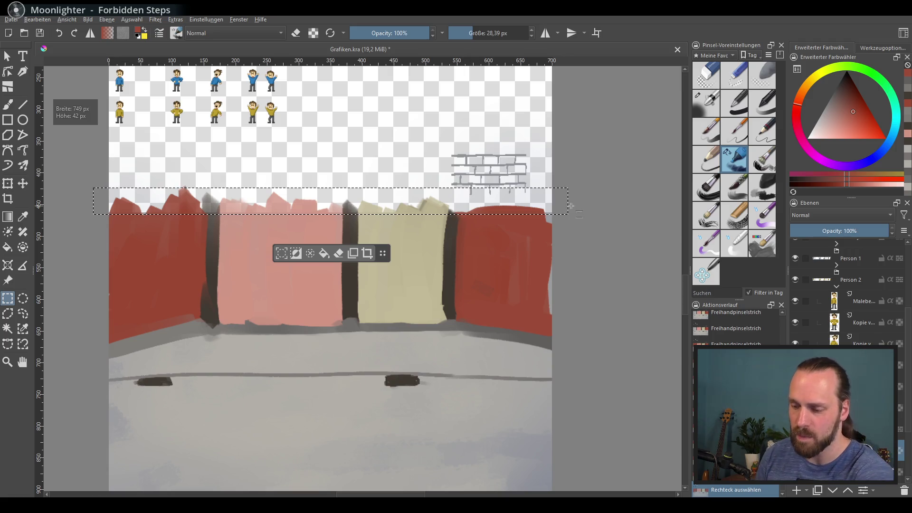
# Step: Erase the painting inside the selected strip and clear the selection
pyautogui.press('Delete')
pyautogui.hotkey('ctrl', 'a')
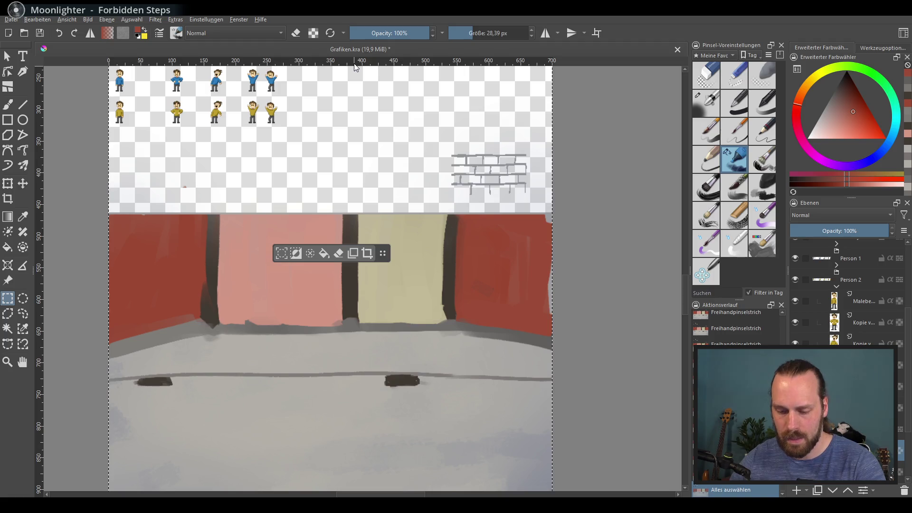
pyautogui.hotkey('ctrl', 'shift', 'a')
# Step: Export the painting as PNG, overwriting Grafik.png and accepting the default PNG settings
pyautogui.click(21, 19)
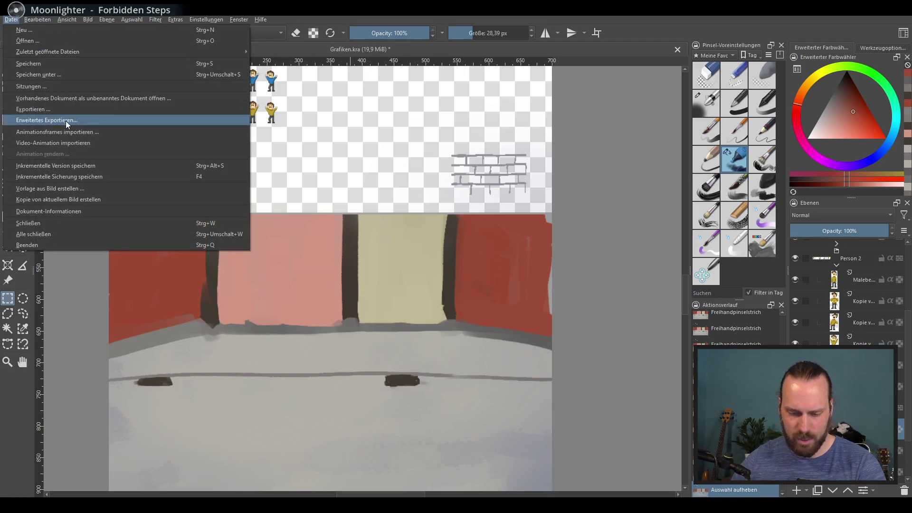
pyautogui.click(101, 117)
pyautogui.doubleClick(239, 98)
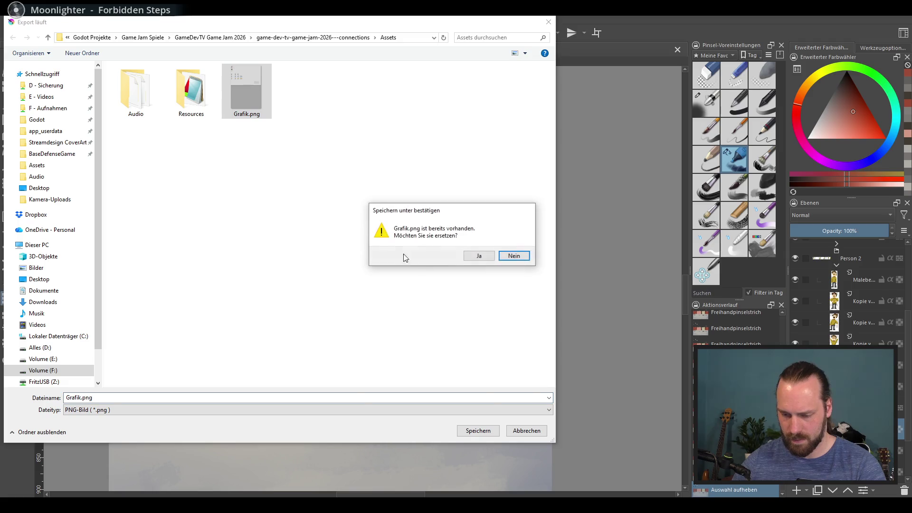
pyautogui.click(490, 256)
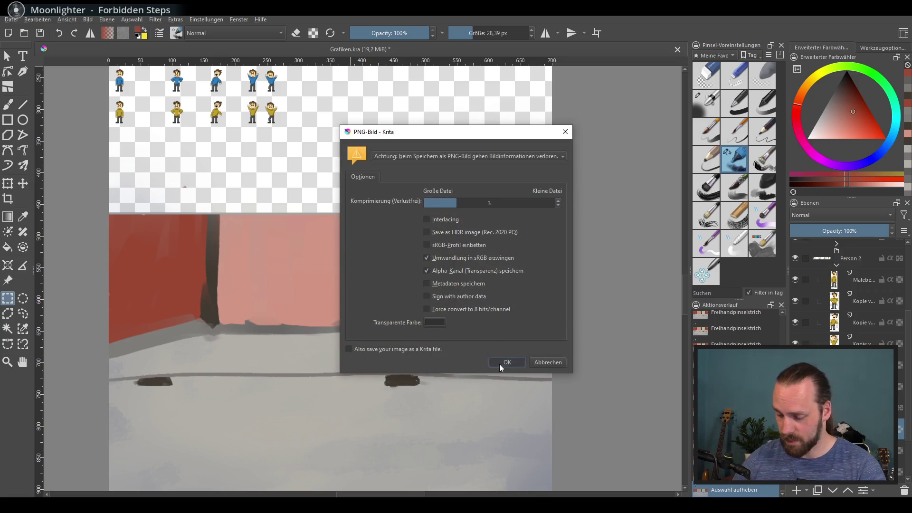
pyautogui.click(499, 364)
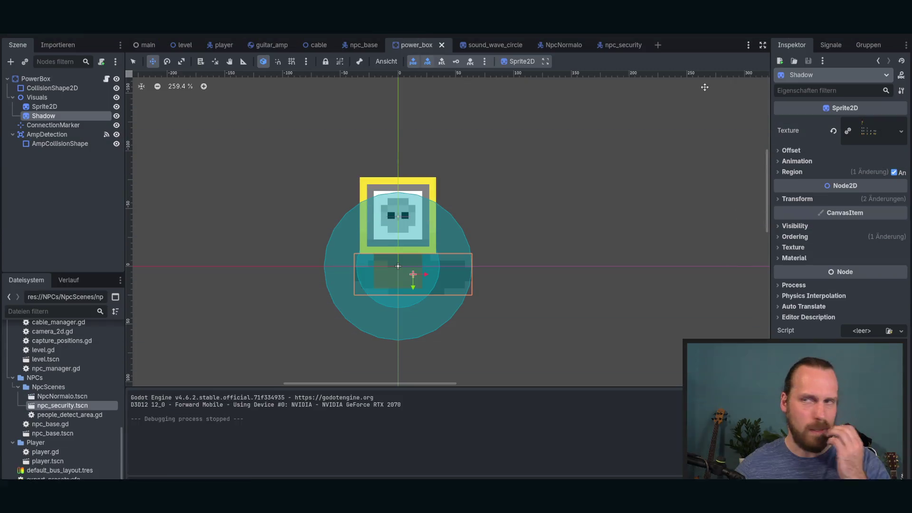
# Step: In the level scene, shift-select LebelBG2 through LebelBG17, drag them lower, and run with F5
pyautogui.click(183, 44)
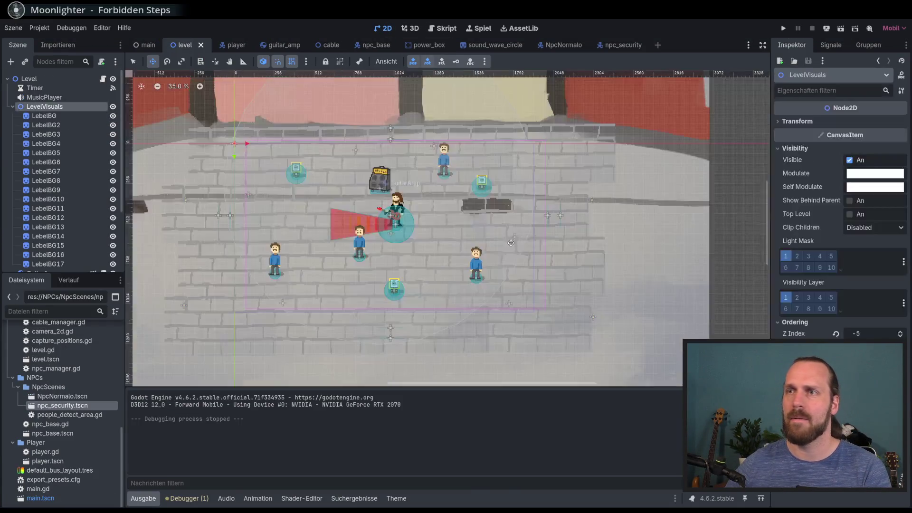
pyautogui.scroll(-4, 452, 236)
pyautogui.scroll(4, 453, 235)
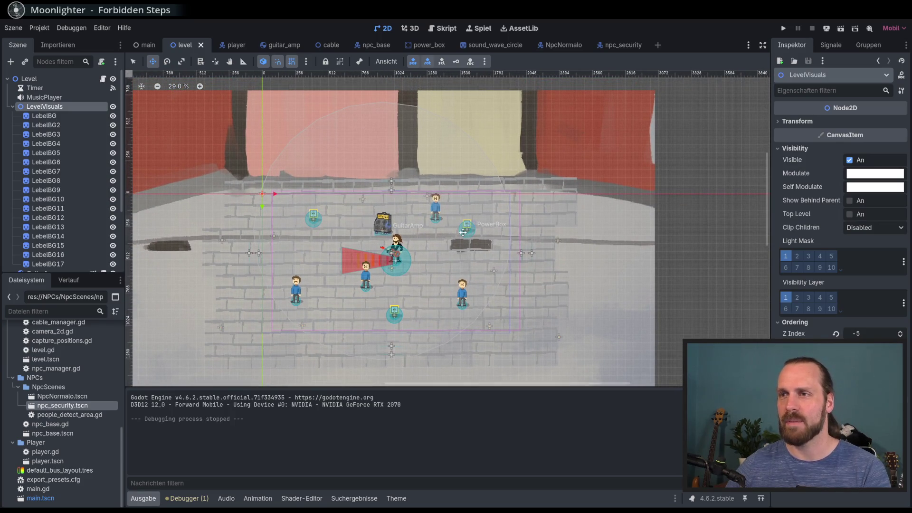
pyautogui.scroll(-2, 463, 233)
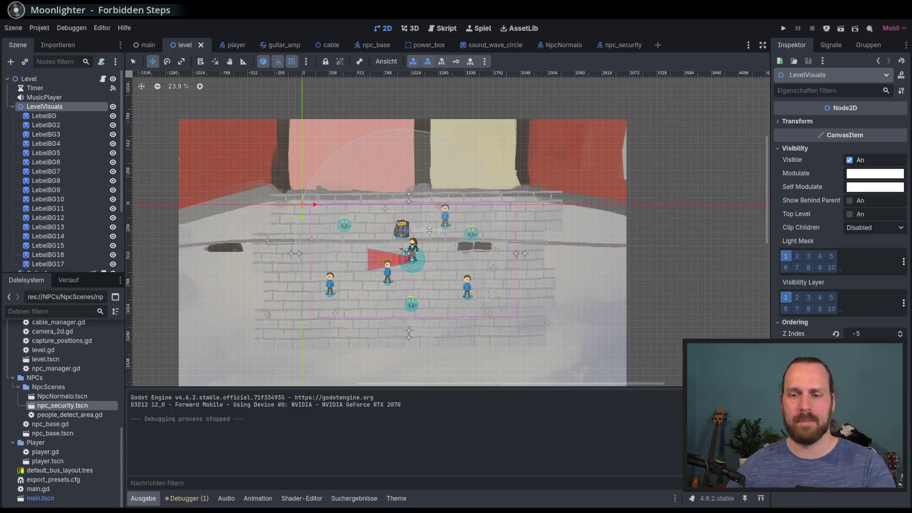
pyautogui.scroll(-1, 345, 233)
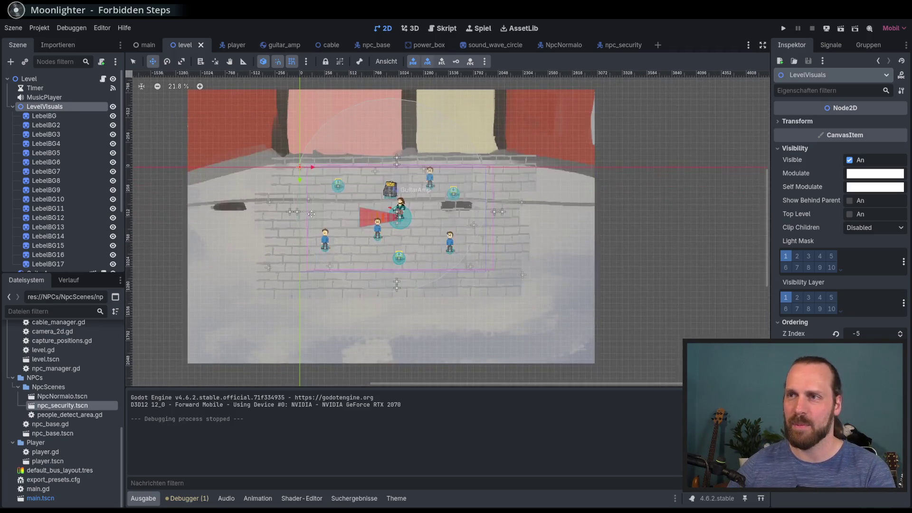
pyautogui.click(62, 122)
pyautogui.scroll(-3, 75, 155)
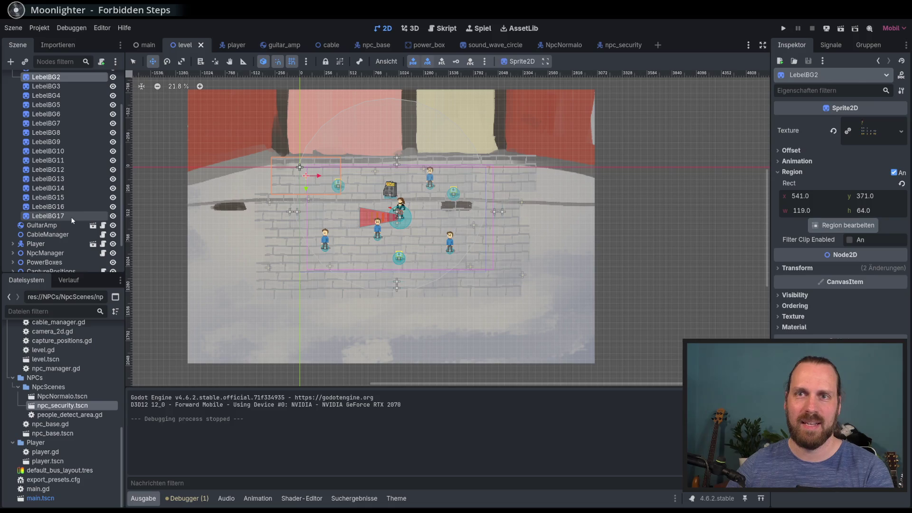
pyautogui.keyDown('shift'); pyautogui.click(71, 216); pyautogui.keyUp('shift')
pyautogui.moveTo(317, 196)
pyautogui.mouseDown()
pyautogui.moveTo(317, 241)
pyautogui.moveTo(305, 243)
pyautogui.mouseUp()
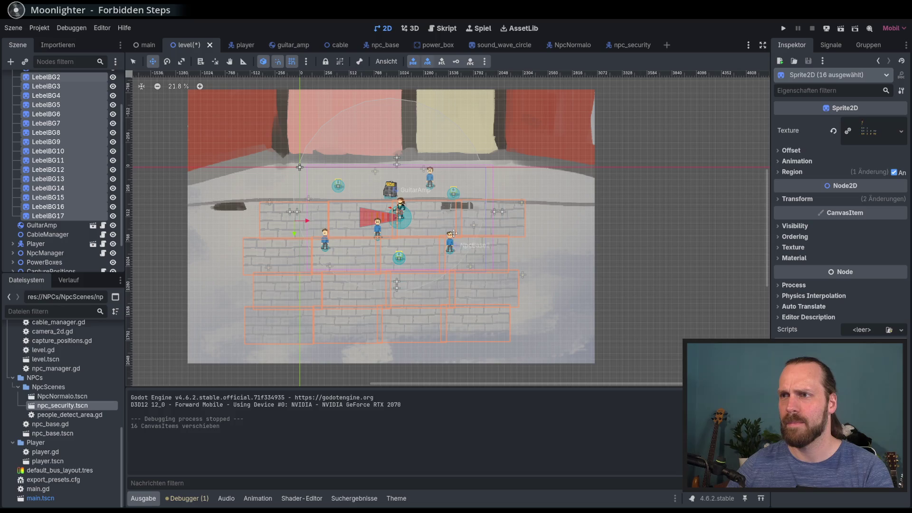
pyautogui.scroll(1, 446, 214)
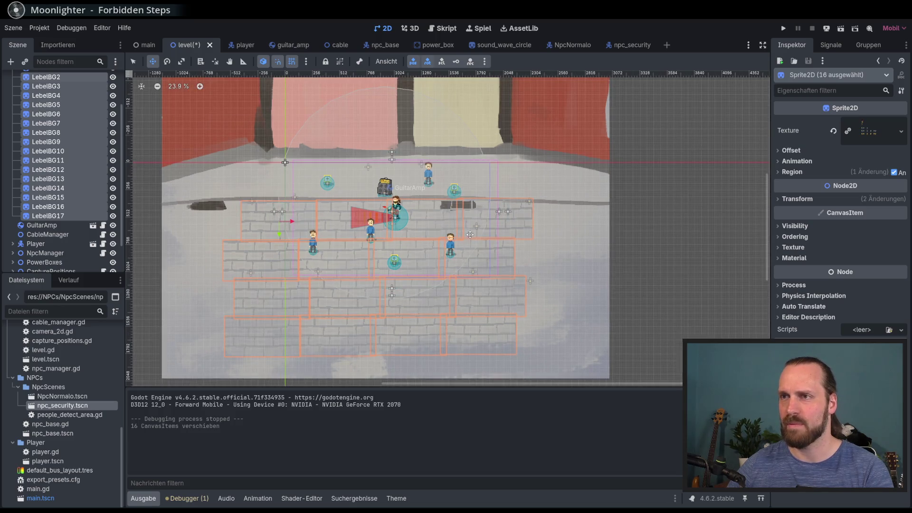
pyautogui.press('F5')
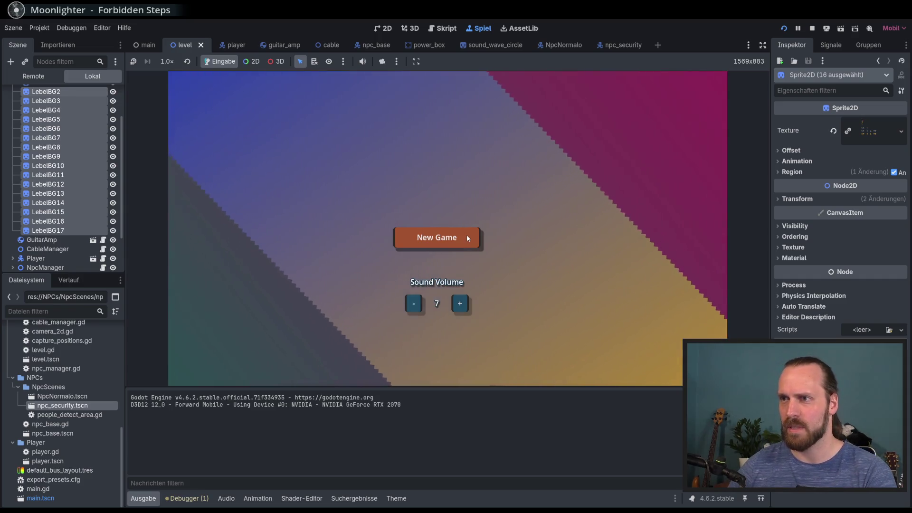
# Step: Start a new game and walk the guitarist right, left, up and down along the street
pyautogui.click(468, 239)
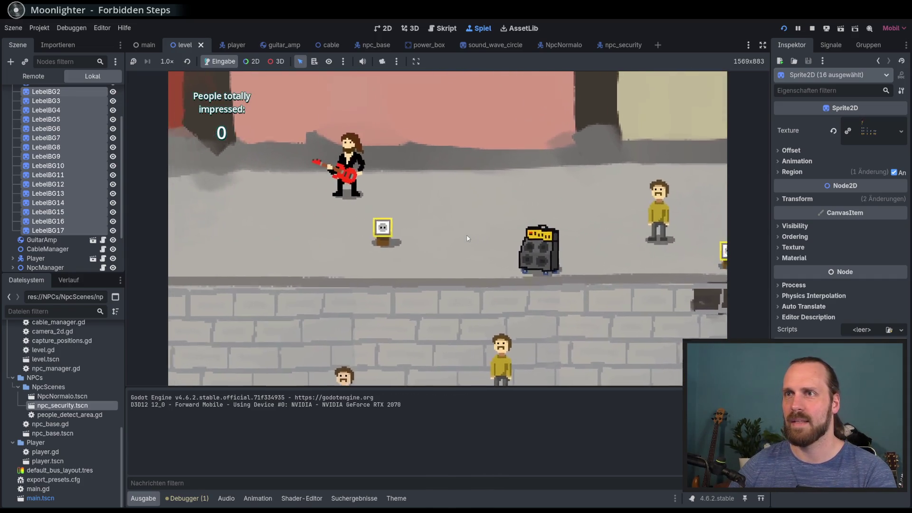
pyautogui.press('Right')
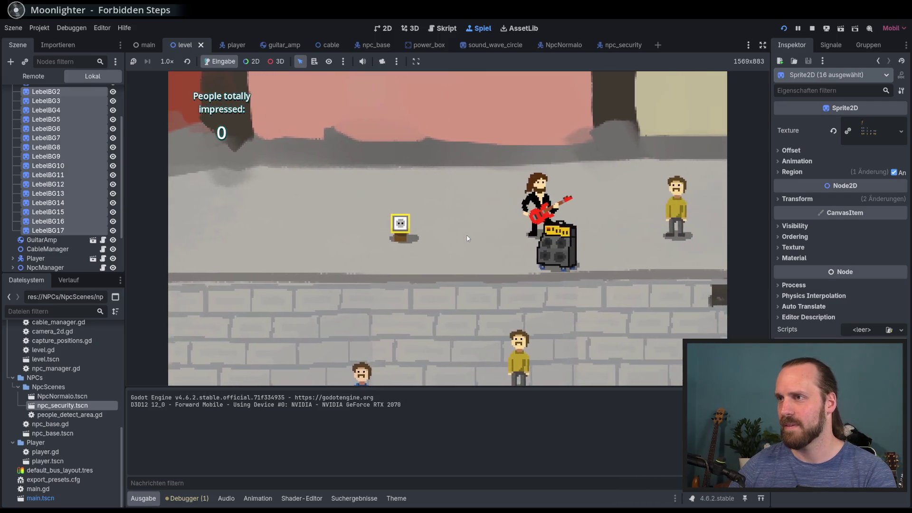
pyautogui.press('Left')
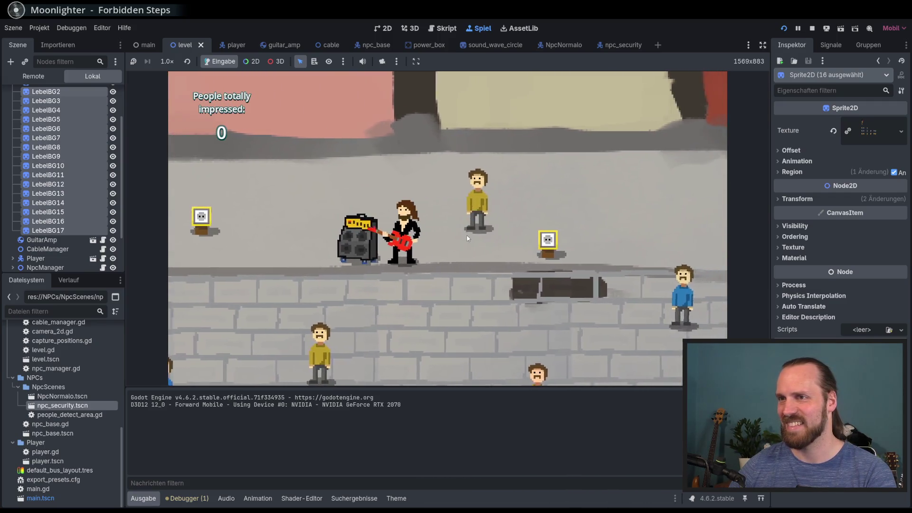
pyautogui.press('Down')
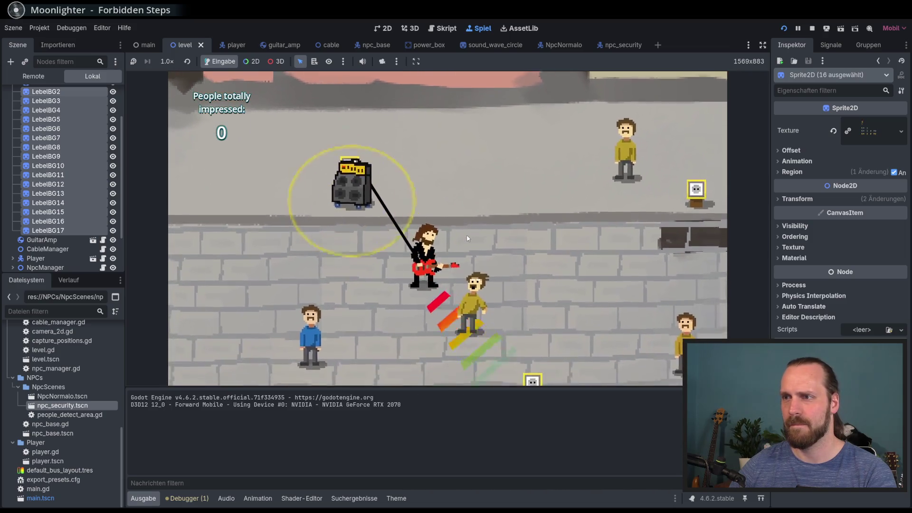
pyautogui.press('Up')
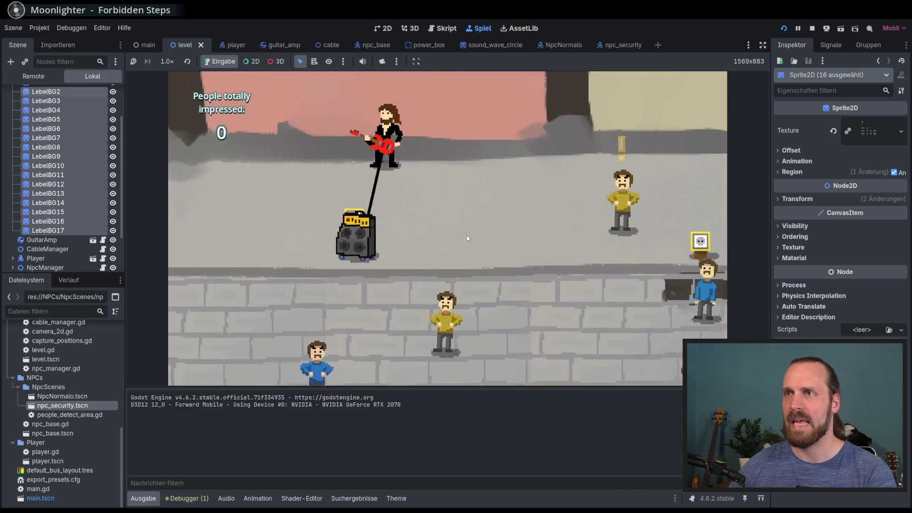
pyautogui.press('Right')
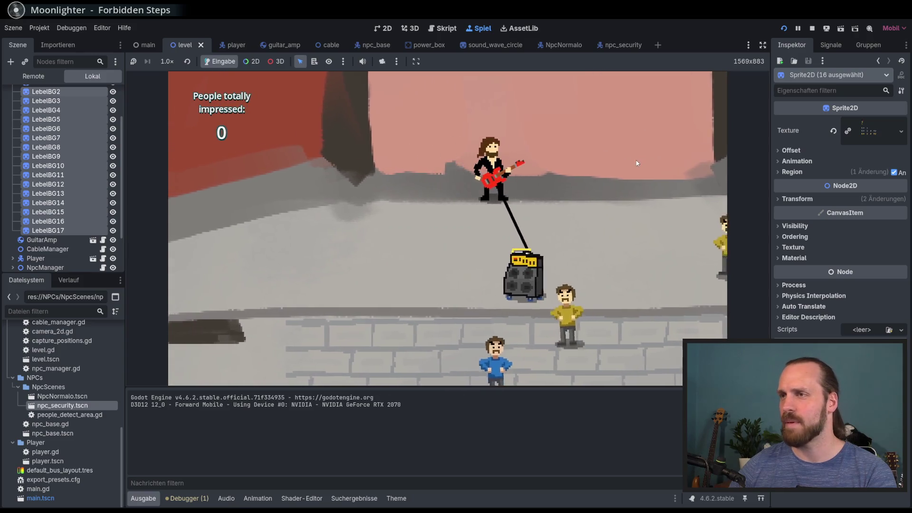
pyautogui.press('Left')
pyautogui.press('Down')
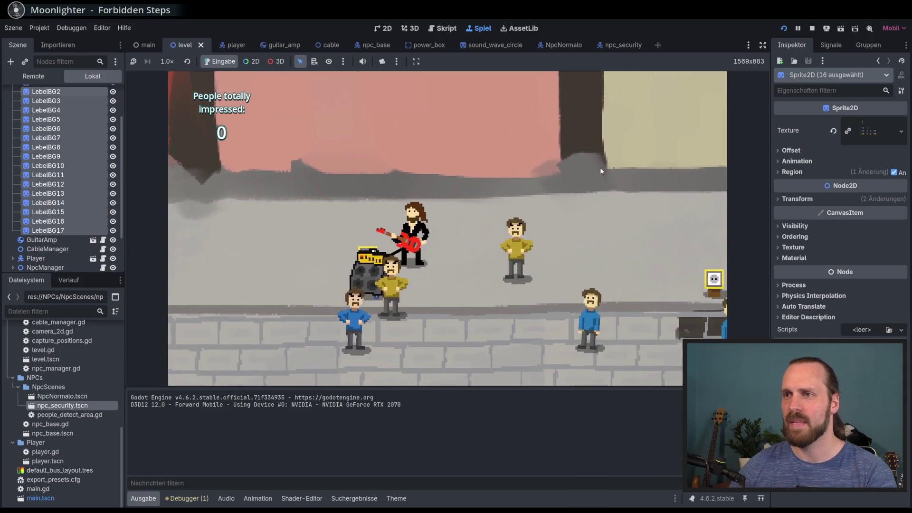
pyautogui.press('Right')
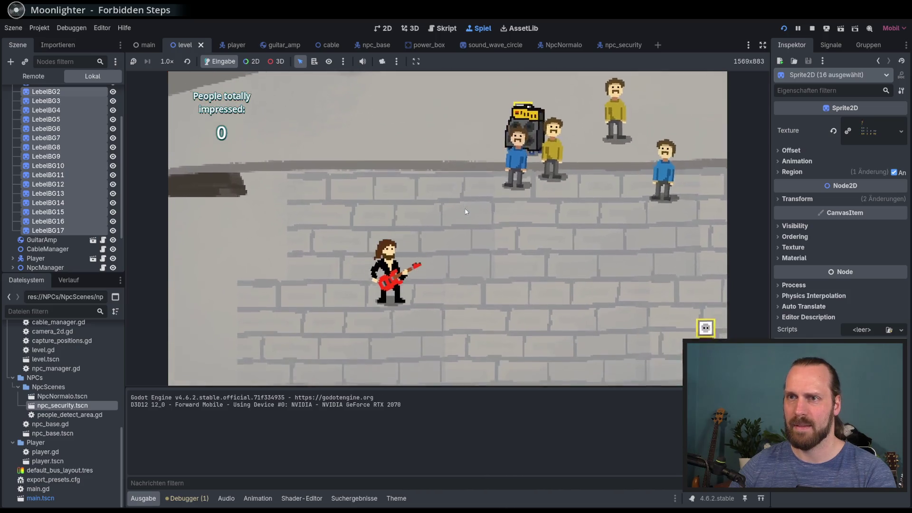
pyautogui.press('Up')
# Step: Walk the guitarist toward the crowd, the blue NPC and the amp, then stop the game with F8
pyautogui.press('Right')
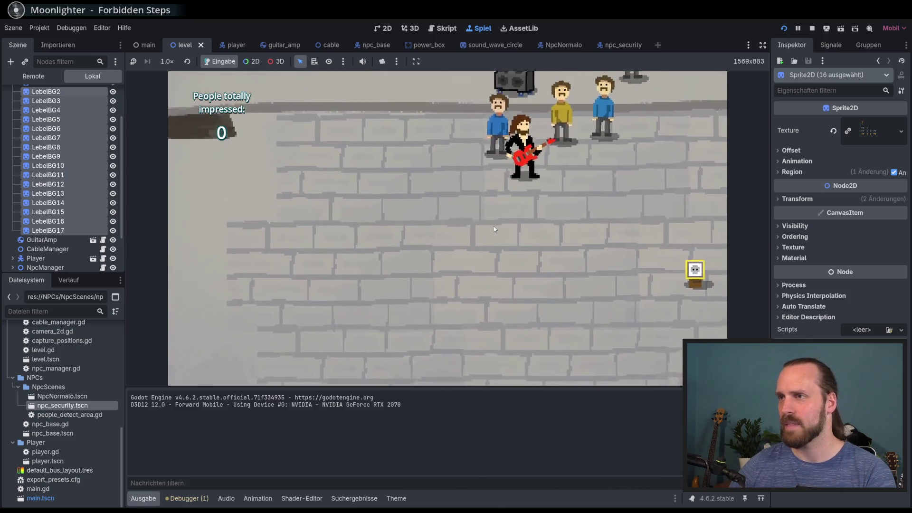
pyautogui.press('Down')
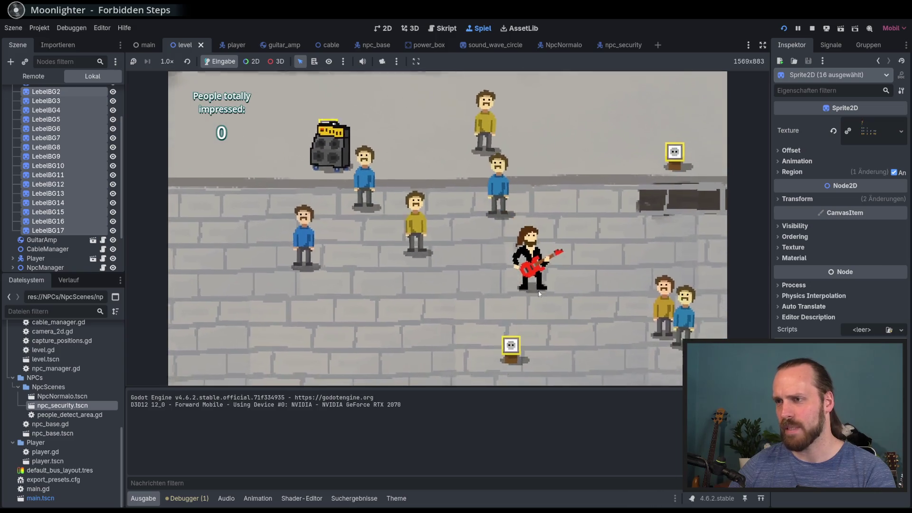
pyautogui.press('Right')
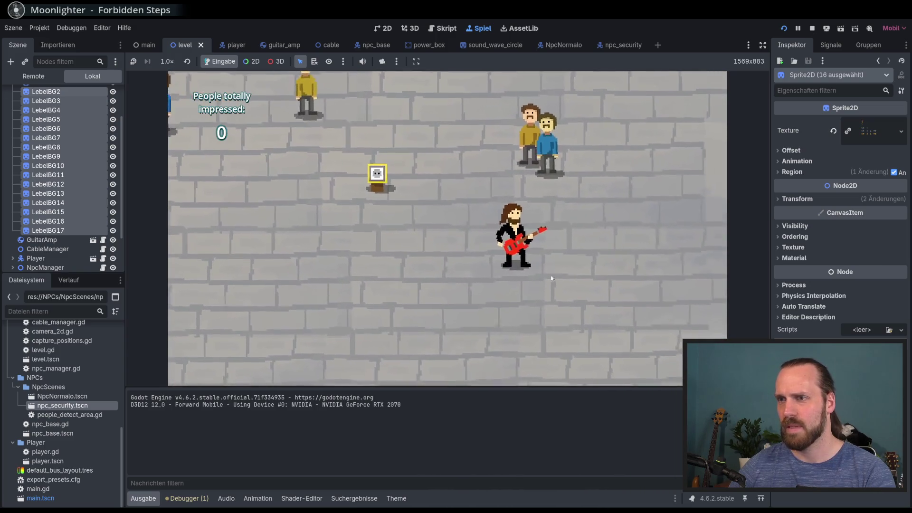
pyautogui.press('Left')
pyautogui.press('Left')
pyautogui.press('Up')
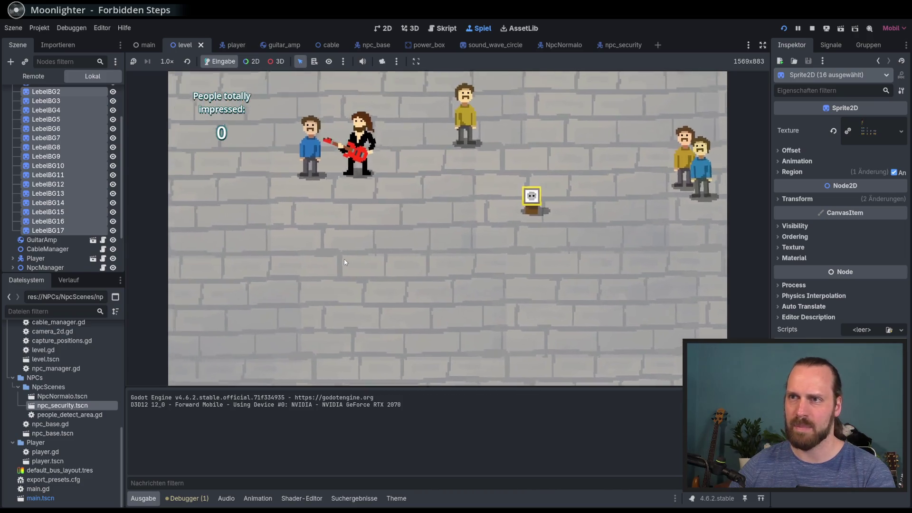
pyautogui.press('Left')
pyautogui.press('Up')
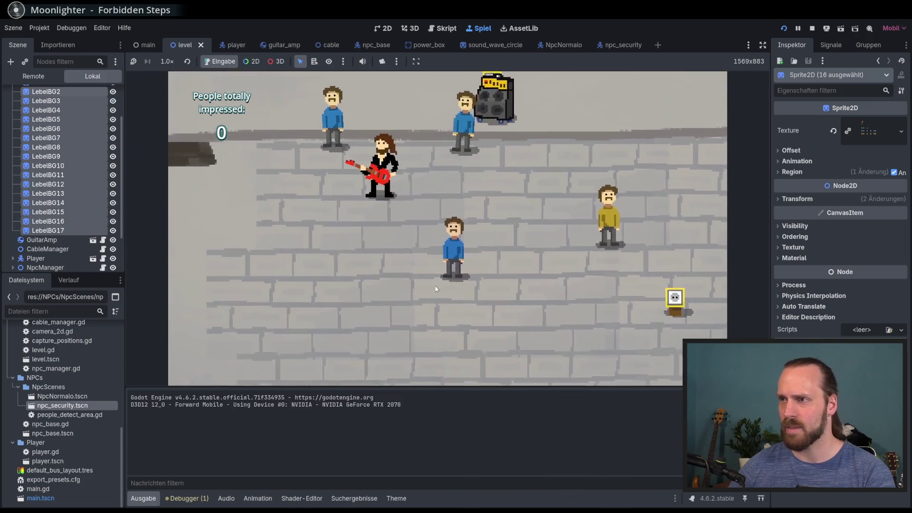
pyautogui.press('Down')
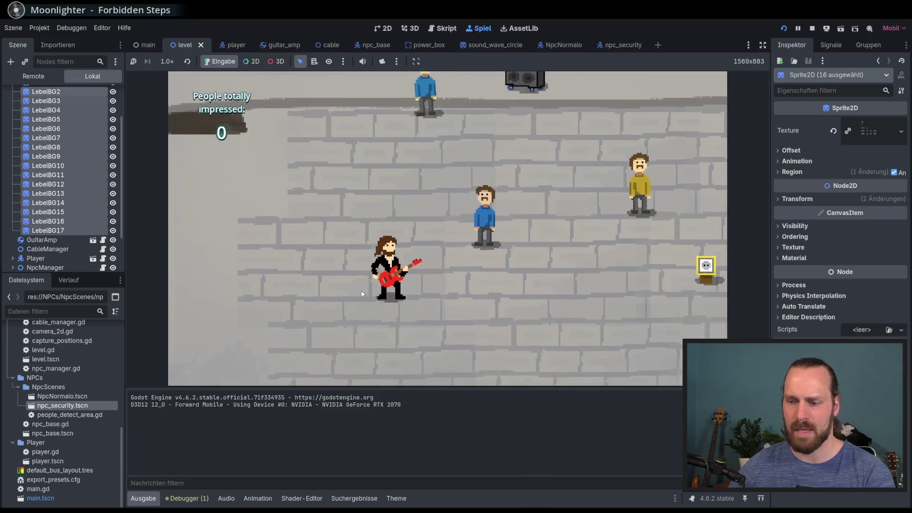
pyautogui.press('Right')
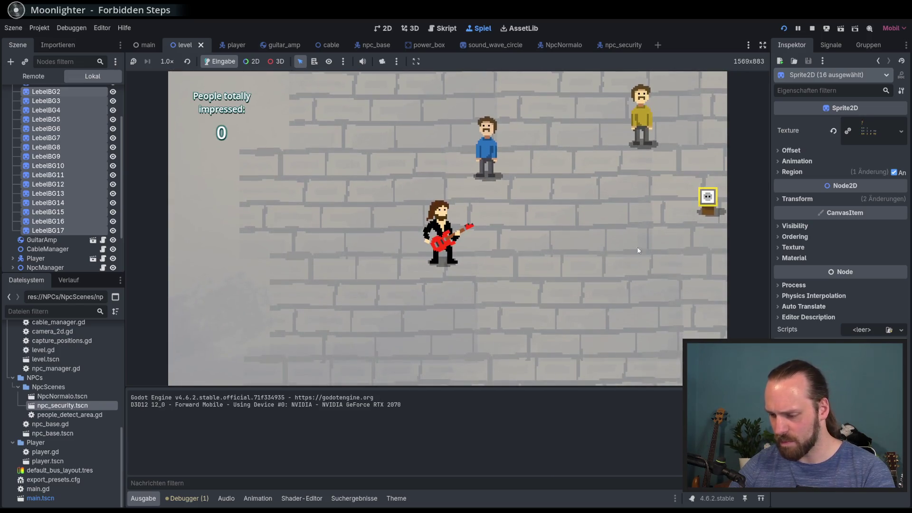
pyautogui.press('F8')
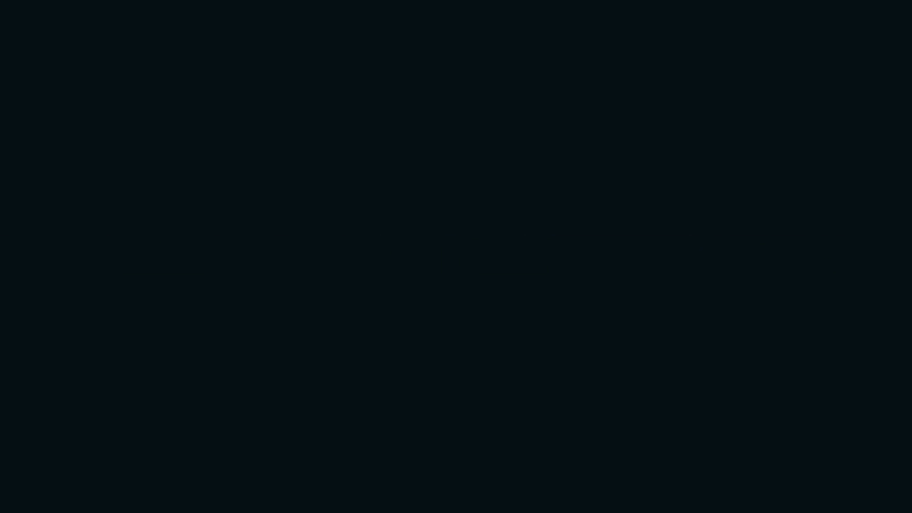
pyautogui.scroll(6, 488, 200)
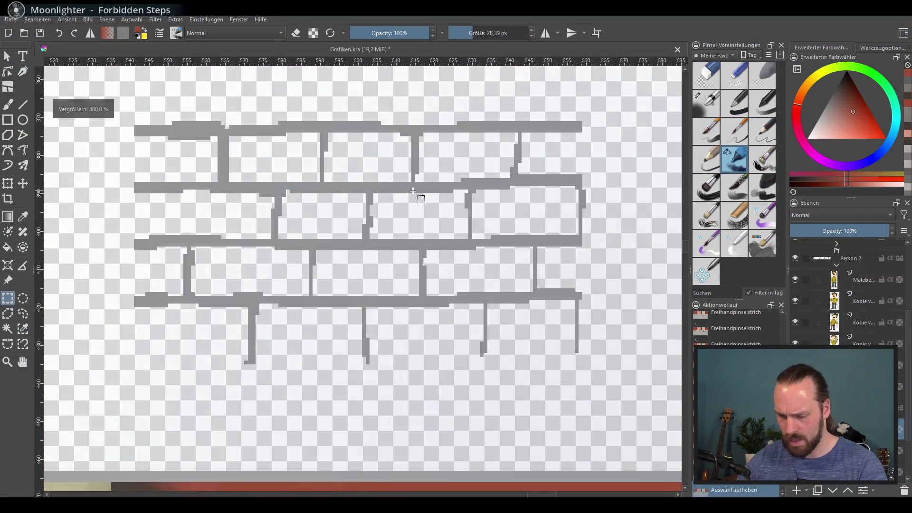
pyautogui.scroll(-8, 399, 215)
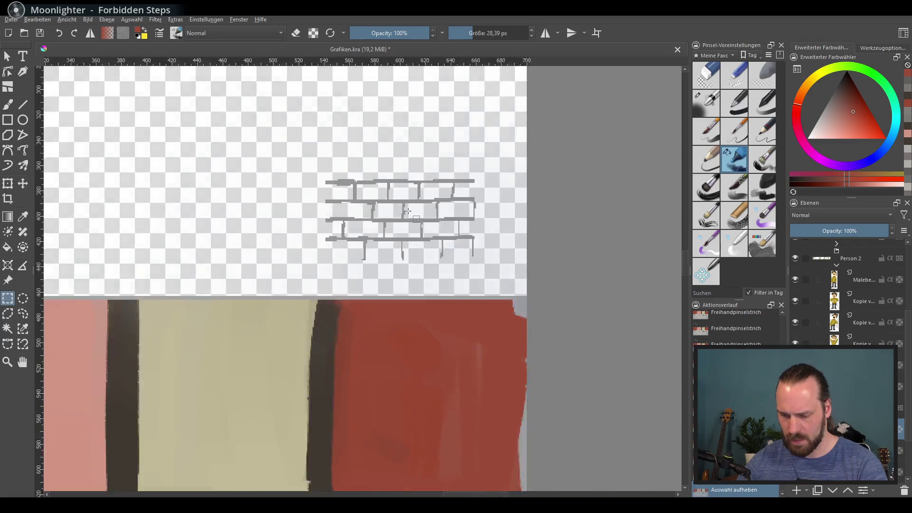
pyautogui.moveTo(438, 208); pyautogui.dragTo(425, 221)
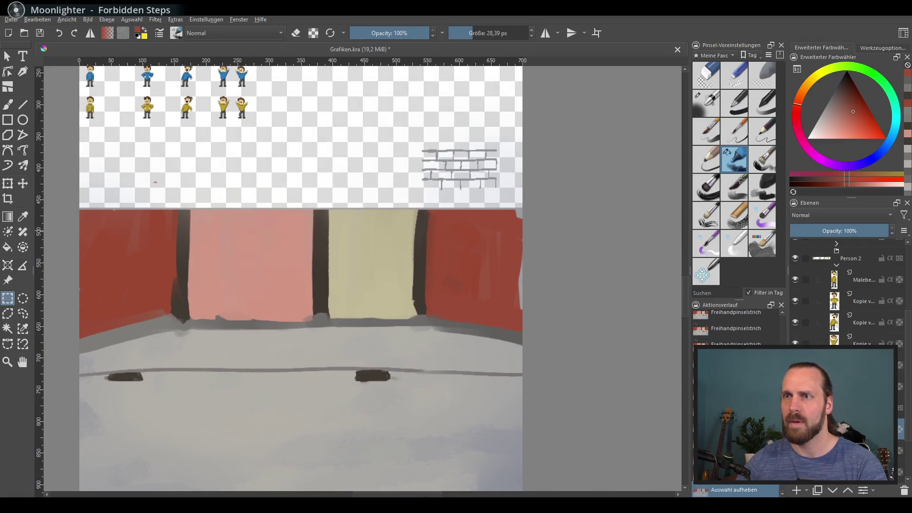
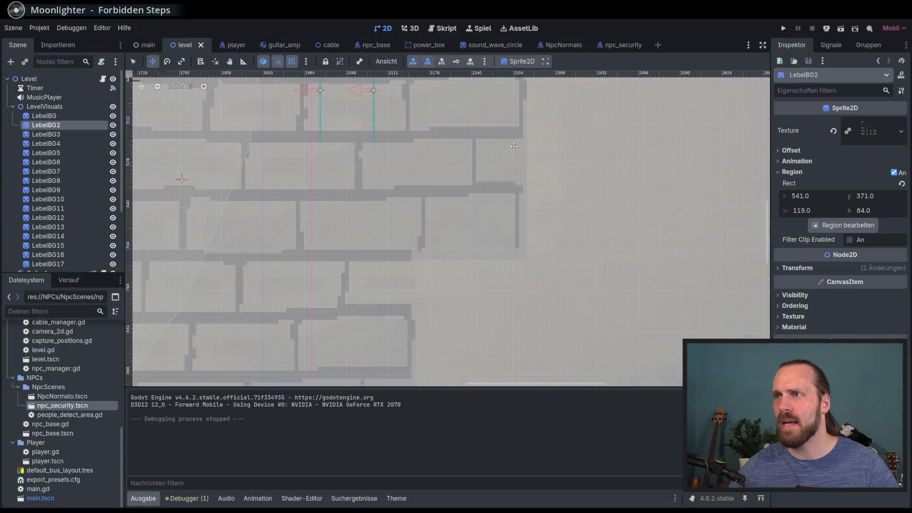
# Step: Zoom the Godot viewport out, inspect LebelBG3, then reselect the LebelBG2 brick-wall sprite
pyautogui.scroll(3, 514, 145)
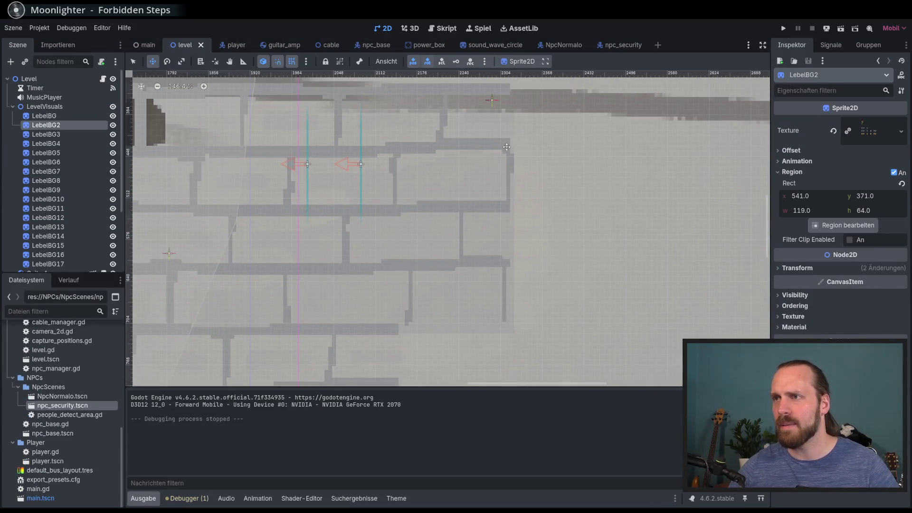
pyautogui.scroll(-3, 510, 332)
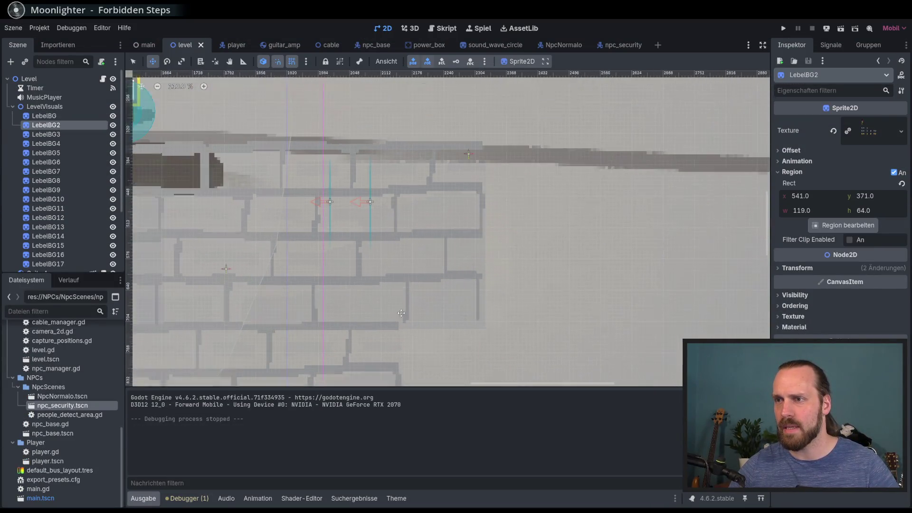
pyautogui.click(71, 135)
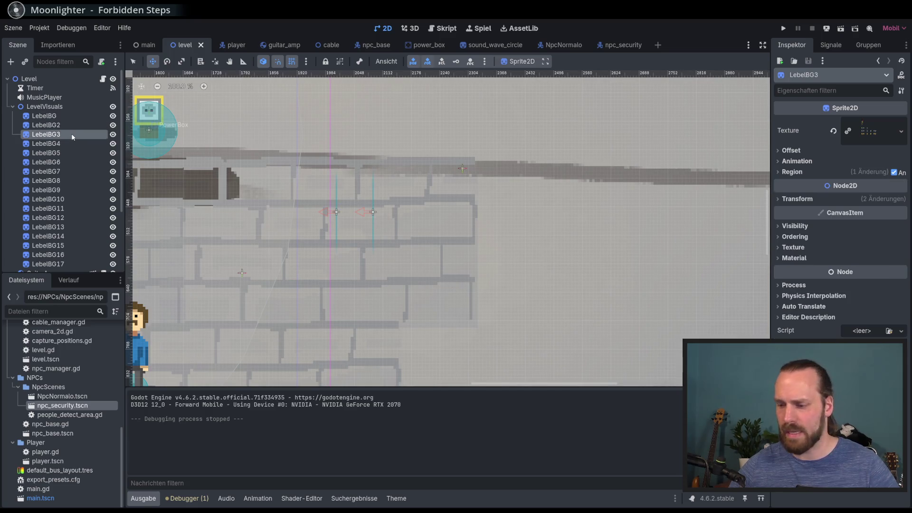
pyautogui.click(72, 125)
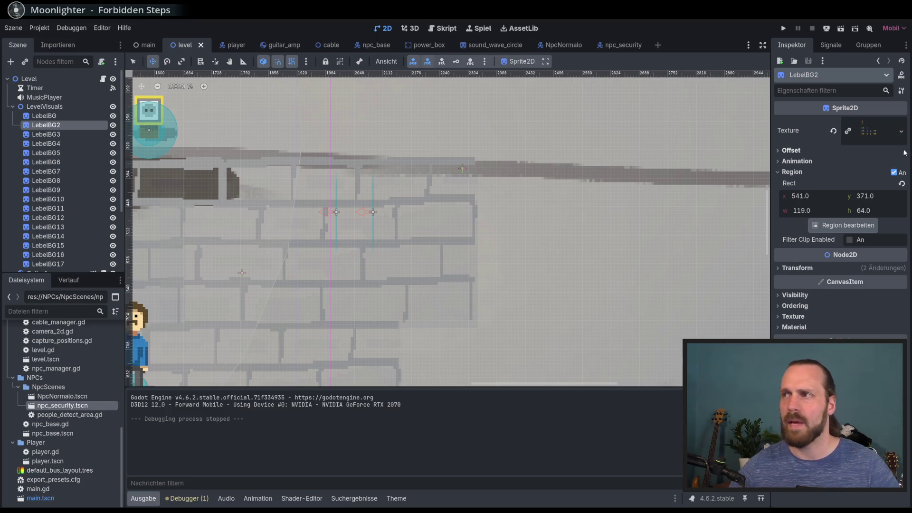
# Step: Redraw LebelBG2's texture region as x 0, y 371, 700×629 using Autoschnitt snapping
pyautogui.click(862, 226)
pyautogui.scroll(3, 583, 218)
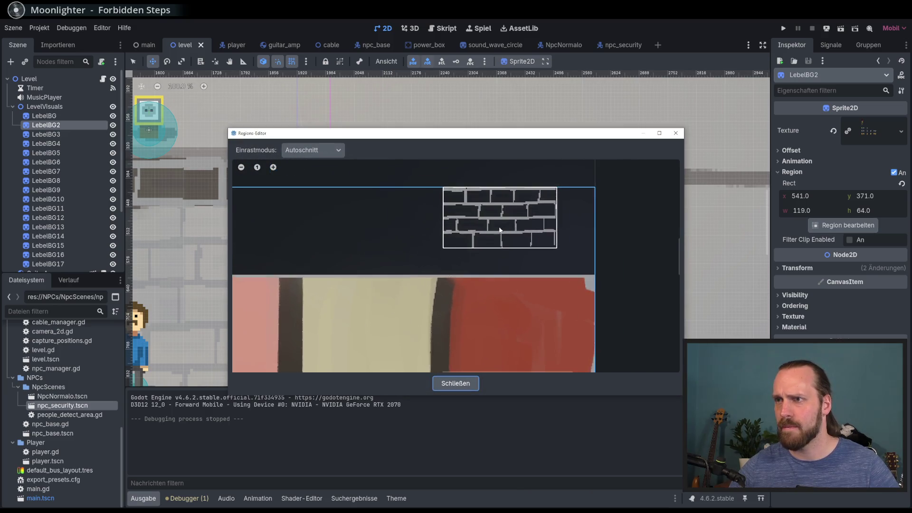
pyautogui.click(506, 219)
pyautogui.click(507, 220)
pyautogui.scroll(-2, 498, 225)
pyautogui.click(293, 230)
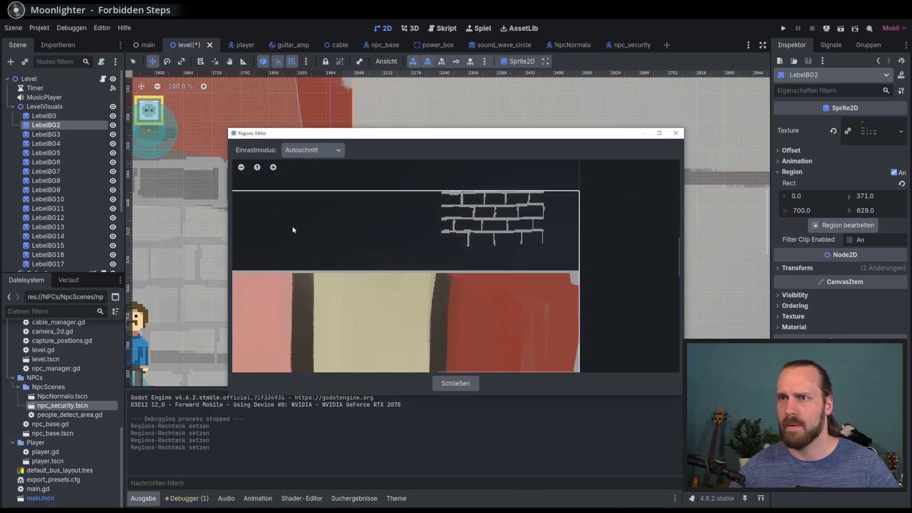
pyautogui.click(311, 150)
pyautogui.click(569, 221)
pyautogui.scroll(-3, 594, 238)
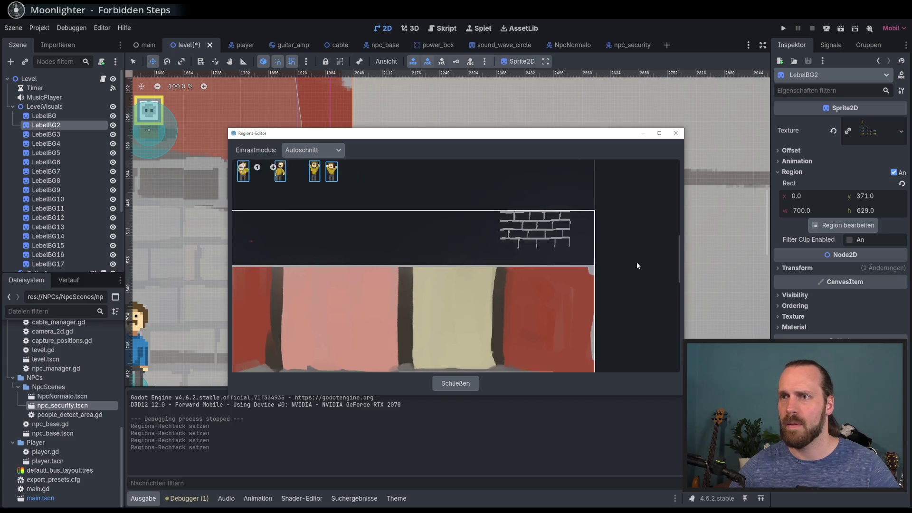
pyautogui.click(456, 383)
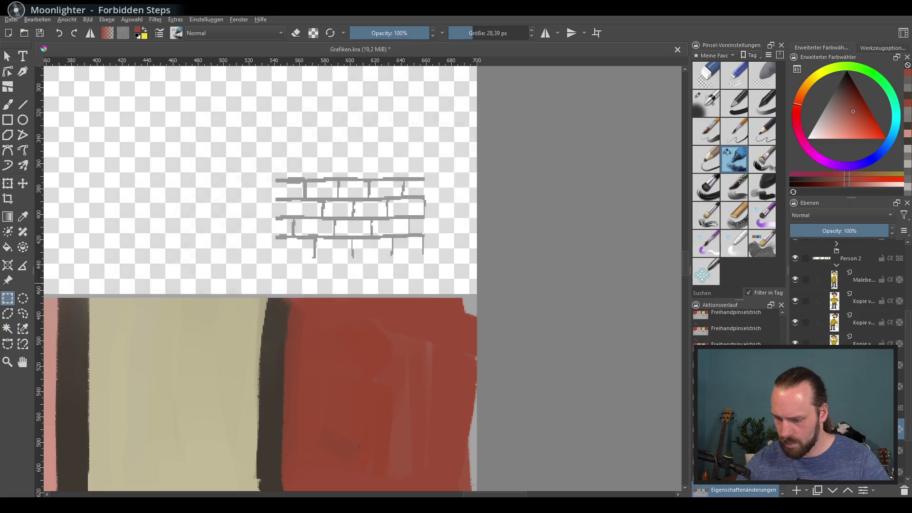
# Step: Undo the last two changes in Krita and zoom out toward the sprite rows
pyautogui.hotkey('ctrl', 'z')
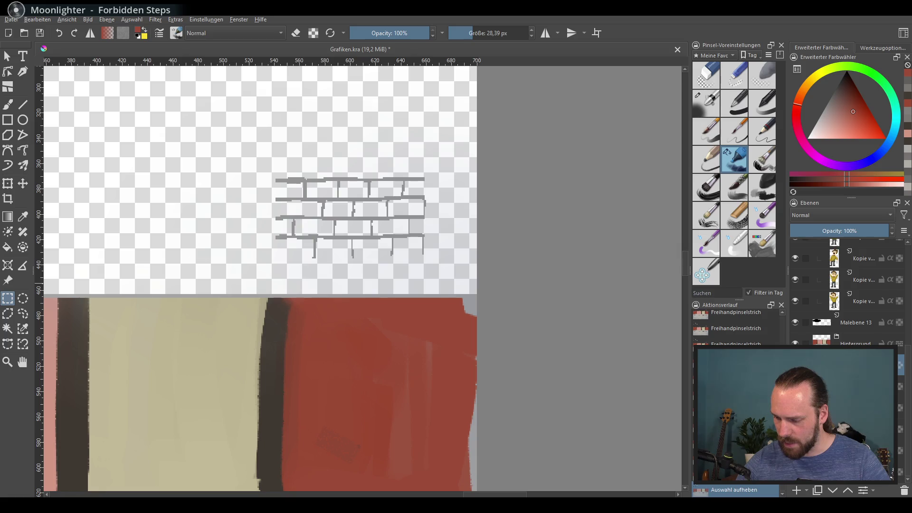
pyautogui.hotkey('ctrl', 'shift', 'z')
pyautogui.press('-')
pyautogui.press('-')
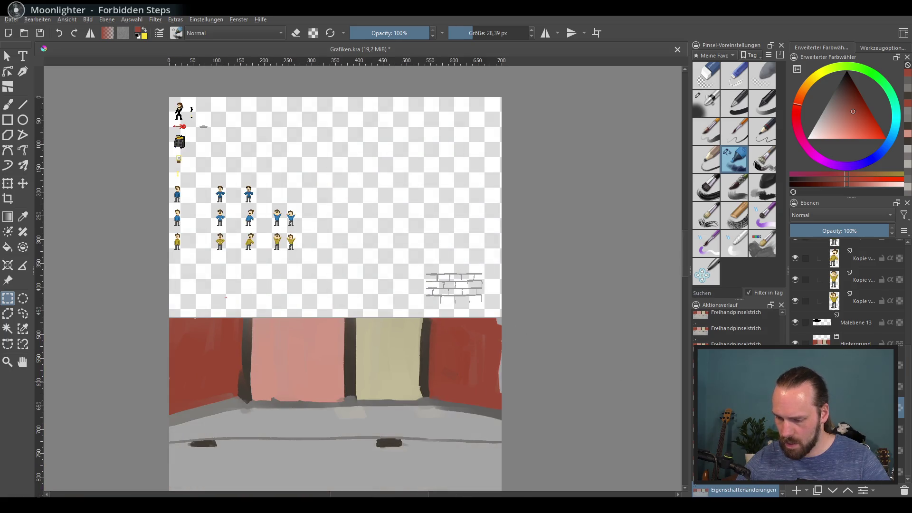
pyautogui.hotkey('ctrl', 'z')
pyautogui.moveTo(106, 289); pyautogui.dragTo(49, 239)
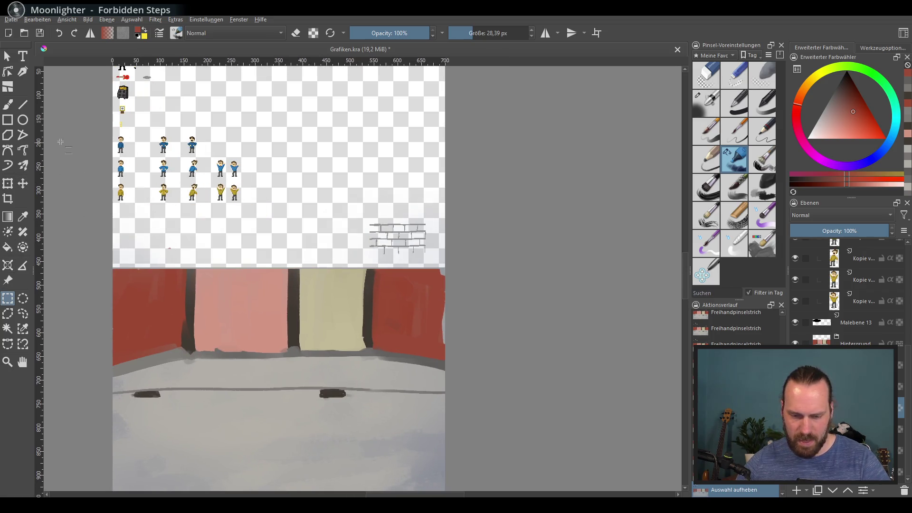
# Step: Erase the faint light patches in the strip above the wall painting, then deselect
pyautogui.moveTo(94, 167)
pyautogui.mouseDown()
pyautogui.moveTo(492, 275)
pyautogui.moveTo(499, 266)
pyautogui.mouseUp()
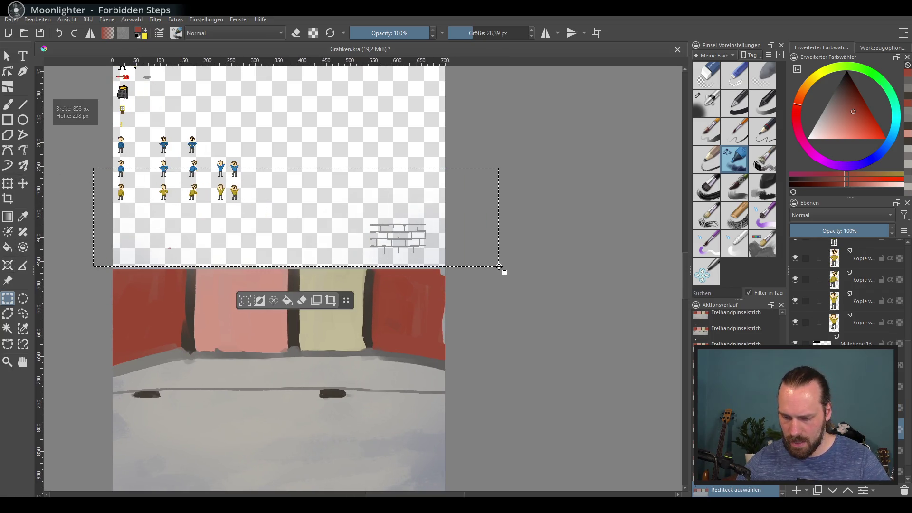
pyautogui.press('Delete')
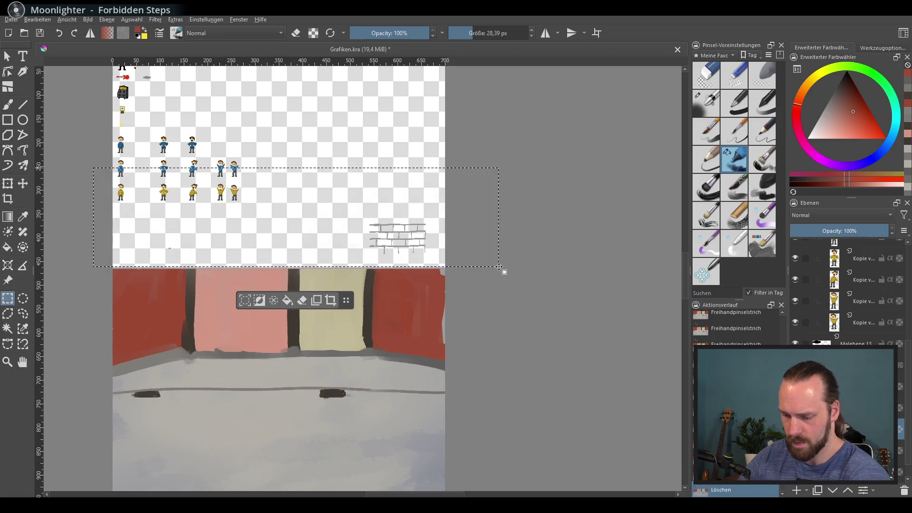
pyautogui.hotkey('ctrl', 'shift', 'a')
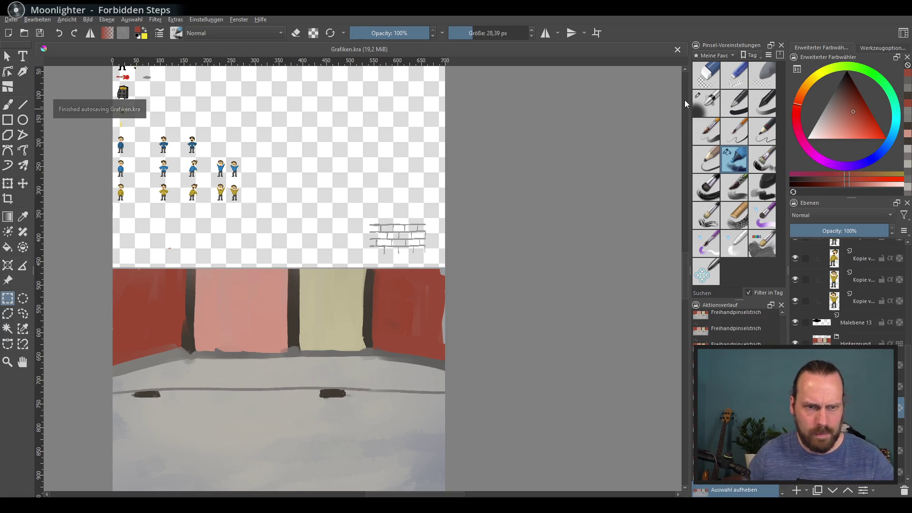
# Step: Transform the striped wall painting to shrink it and shift it slightly lower
pyautogui.moveTo(420, 323); pyautogui.dragTo(426, 326)
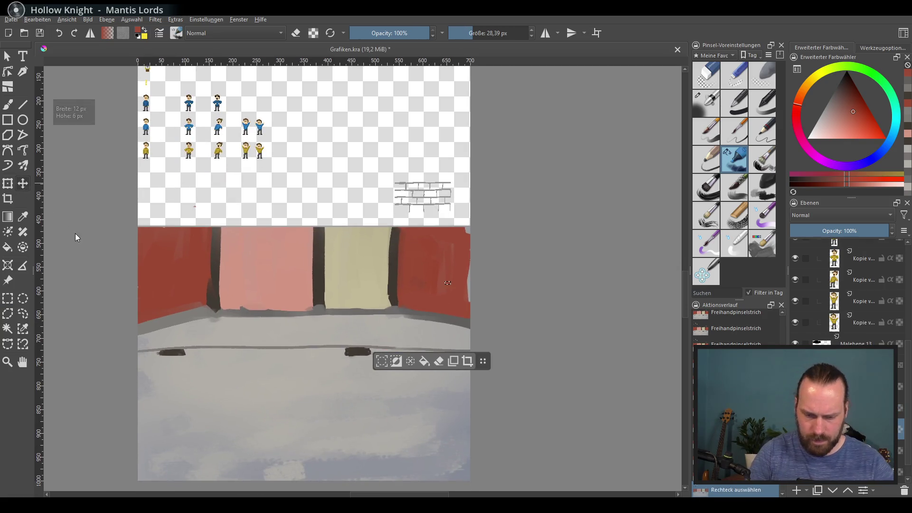
pyautogui.scroll(-3, 450, 312)
pyautogui.scroll(1, 452, 312)
pyautogui.moveTo(388, 325); pyautogui.dragTo(414, 315)
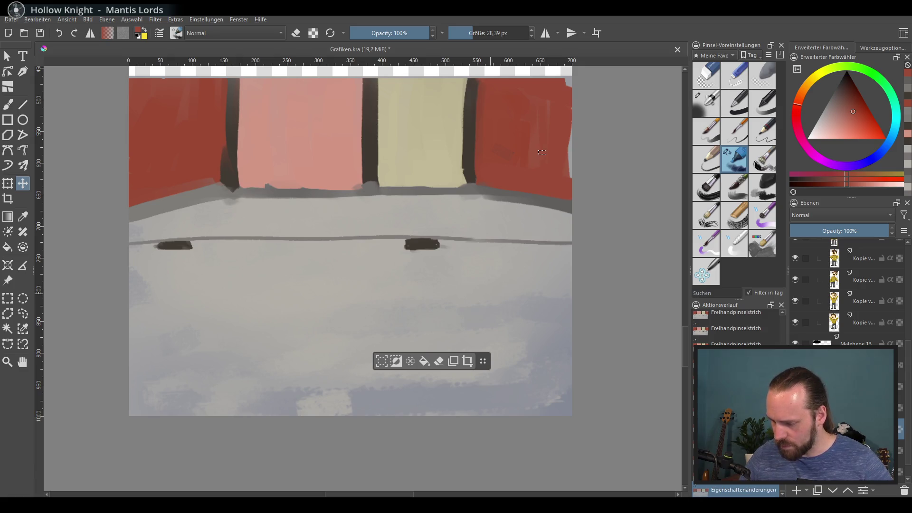
pyautogui.scroll(2, 518, 387)
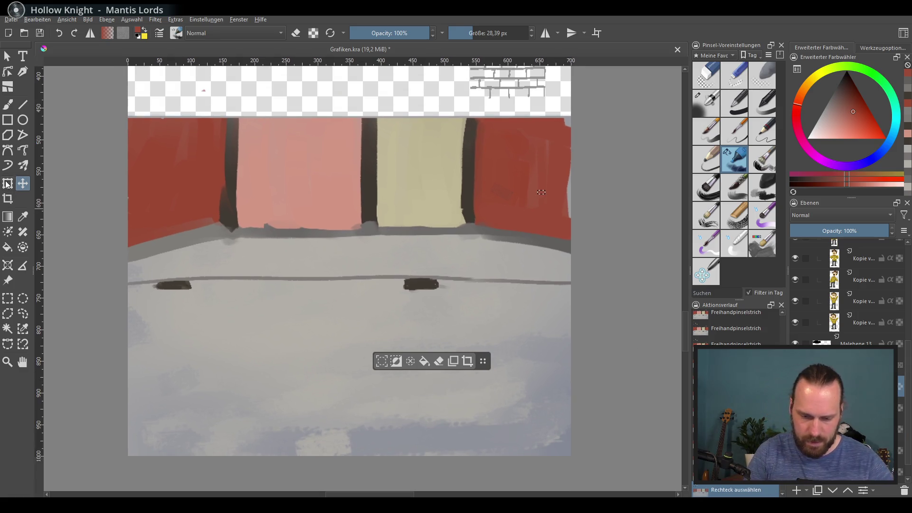
pyautogui.moveTo(542, 192); pyautogui.dragTo(512, 242)
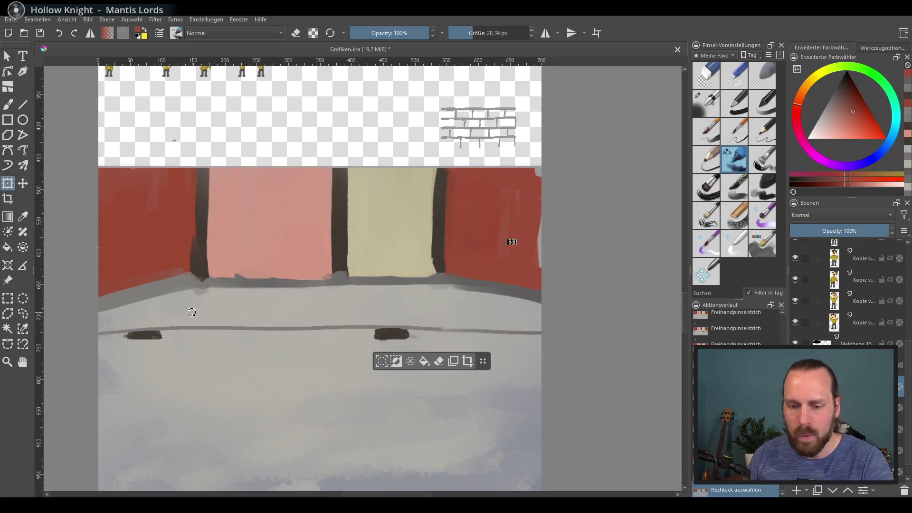
pyautogui.hotkey('ctrl', 'shift', 'a')
pyautogui.moveTo(553, 146)
pyautogui.mouseDown()
pyautogui.moveTo(525, 159)
pyautogui.moveTo(563, 139)
pyautogui.moveTo(511, 151)
pyautogui.mouseUp()
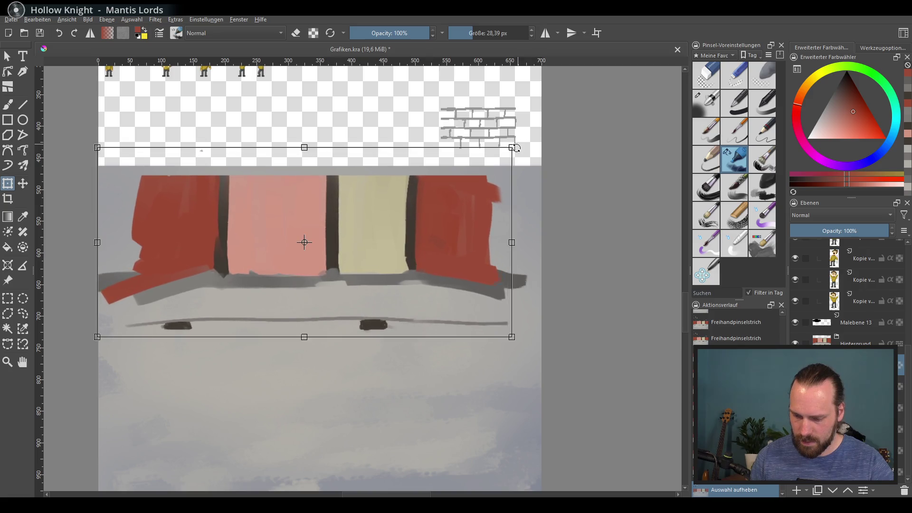
pyautogui.moveTo(449, 246)
pyautogui.mouseDown()
pyautogui.moveTo(458, 236)
pyautogui.moveTo(455, 251)
pyautogui.mouseUp()
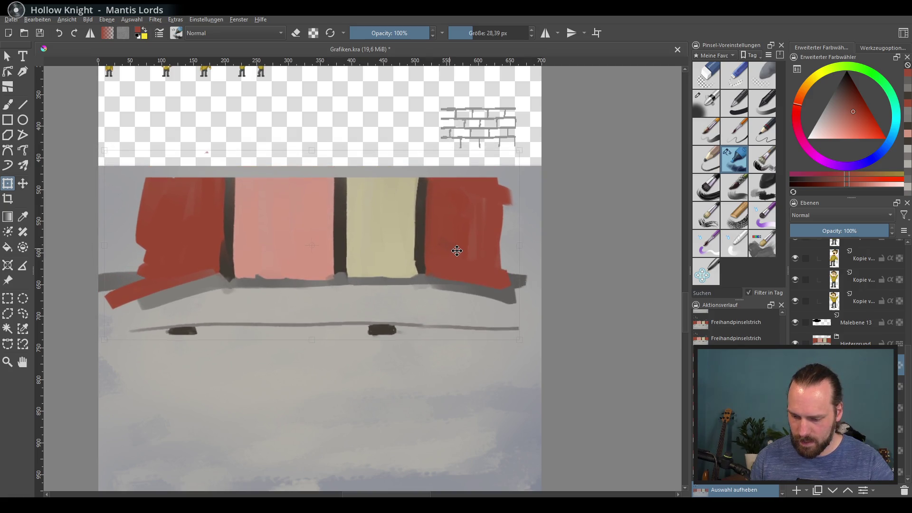
pyautogui.hotkey('ctrl', 'z')
pyautogui.hotkey('ctrl', 'z')
pyautogui.hotkey('ctrl', 'z')
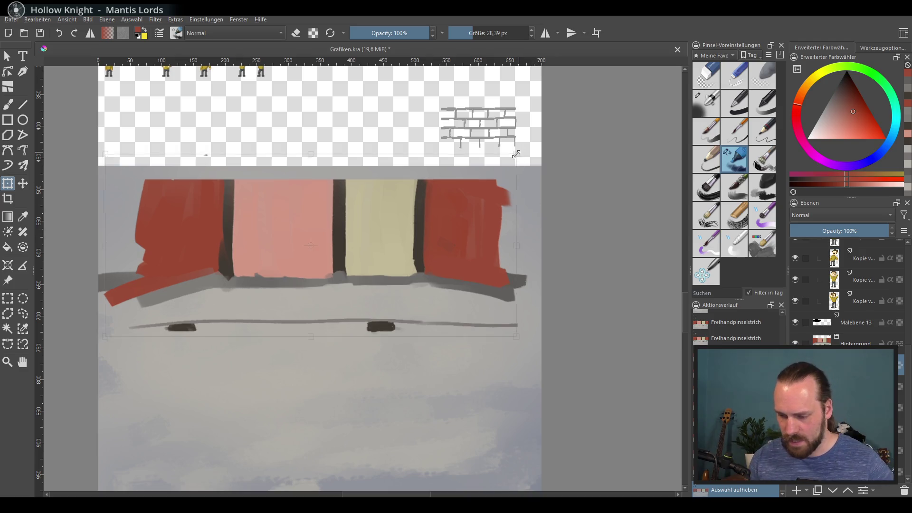
pyautogui.moveTo(450, 263); pyautogui.dragTo(455, 247)
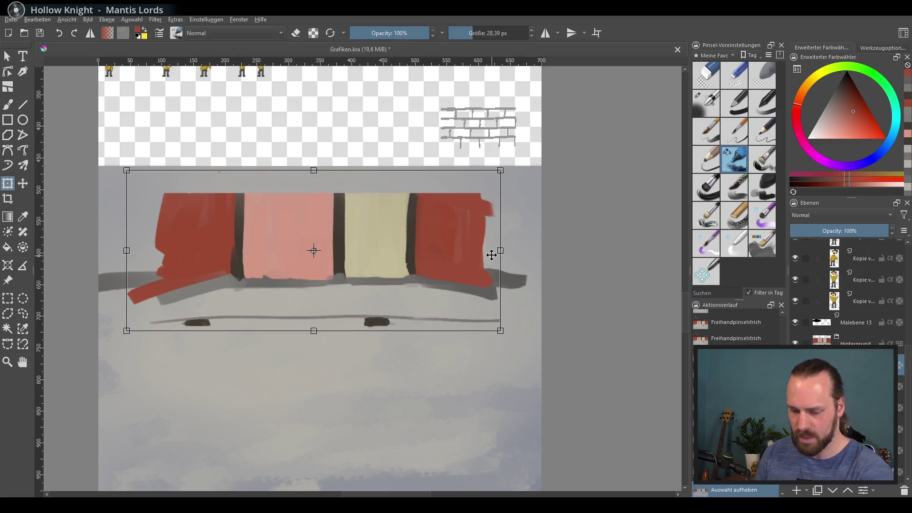
pyautogui.press('Return')
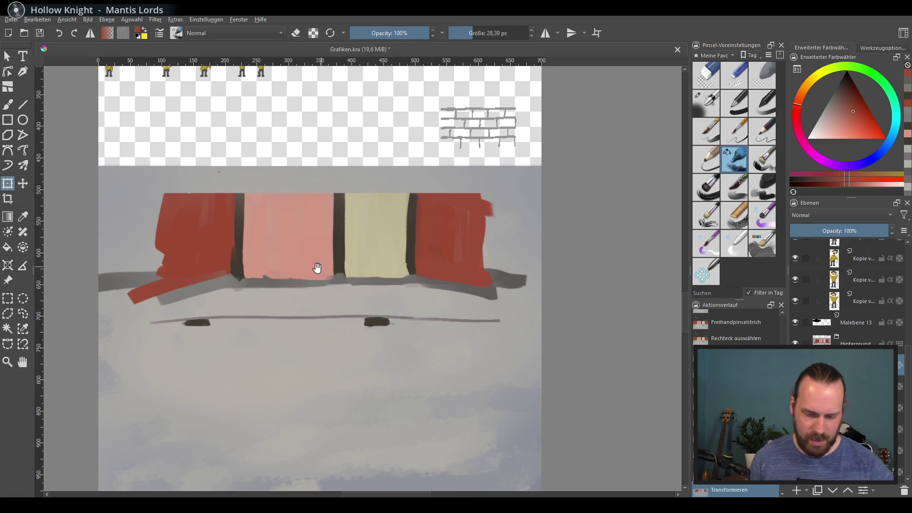
# Step: Move the grey ledge band layer up beneath the wall
pyautogui.moveTo(318, 268)
pyautogui.mouseDown()
pyautogui.moveTo(317, 246)
pyautogui.moveTo(362, 218)
pyautogui.mouseUp()
pyautogui.press('pagedown')
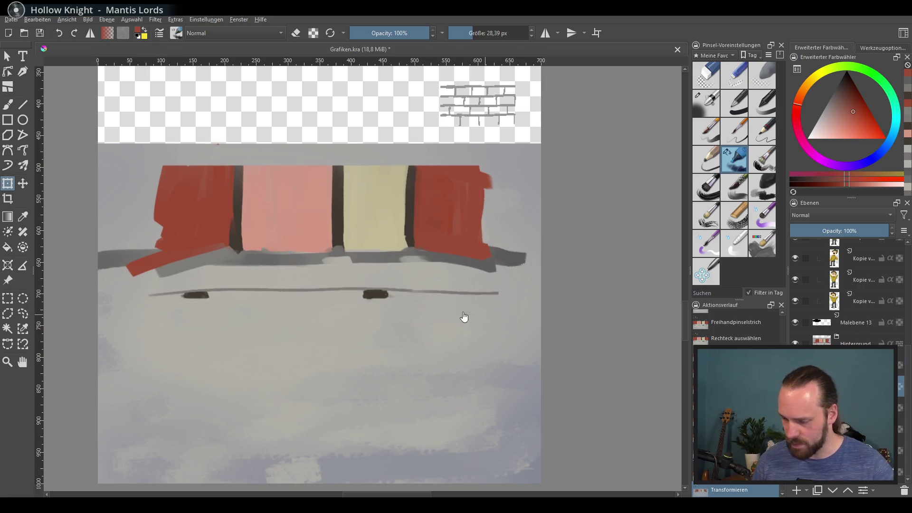
pyautogui.moveTo(381, 260); pyautogui.dragTo(381, 251)
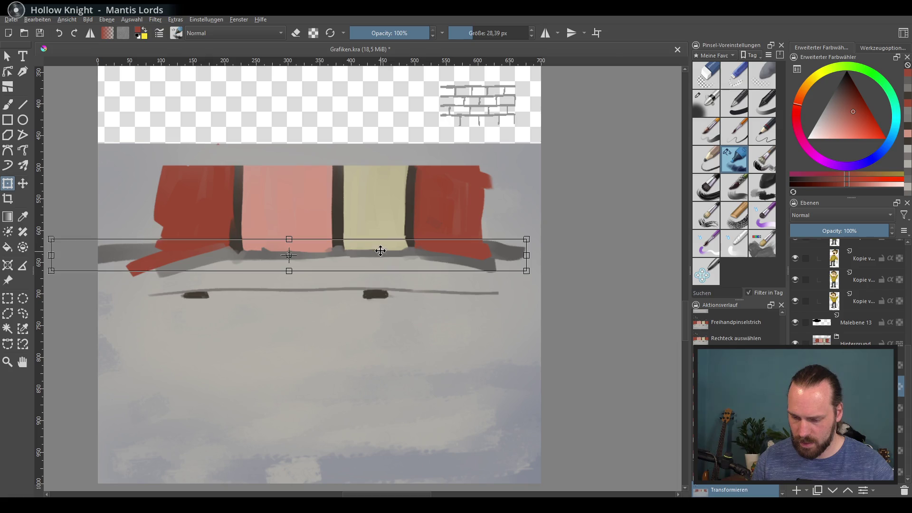
# Step: Apply the grey band transform and paint a dark edge on the red block's left side
pyautogui.press('b')
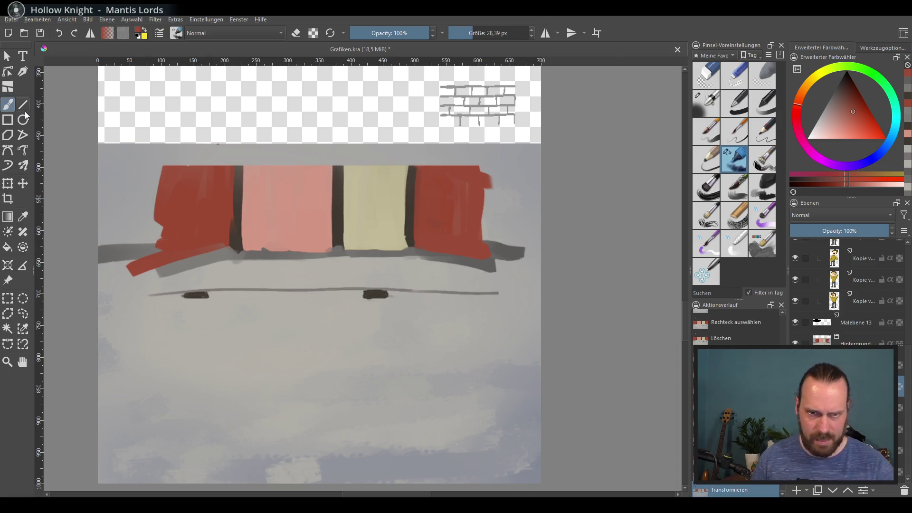
pyautogui.press('pageup')
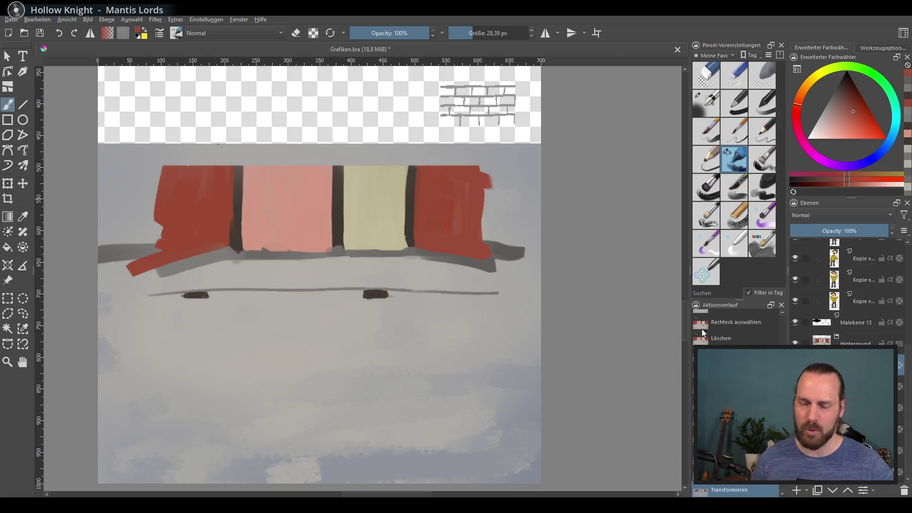
pyautogui.rightClick(218, 192)
pyautogui.click(244, 204)
pyautogui.moveTo(155, 166); pyautogui.dragTo(153, 255)
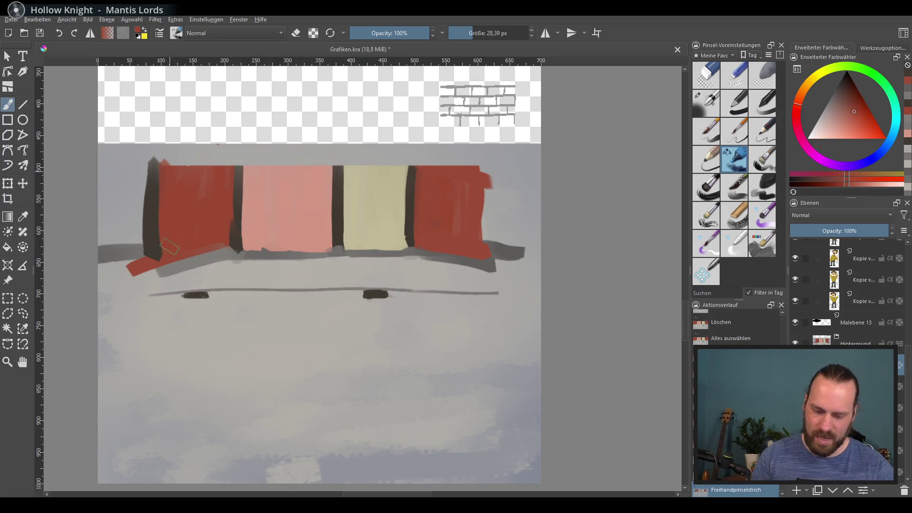
pyautogui.click(333, 183)
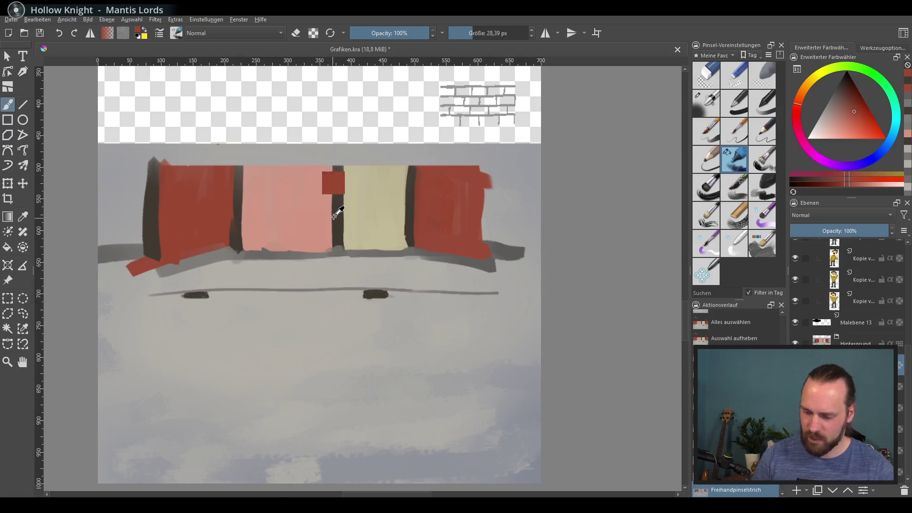
pyautogui.hotkey('ctrl', 'z')
# Step: Repaint the red block's left end with a narrow cream edge and dark outline
pyautogui.keyDown('ctrl'); pyautogui.click(376, 214); pyautogui.keyUp('ctrl')
pyautogui.moveTo(140, 157)
pyautogui.mouseDown()
pyautogui.moveTo(136, 252)
pyautogui.moveTo(102, 285)
pyautogui.moveTo(104, 232)
pyautogui.mouseUp()
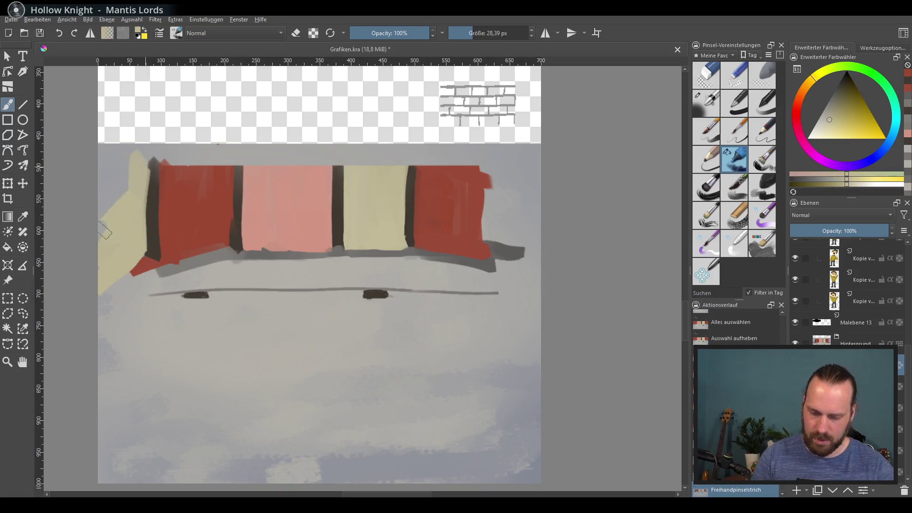
pyautogui.hotkey('ctrl', 'z')
pyautogui.moveTo(133, 259)
pyautogui.mouseDown()
pyautogui.moveTo(142, 175)
pyautogui.moveTo(114, 214)
pyautogui.moveTo(114, 281)
pyautogui.mouseUp()
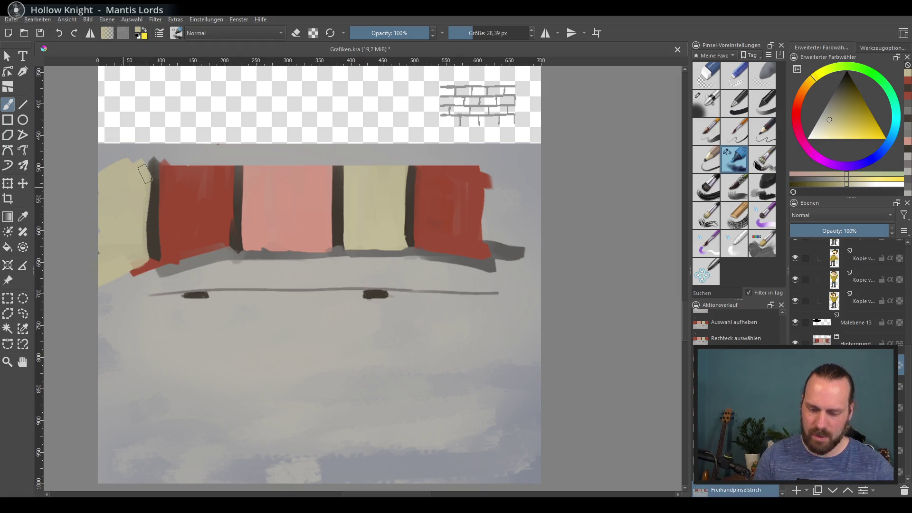
pyautogui.moveTo(145, 175)
pyautogui.mouseDown()
pyautogui.moveTo(142, 161)
pyautogui.moveTo(156, 190)
pyautogui.mouseUp()
pyautogui.keyDown('ctrl'); pyautogui.click(153, 213); pyautogui.keyUp('ctrl')
pyautogui.moveTo(152, 157); pyautogui.dragTo(157, 192)
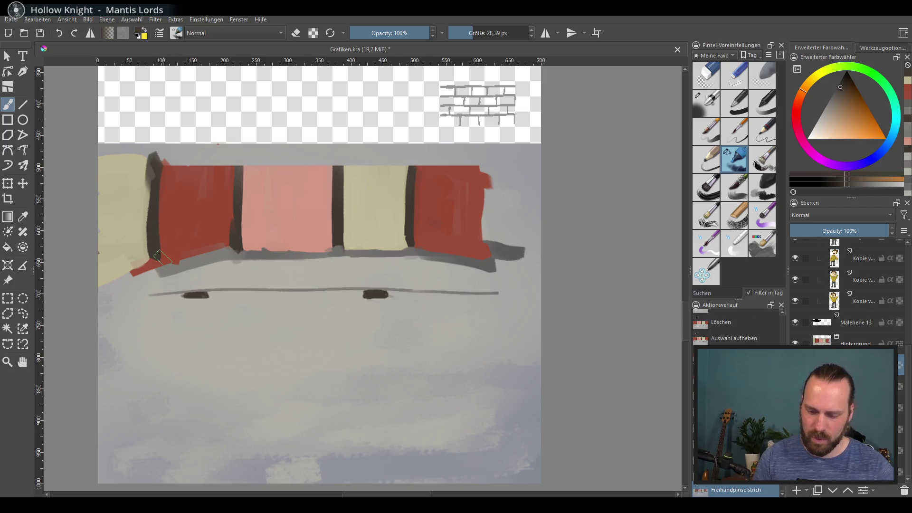
# Step: Cover the red tip at lower left with floor grey and darken the block's lower-left border
pyautogui.keyDown('ctrl'); pyautogui.click(160, 260); pyautogui.keyUp('ctrl')
pyautogui.moveTo(102, 288); pyautogui.dragTo(170, 258)
pyautogui.keyDown('ctrl'); pyautogui.click(237, 261); pyautogui.keyUp('ctrl')
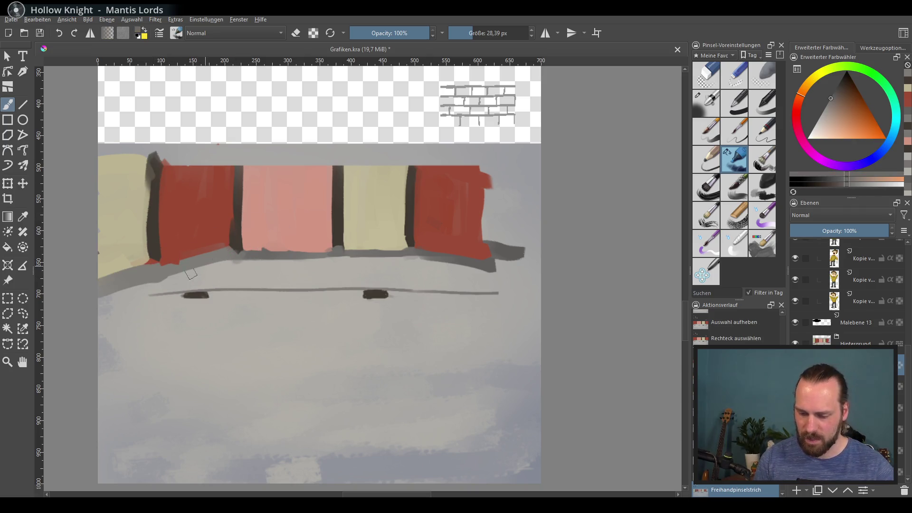
pyautogui.moveTo(103, 289); pyautogui.dragTo(162, 264)
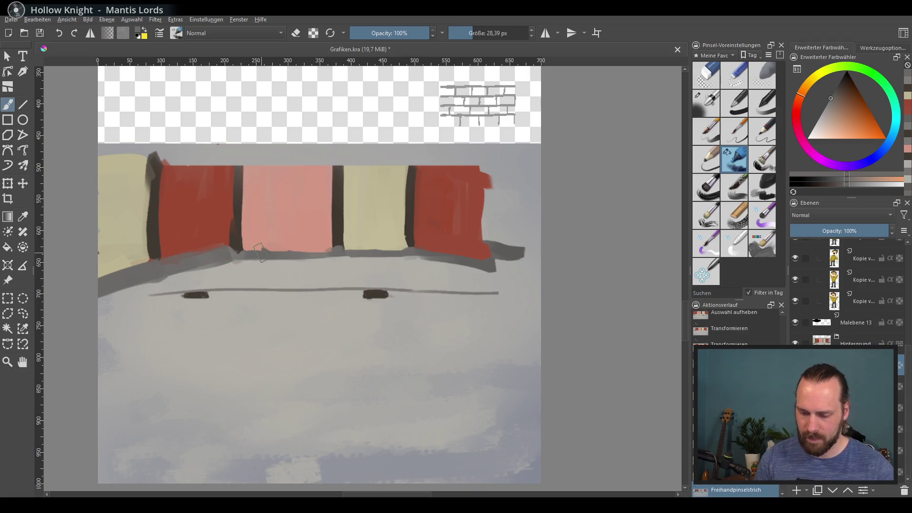
pyautogui.keyDown('ctrl'); pyautogui.click(193, 238); pyautogui.keyUp('ctrl')
pyautogui.keyDown('ctrl'); pyautogui.click(154, 237); pyautogui.keyUp('ctrl')
pyautogui.moveTo(154, 247); pyautogui.dragTo(156, 271)
pyautogui.keyDown('ctrl'); pyautogui.click(186, 246); pyautogui.keyUp('ctrl')
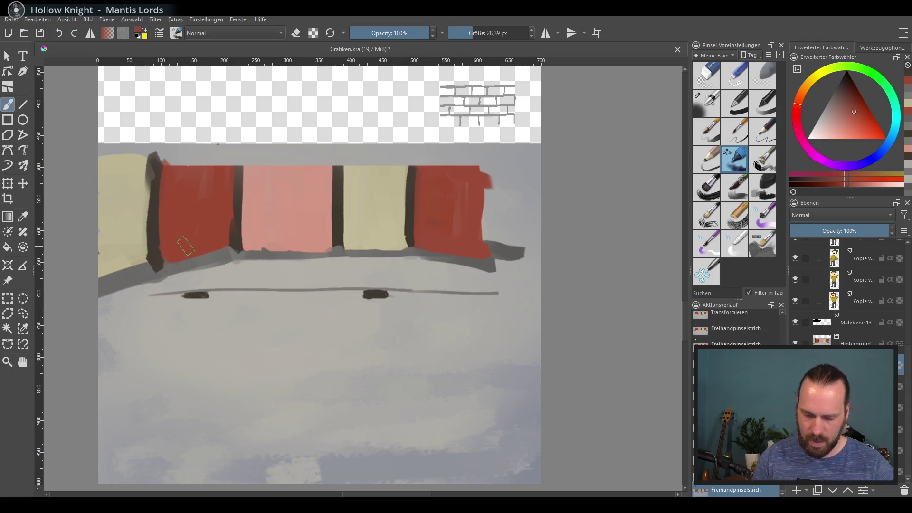
pyautogui.keyDown('ctrl'); pyautogui.click(237, 248); pyautogui.keyUp('ctrl')
# Step: Choose a light blue and paint it along the red block's right edge
pyautogui.keyDown('ctrl'); pyautogui.click(475, 223); pyautogui.keyUp('ctrl')
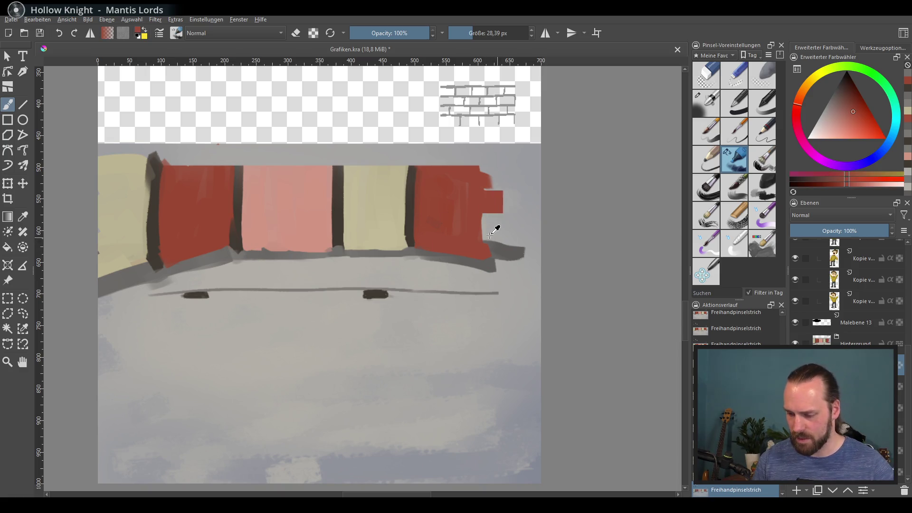
pyautogui.click(876, 135)
pyautogui.click(837, 133)
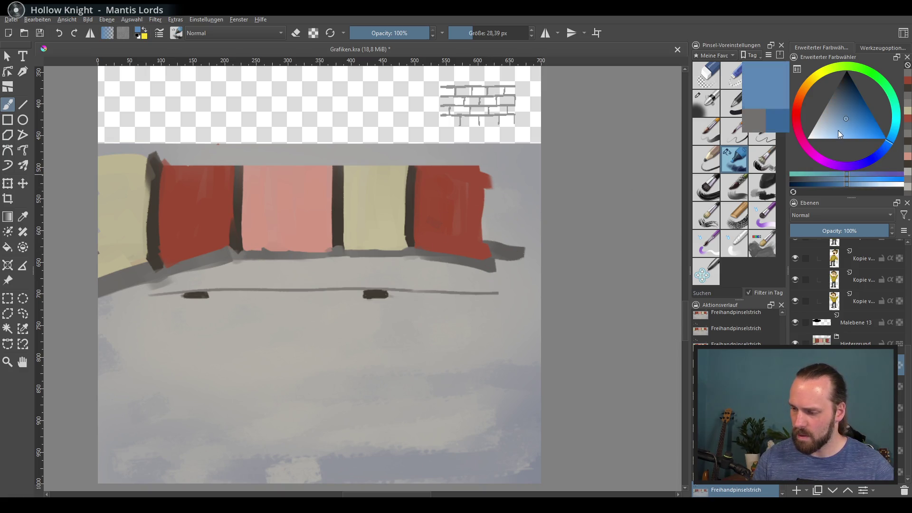
pyautogui.click(828, 117)
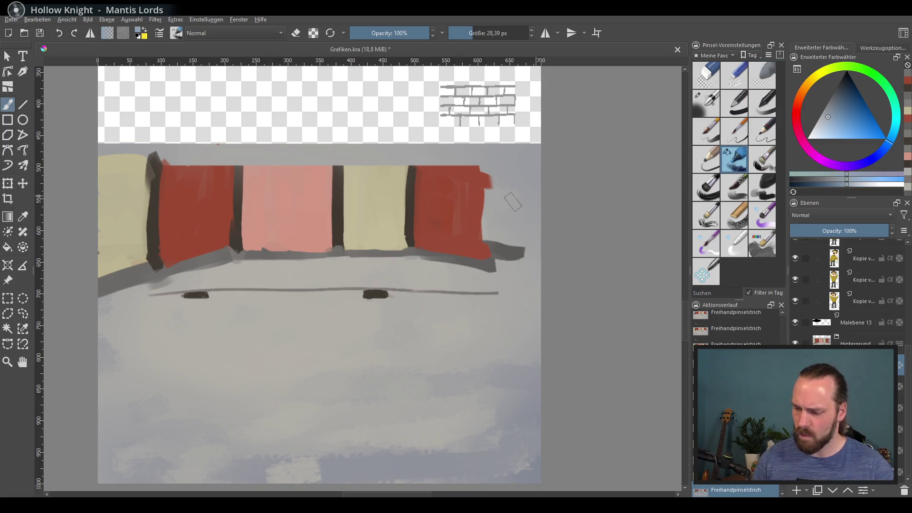
pyautogui.moveTo(492, 247); pyautogui.dragTo(492, 182)
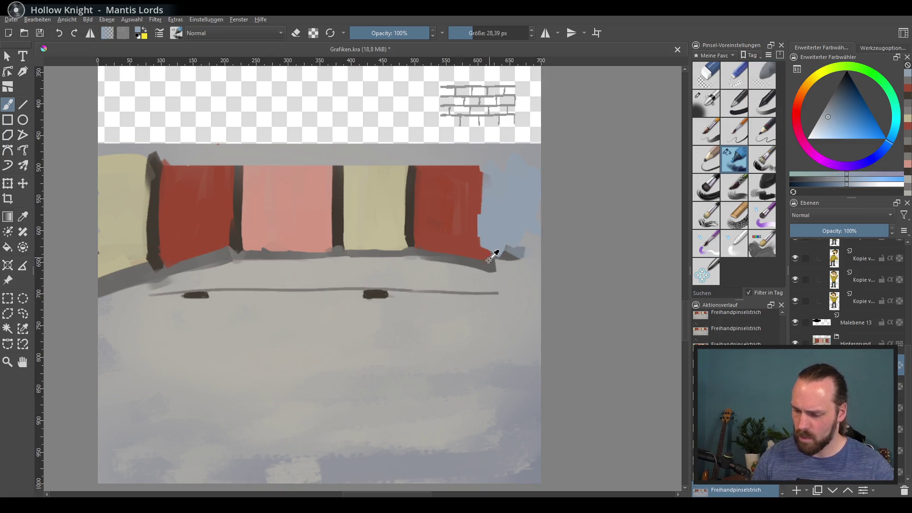
# Step: Extend the floor band rightward, outline the red block's right edge dark, and fill light blue beside it
pyautogui.keyDown('ctrl'); pyautogui.click(492, 256); pyautogui.keyUp('ctrl')
pyautogui.moveTo(496, 263); pyautogui.dragTo(539, 271)
pyautogui.keyDown('ctrl'); pyautogui.click(508, 199); pyautogui.keyUp('ctrl')
pyautogui.click(412, 172)
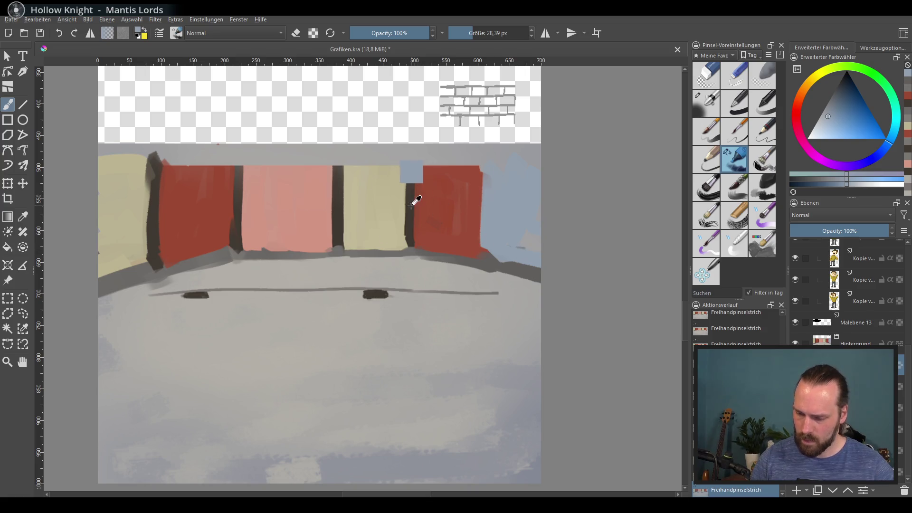
pyautogui.keyDown('ctrl'); pyautogui.click(411, 205); pyautogui.keyUp('ctrl')
pyautogui.moveTo(489, 164); pyautogui.dragTo(489, 252)
pyautogui.keyDown('ctrl'); pyautogui.click(509, 199); pyautogui.keyUp('ctrl')
pyautogui.moveTo(504, 171); pyautogui.dragTo(505, 252)
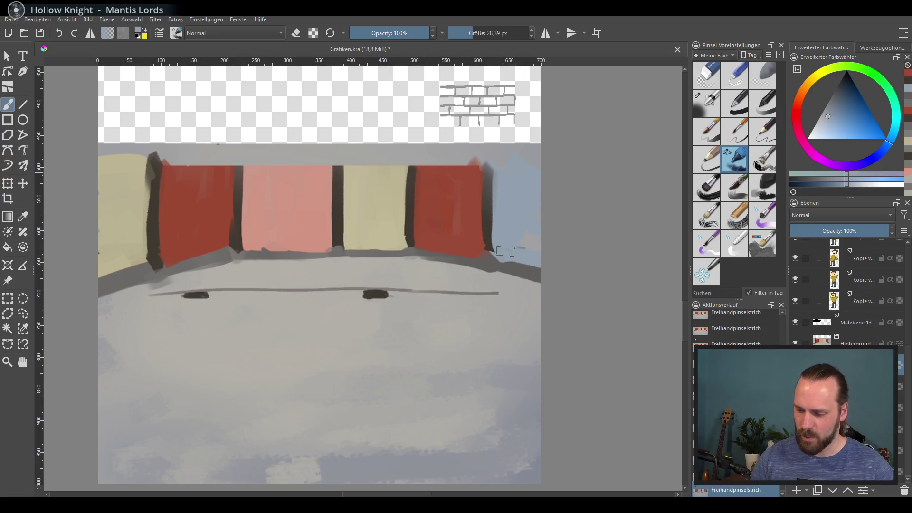
# Step: Paint over the two dark blobs on the floor line with sampled floor grey
pyautogui.scroll(1, 379, 309)
pyautogui.scroll(3, 394, 271)
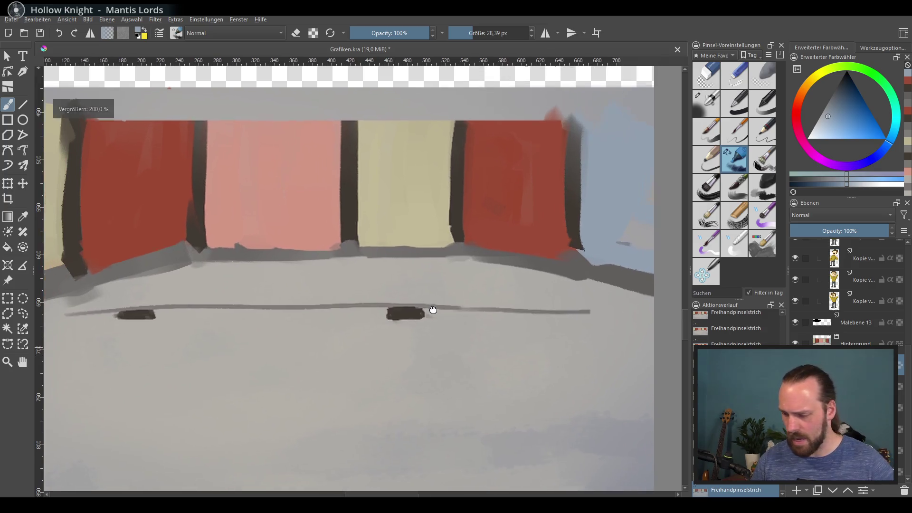
pyautogui.keyDown('ctrl'); pyautogui.click(456, 326); pyautogui.keyUp('ctrl')
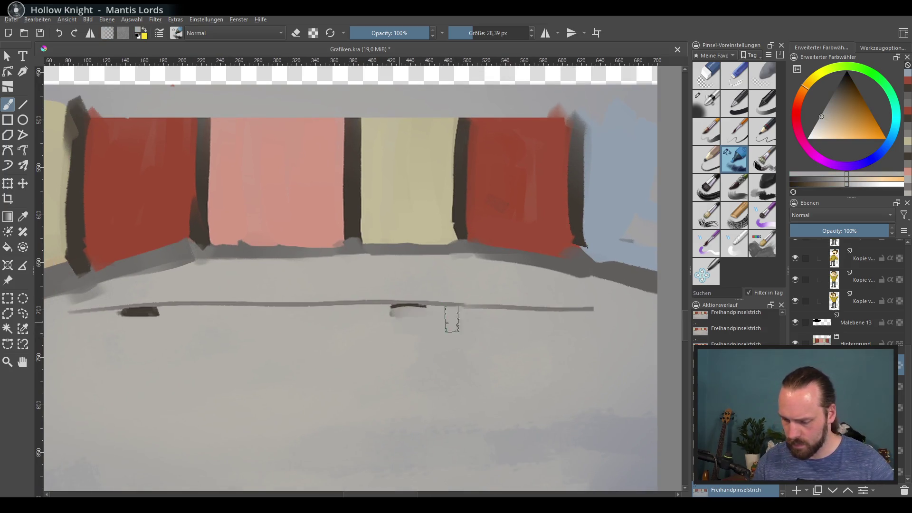
pyautogui.moveTo(388, 327); pyautogui.dragTo(425, 321)
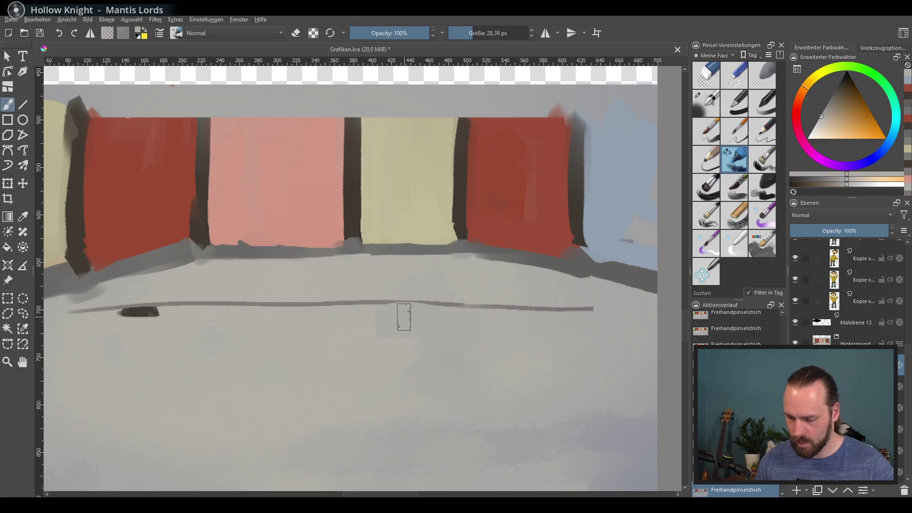
pyautogui.moveTo(157, 314); pyautogui.dragTo(130, 324)
pyautogui.moveTo(388, 312); pyautogui.dragTo(437, 301)
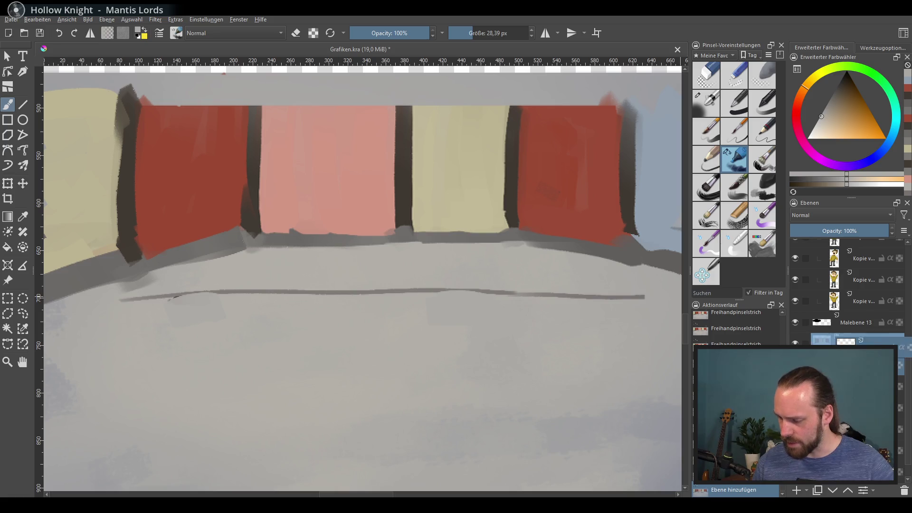
pyautogui.moveTo(388, 265); pyautogui.dragTo(452, 271)
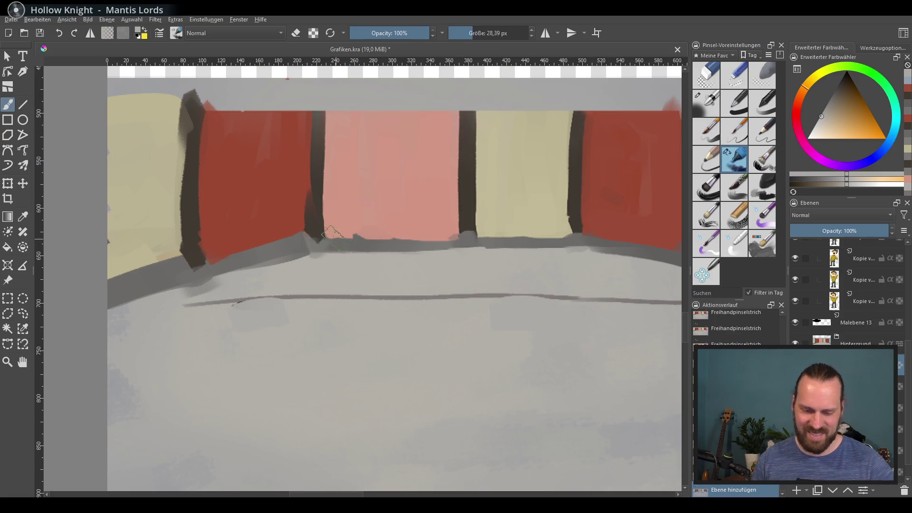
# Step: Set the brush size to 107.99 px and choose a dark blue colour
pyautogui.click(494, 32)
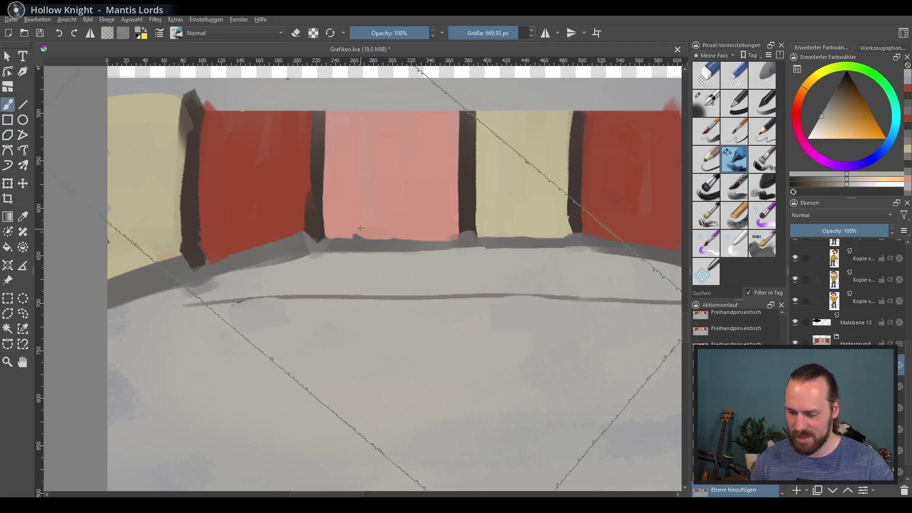
pyautogui.click(478, 33)
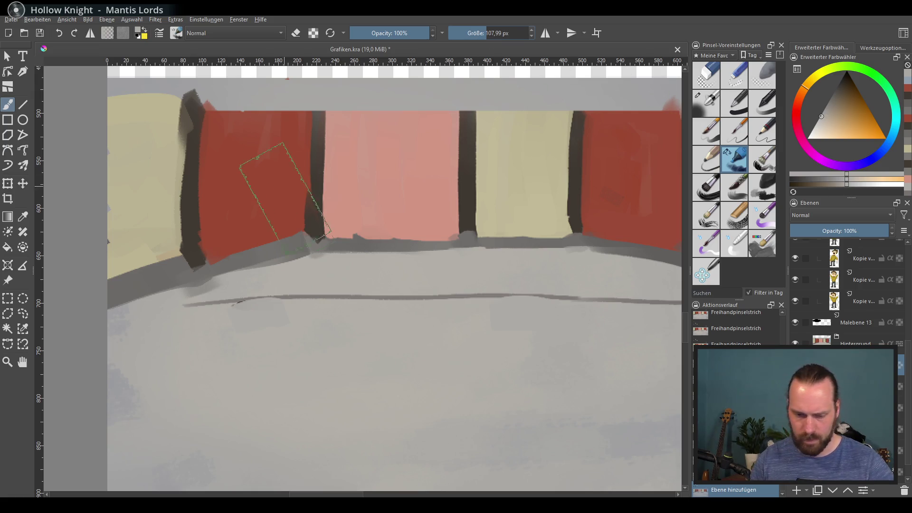
pyautogui.moveTo(836, 88)
pyautogui.mouseDown()
pyautogui.moveTo(860, 106)
pyautogui.moveTo(840, 90)
pyautogui.mouseUp()
pyautogui.click(877, 157)
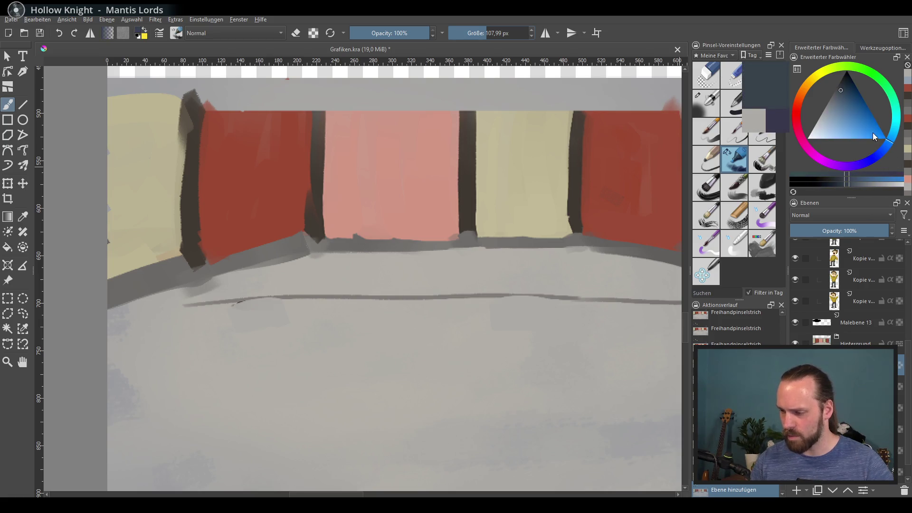
# Step: Paint a dark-blue diagonal shadow across the pink panel and erase its right part
pyautogui.moveTo(346, 255)
pyautogui.keyDown('shift'); pyautogui.mouseDown()
pyautogui.moveTo(356, 259)
pyautogui.moveTo(363, 192)
pyautogui.mouseUp(); pyautogui.keyUp('shift')
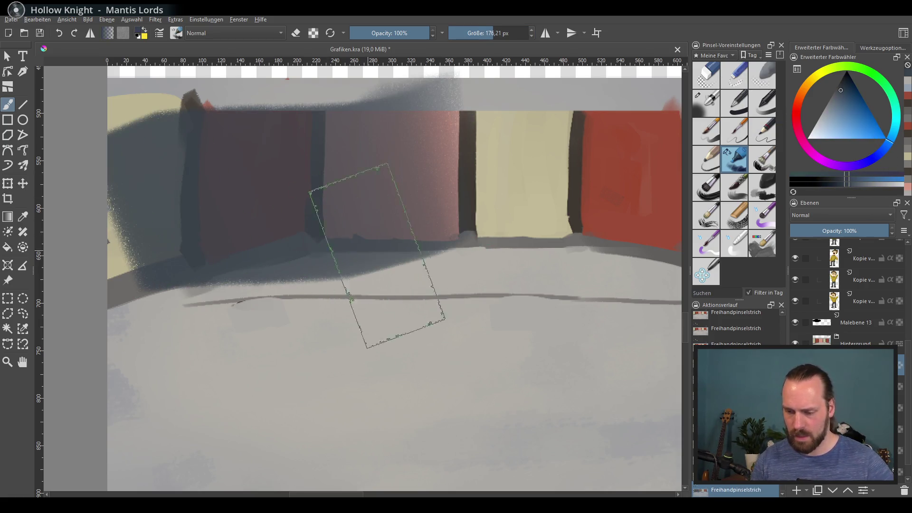
pyautogui.hotkey('ctrl', 'z')
pyautogui.moveTo(430, 188); pyautogui.dragTo(426, 171)
pyautogui.hotkey('ctrl', 'z')
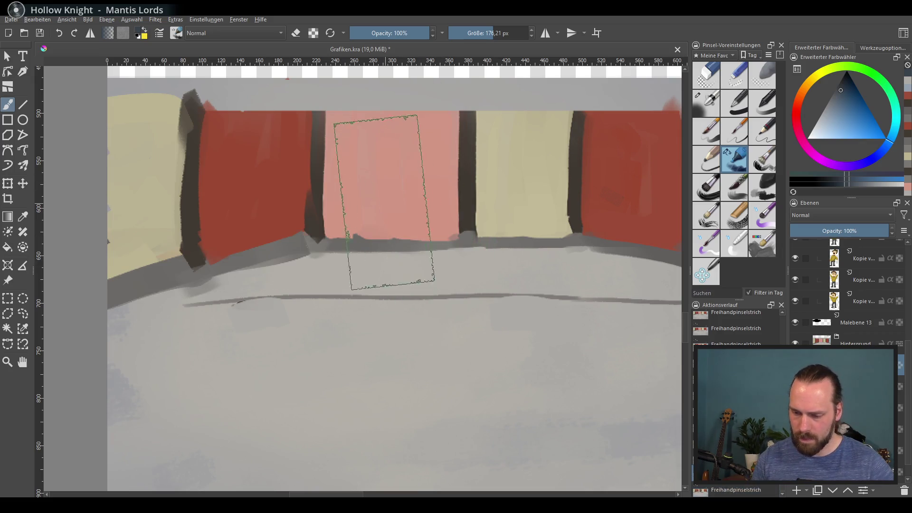
pyautogui.moveTo(356, 186); pyautogui.dragTo(276, 143)
pyautogui.hotkey('ctrl', 'z')
pyautogui.moveTo(328, 157)
pyautogui.mouseDown()
pyautogui.moveTo(370, 247)
pyautogui.moveTo(234, 102)
pyautogui.moveTo(295, 265)
pyautogui.moveTo(159, 326)
pyautogui.mouseUp()
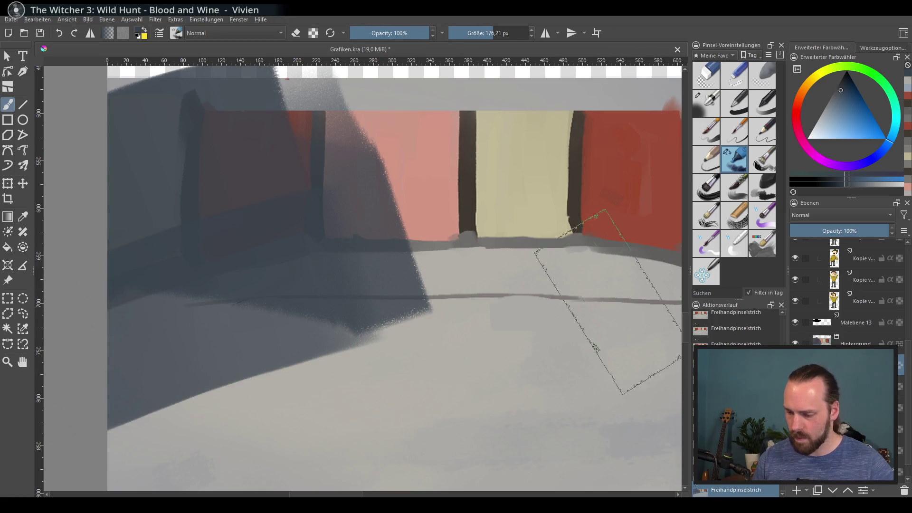
pyautogui.press('e')
pyautogui.moveTo(490, 328)
pyautogui.mouseDown()
pyautogui.moveTo(397, 408)
pyautogui.moveTo(337, 432)
pyautogui.moveTo(351, 431)
pyautogui.mouseUp()
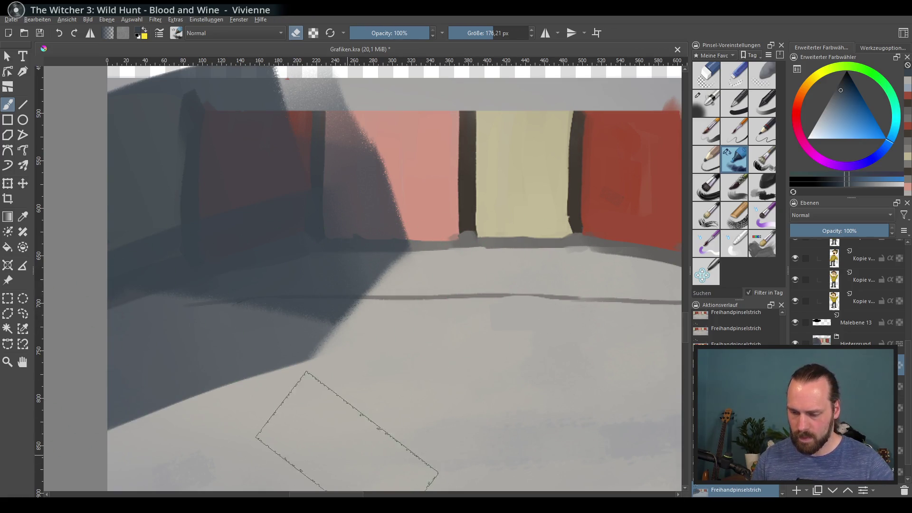
# Step: Set the shadow layer to 38% opacity with Multiply blend mode
pyautogui.click(827, 231)
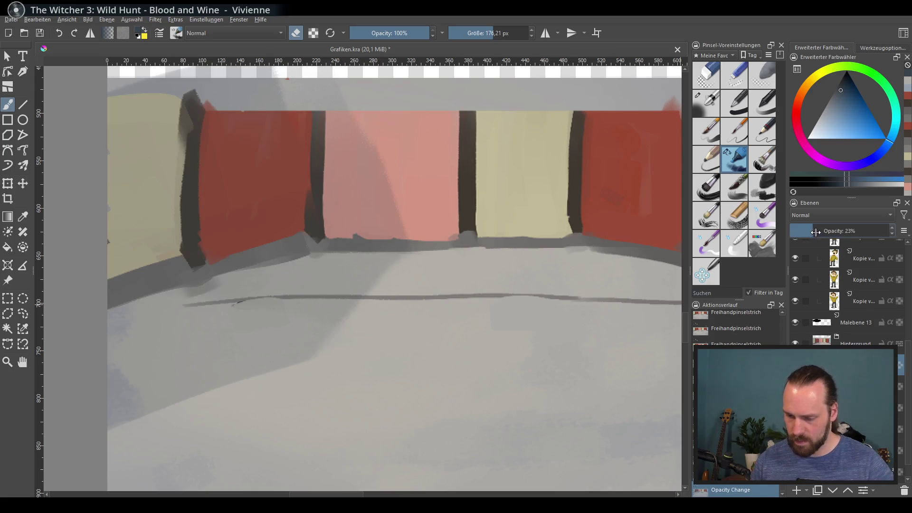
pyautogui.click(869, 220)
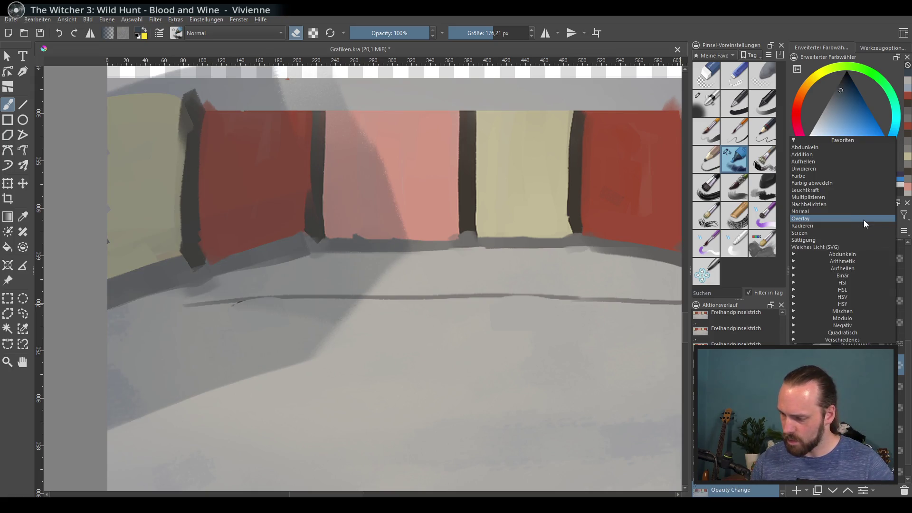
pyautogui.click(845, 198)
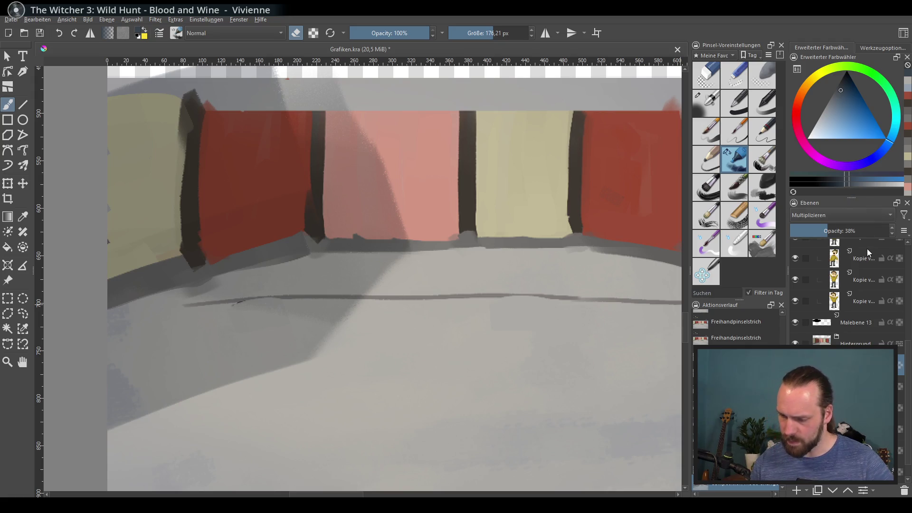
pyautogui.moveTo(550, 316); pyautogui.dragTo(519, 289)
pyautogui.scroll(-2, 522, 361)
pyautogui.moveTo(523, 361); pyautogui.dragTo(455, 346)
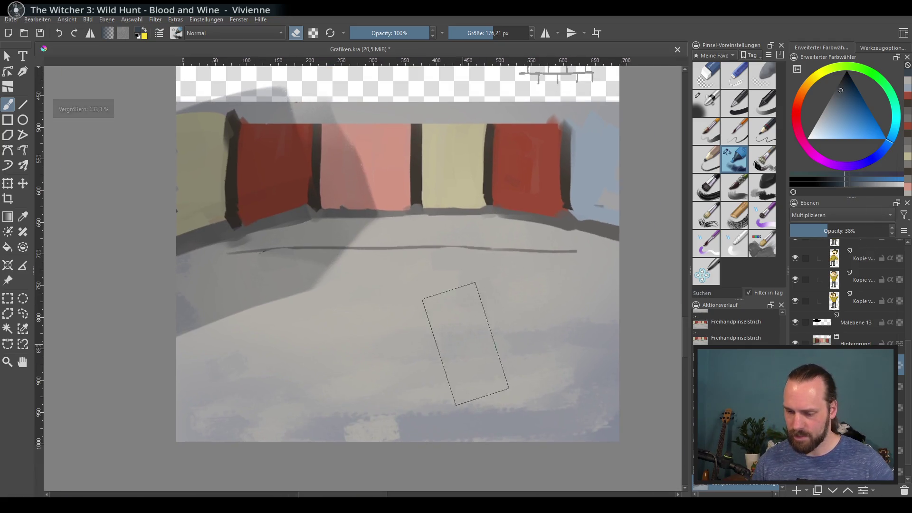
pyautogui.moveTo(456, 381); pyautogui.dragTo(438, 380)
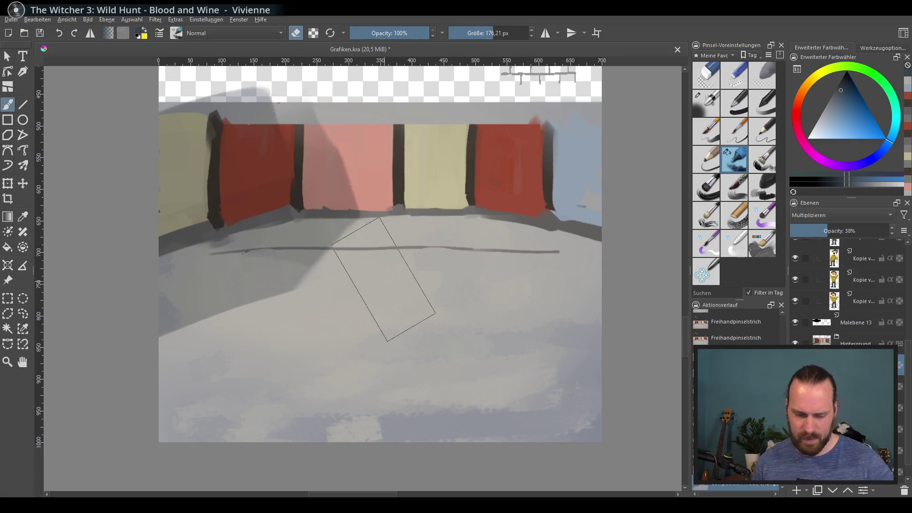
# Step: Lighten the floor shadow by erasing it toward the lower left
pyautogui.press('e')
pyautogui.moveTo(387, 285)
pyautogui.mouseDown()
pyautogui.moveTo(366, 264)
pyautogui.moveTo(214, 380)
pyautogui.mouseUp()
pyautogui.hotkey('ctrl', 'z')
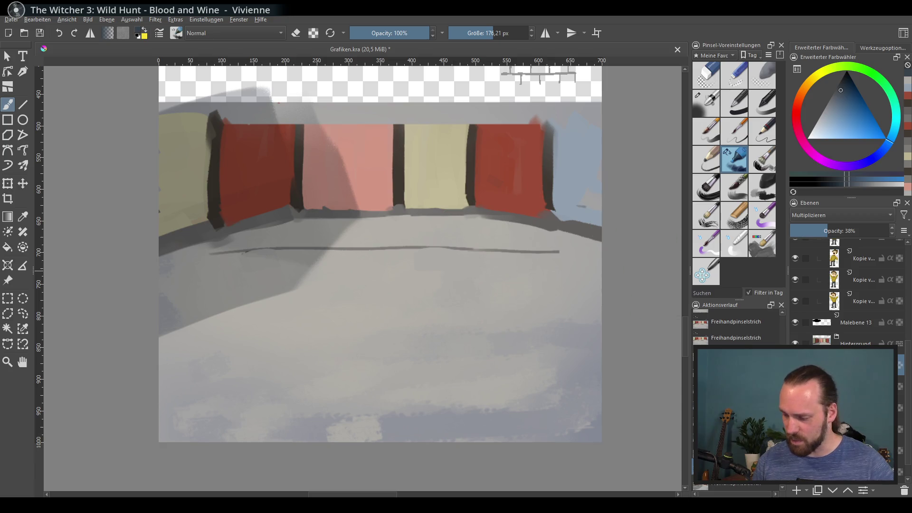
pyautogui.press('e')
pyautogui.moveTo(376, 273); pyautogui.dragTo(166, 378)
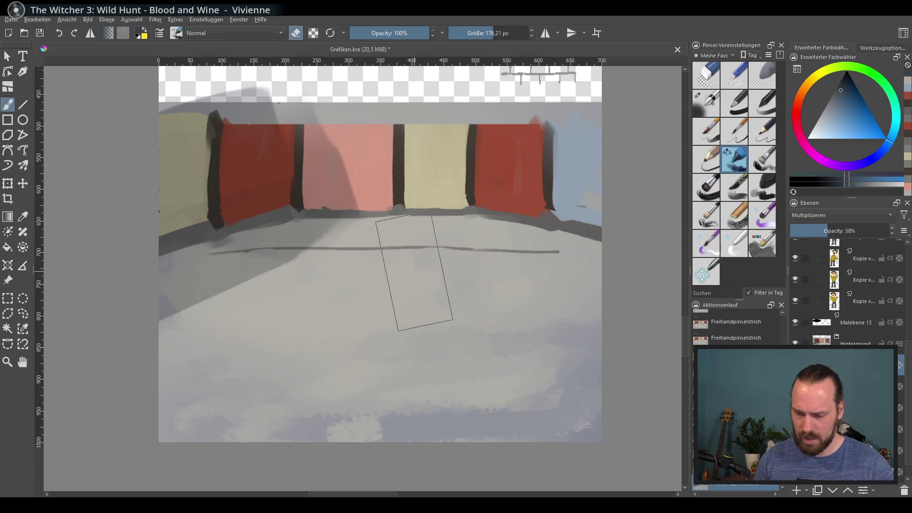
# Step: Add a new layer and dab a stroke on it
pyautogui.press('Insert')
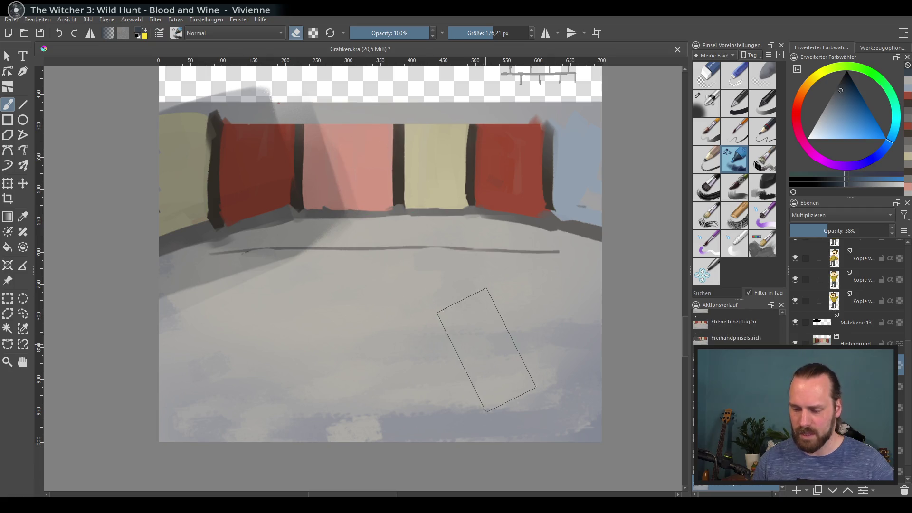
pyautogui.click(498, 332)
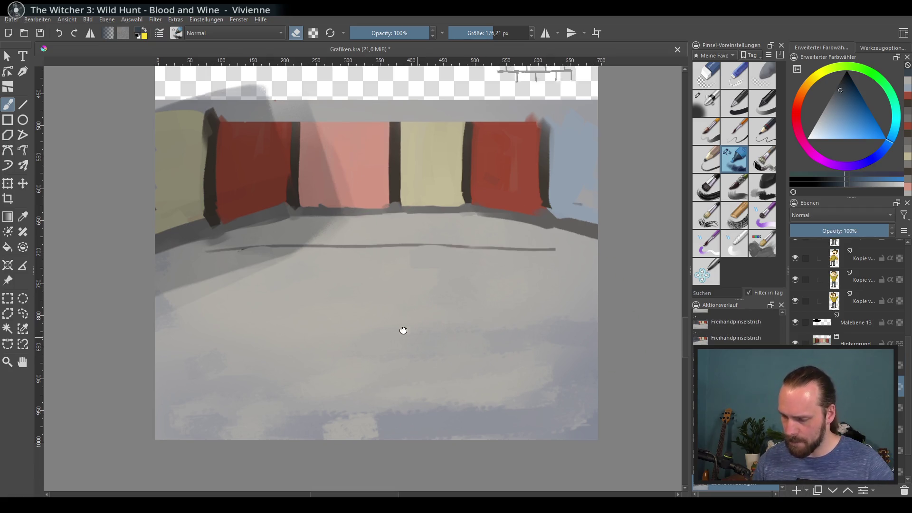
pyautogui.scroll(4, 401, 330)
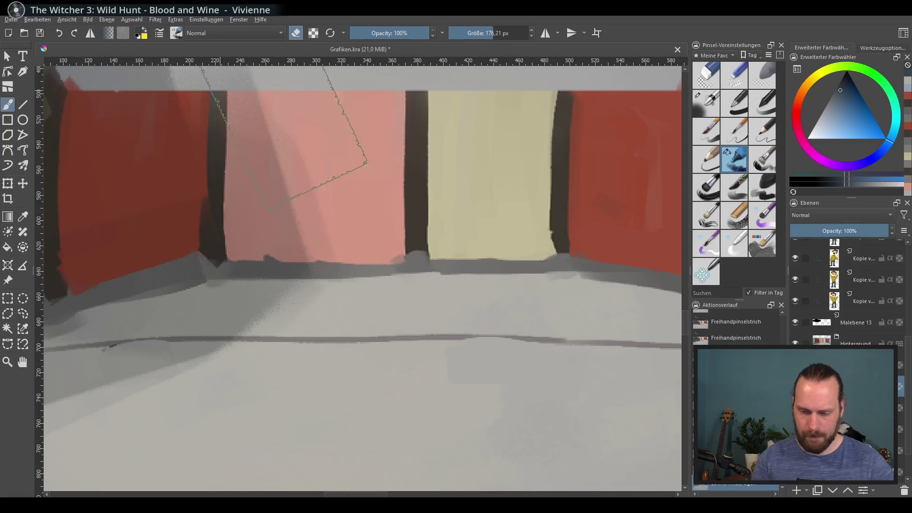
# Step: Shrink the brush, sample a dark colour and paint windows on the pink house
pyautogui.click(468, 39)
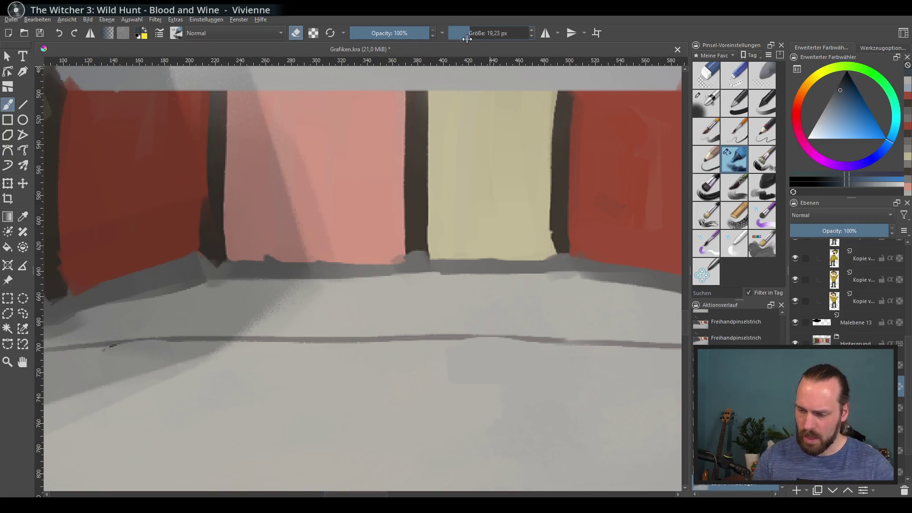
pyautogui.keyDown('ctrl'); pyautogui.click(214, 223); pyautogui.keyUp('ctrl')
pyautogui.moveTo(295, 223)
pyautogui.mouseDown()
pyautogui.moveTo(304, 253)
pyautogui.moveTo(314, 223)
pyautogui.moveTo(328, 236)
pyautogui.moveTo(367, 227)
pyautogui.moveTo(364, 217)
pyautogui.mouseUp()
pyautogui.hotkey('ctrl', 'z')
pyautogui.hotkey('ctrl', 'z')
pyautogui.moveTo(245, 223)
pyautogui.mouseDown()
pyautogui.moveTo(311, 212)
pyautogui.moveTo(299, 201)
pyautogui.moveTo(401, 299)
pyautogui.moveTo(309, 152)
pyautogui.moveTo(433, 325)
pyautogui.moveTo(450, 329)
pyautogui.moveTo(391, 316)
pyautogui.moveTo(399, 327)
pyautogui.mouseUp()
pyautogui.hotkey('ctrl', 'z')
pyautogui.hotkey('ctrl', 'z')
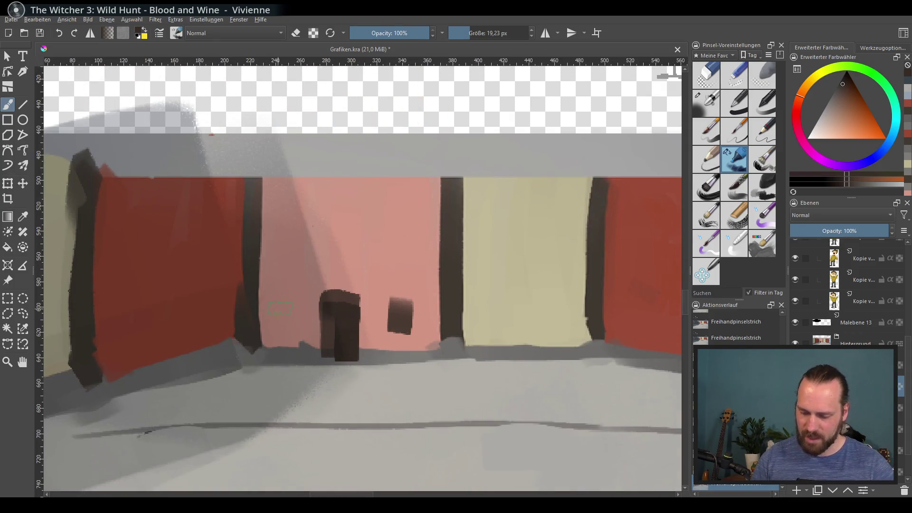
pyautogui.moveTo(279, 308); pyautogui.dragTo(290, 311)
pyautogui.moveTo(524, 291)
pyautogui.mouseDown()
pyautogui.moveTo(431, 268)
pyautogui.moveTo(449, 304)
pyautogui.moveTo(449, 333)
pyautogui.mouseUp()
pyautogui.hotkey('ctrl', 'z')
# Step: Paint a dark door, a wide window and two upper windows on the beige house
pyautogui.moveTo(448, 278)
pyautogui.mouseDown()
pyautogui.moveTo(450, 314)
pyautogui.moveTo(455, 280)
pyautogui.mouseUp()
pyautogui.moveTo(397, 285)
pyautogui.mouseDown()
pyautogui.moveTo(407, 278)
pyautogui.moveTo(401, 296)
pyautogui.moveTo(417, 284)
pyautogui.moveTo(425, 295)
pyautogui.mouseUp()
pyautogui.hotkey('ctrl', 'z')
pyautogui.moveTo(468, 252); pyautogui.dragTo(372, 228)
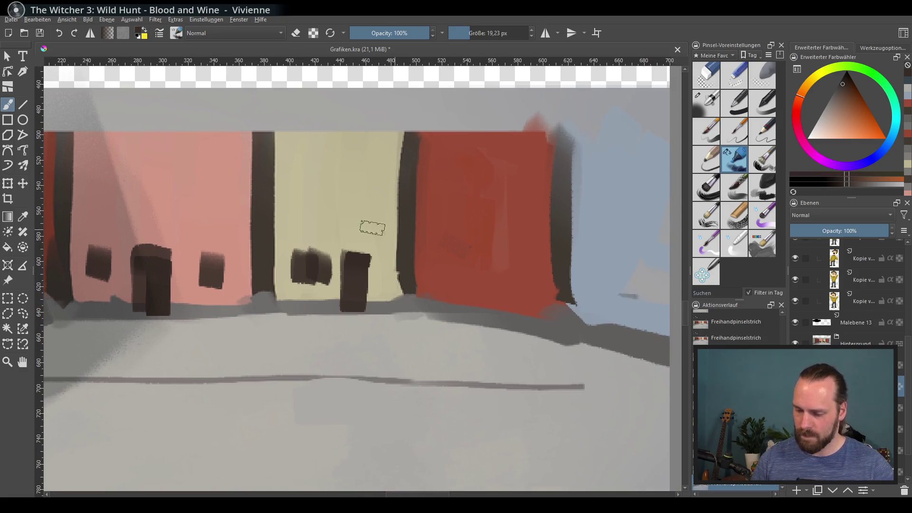
pyautogui.moveTo(304, 179); pyautogui.dragTo(311, 207)
pyautogui.moveTo(364, 259); pyautogui.dragTo(365, 211)
pyautogui.hotkey('ctrl', 'z')
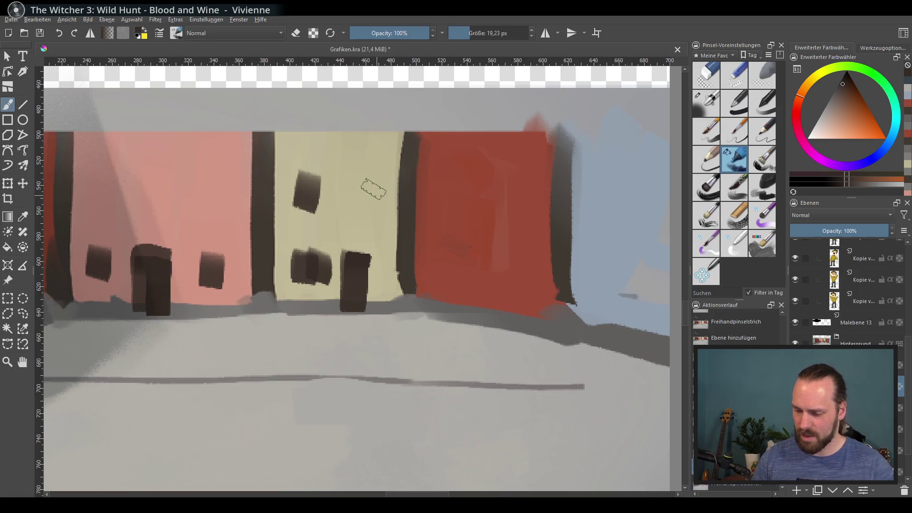
pyautogui.moveTo(360, 177); pyautogui.dragTo(364, 204)
# Step: Try several dark door shapes on the red house, undoing each attempt
pyautogui.moveTo(490, 316)
pyautogui.mouseDown()
pyautogui.moveTo(499, 266)
pyautogui.moveTo(454, 309)
pyautogui.mouseUp()
pyautogui.hotkey('ctrl', 'z')
pyautogui.moveTo(477, 259); pyautogui.dragTo(478, 313)
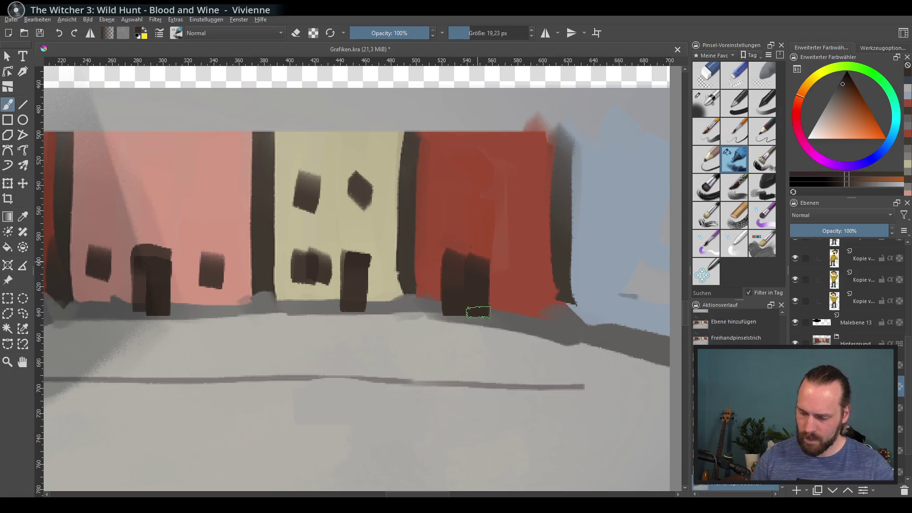
pyautogui.hotkey('ctrl', 'z')
pyautogui.moveTo(468, 250); pyautogui.dragTo(484, 278)
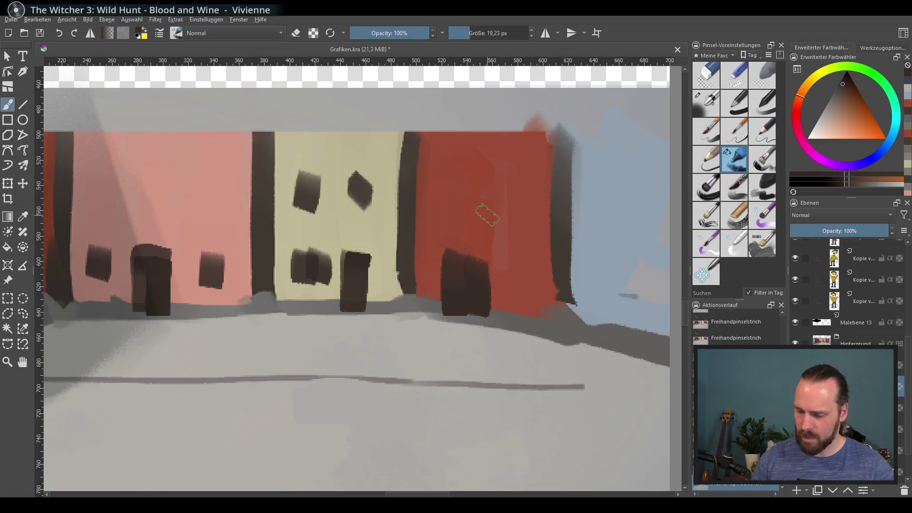
pyautogui.hotkey('ctrl', 'z')
pyautogui.hotkey('ctrl', 'z')
pyautogui.moveTo(449, 252)
pyautogui.mouseDown()
pyautogui.moveTo(449, 317)
pyautogui.moveTo(464, 314)
pyautogui.mouseUp()
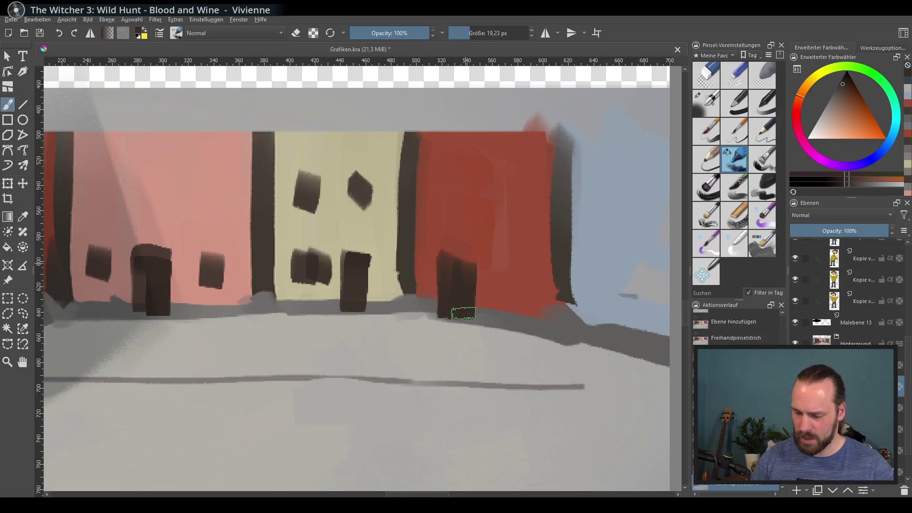
pyautogui.hotkey('ctrl', 'z')
# Step: Mix a pale yellow tone and paint a light panel inside the middle door
pyautogui.click(815, 132)
pyautogui.moveTo(354, 261); pyautogui.dragTo(353, 299)
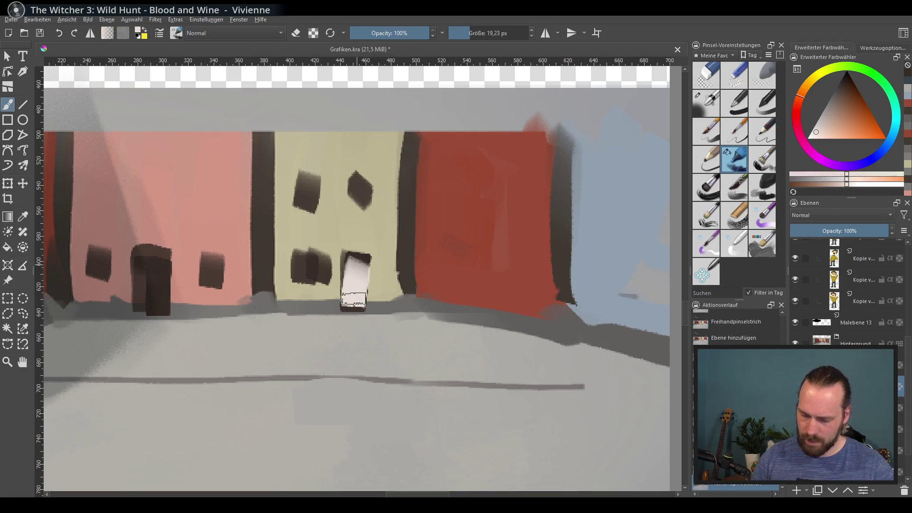
pyautogui.hotkey('ctrl', 'z')
pyautogui.click(819, 122)
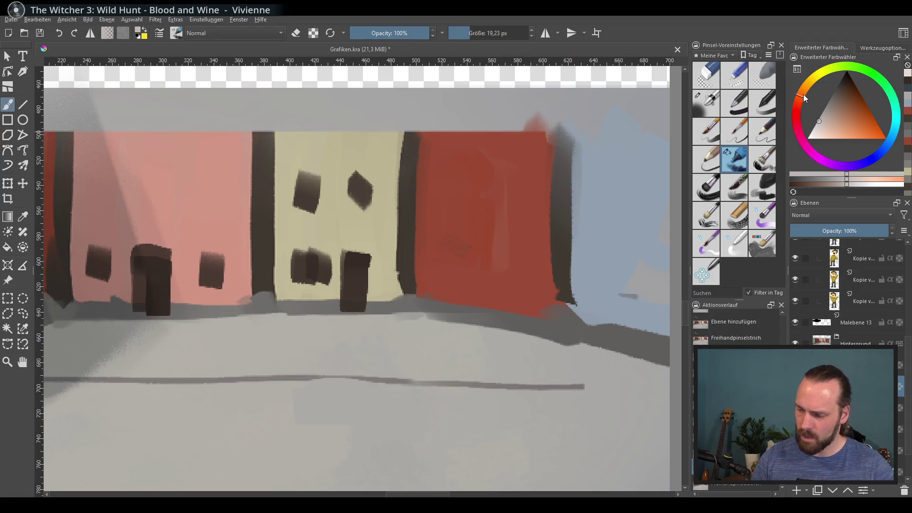
pyautogui.moveTo(804, 98); pyautogui.dragTo(813, 85)
pyautogui.click(827, 128)
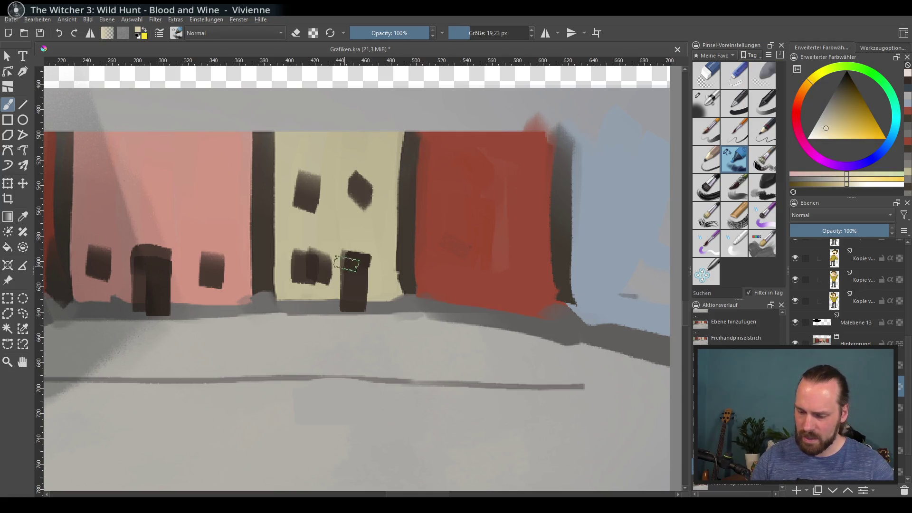
pyautogui.moveTo(347, 263); pyautogui.dragTo(354, 299)
pyautogui.hotkey('ctrl', 'z')
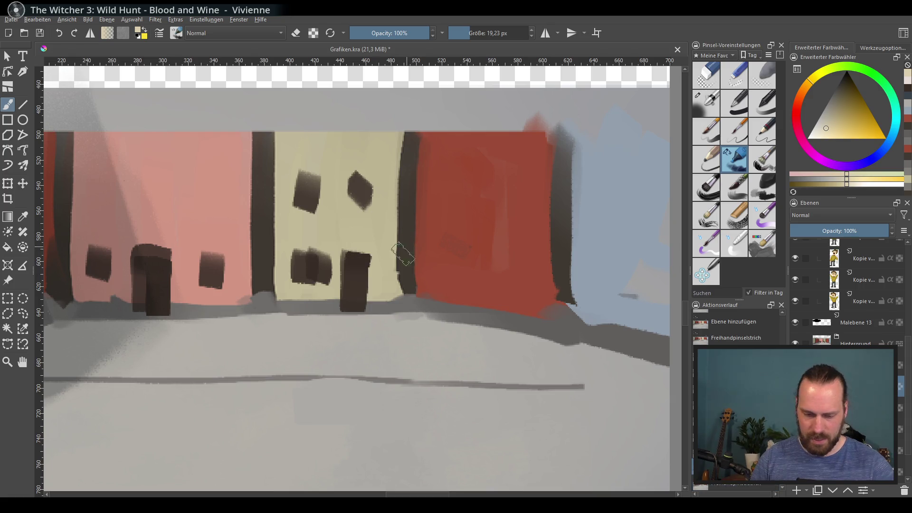
pyautogui.moveTo(352, 261); pyautogui.dragTo(356, 277)
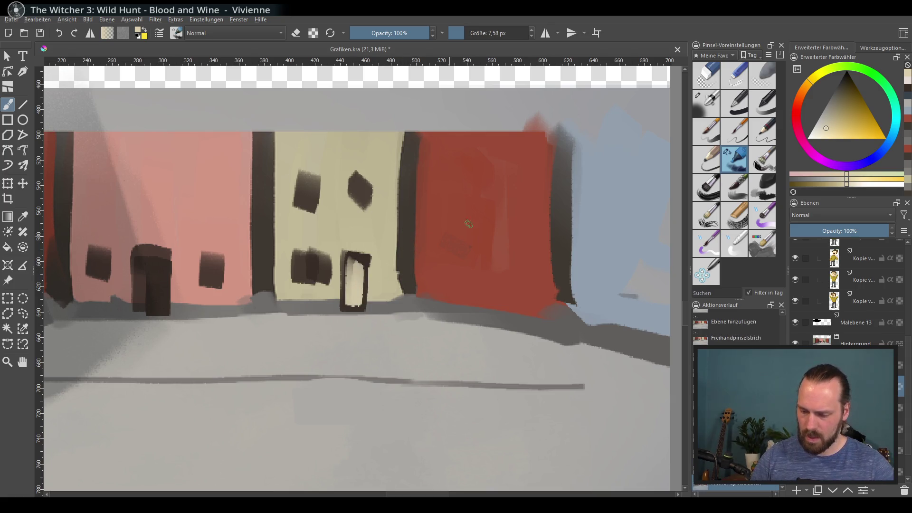
# Step: Paint a rectangular cream door on the red house after trying an arch
pyautogui.moveTo(474, 261)
pyautogui.mouseDown()
pyautogui.moveTo(478, 311)
pyautogui.moveTo(491, 316)
pyautogui.moveTo(506, 285)
pyautogui.moveTo(477, 310)
pyautogui.moveTo(499, 262)
pyautogui.mouseUp()
pyautogui.hotkey('ctrl', 'z')
pyautogui.moveTo(499, 265); pyautogui.dragTo(509, 322)
pyautogui.hotkey('ctrl', 'z')
pyautogui.hotkey('ctrl', 'z')
pyautogui.hotkey('ctrl', 'z')
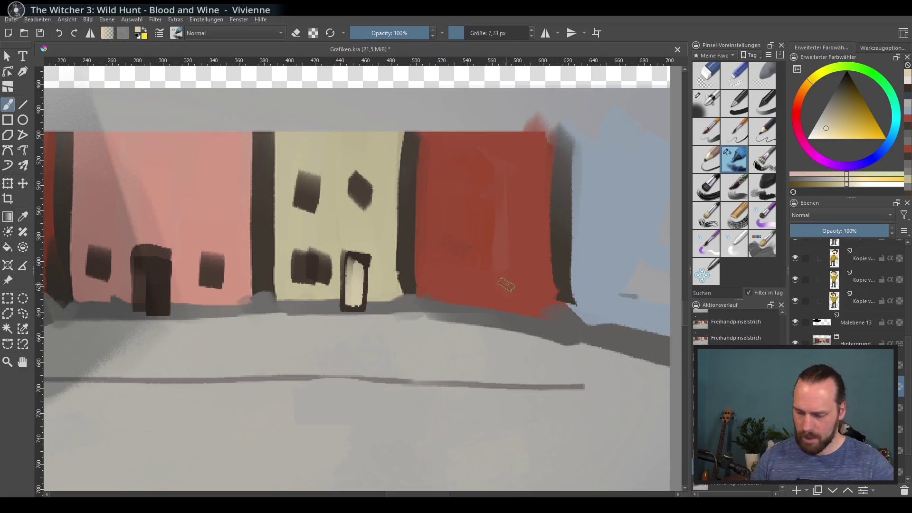
pyautogui.moveTo(485, 262)
pyautogui.mouseDown()
pyautogui.moveTo(489, 318)
pyautogui.moveTo(503, 266)
pyautogui.moveTo(516, 323)
pyautogui.mouseUp()
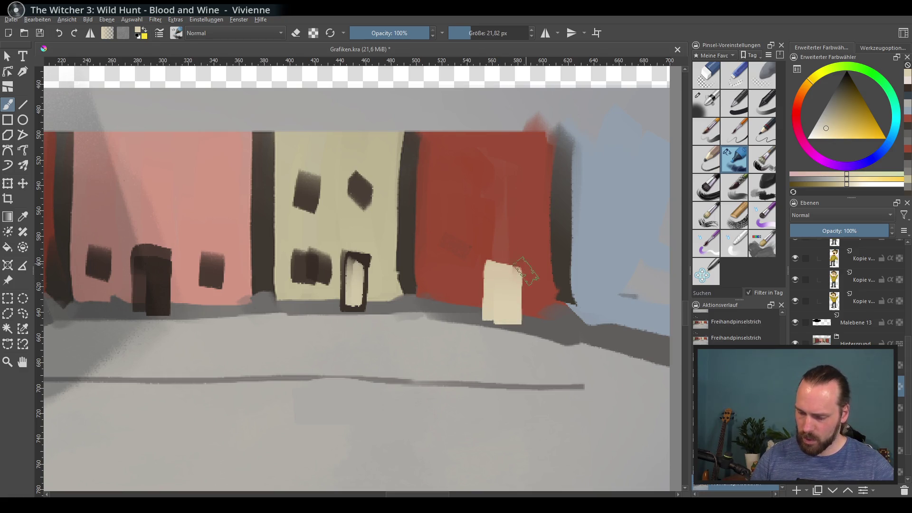
# Step: Resample the dark frame colour, reshape the red house window, and widen the left red house door
pyautogui.keyDown('ctrl'); pyautogui.click(370, 259); pyautogui.keyUp('ctrl')
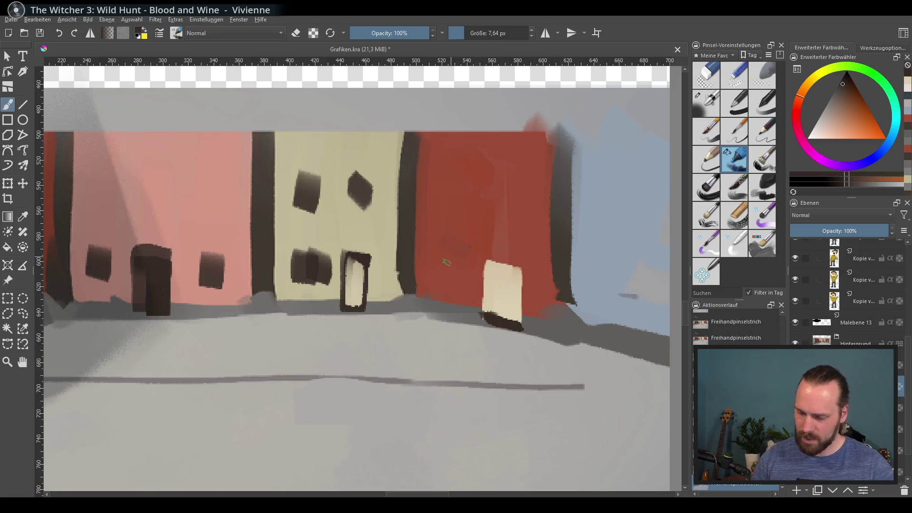
pyautogui.hotkey('ctrl', 'z')
pyautogui.moveTo(443, 253); pyautogui.dragTo(447, 254)
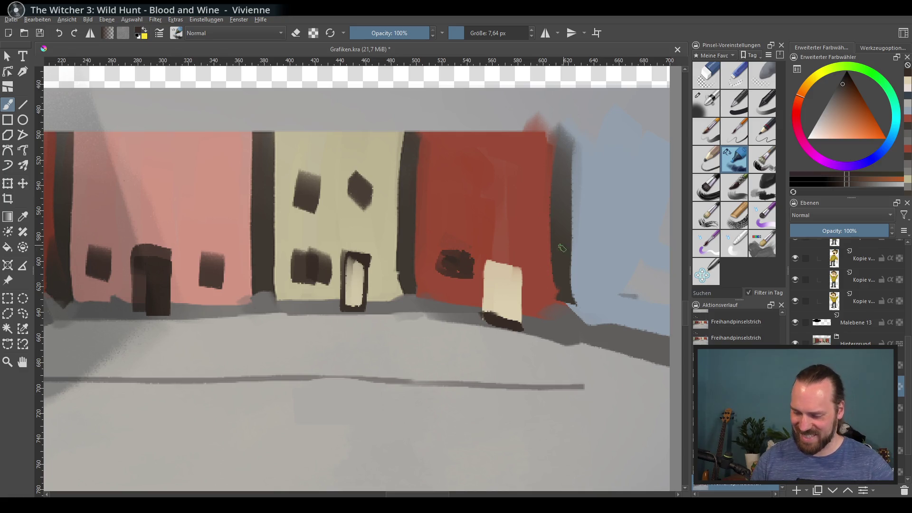
pyautogui.moveTo(561, 248)
pyautogui.mouseDown()
pyautogui.moveTo(510, 291)
pyautogui.moveTo(446, 260)
pyautogui.mouseUp()
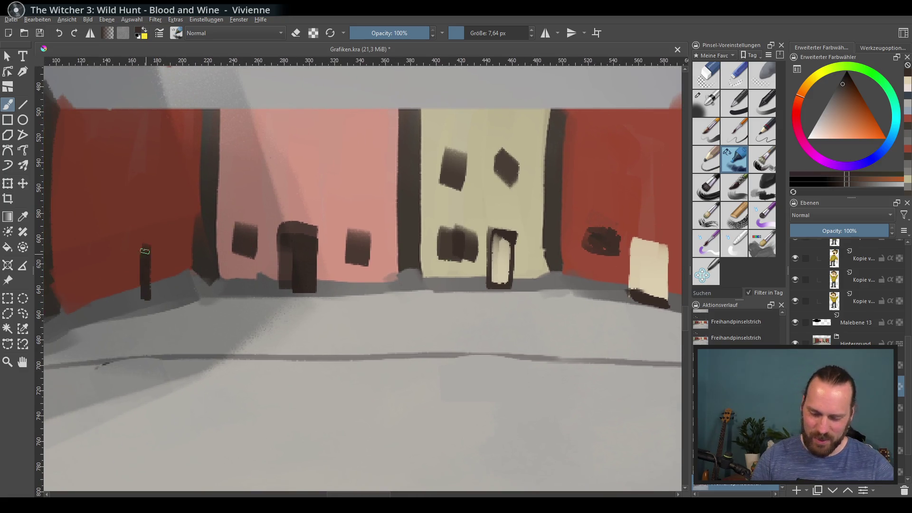
pyautogui.moveTo(136, 239)
pyautogui.mouseDown()
pyautogui.moveTo(124, 299)
pyautogui.moveTo(139, 243)
pyautogui.moveTo(181, 239)
pyautogui.mouseUp()
pyautogui.moveTo(445, 345); pyautogui.dragTo(394, 322)
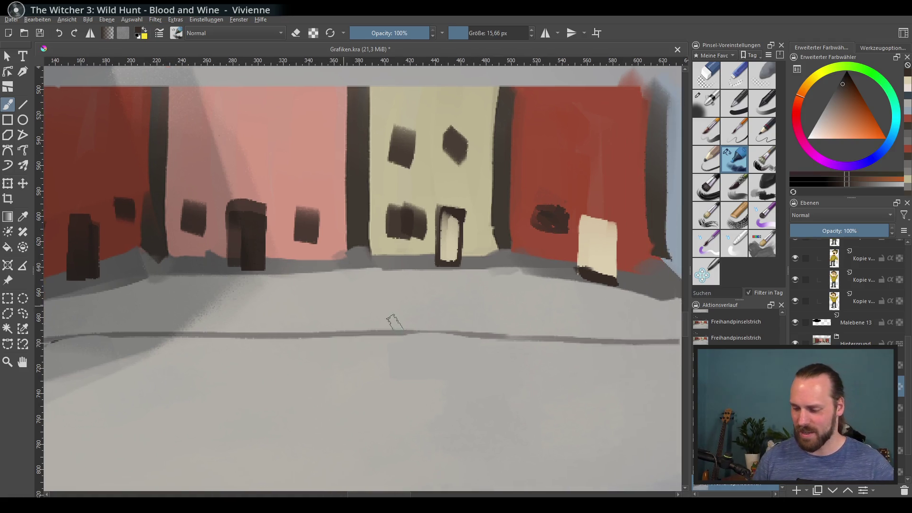
pyautogui.scroll(-5, 557, 332)
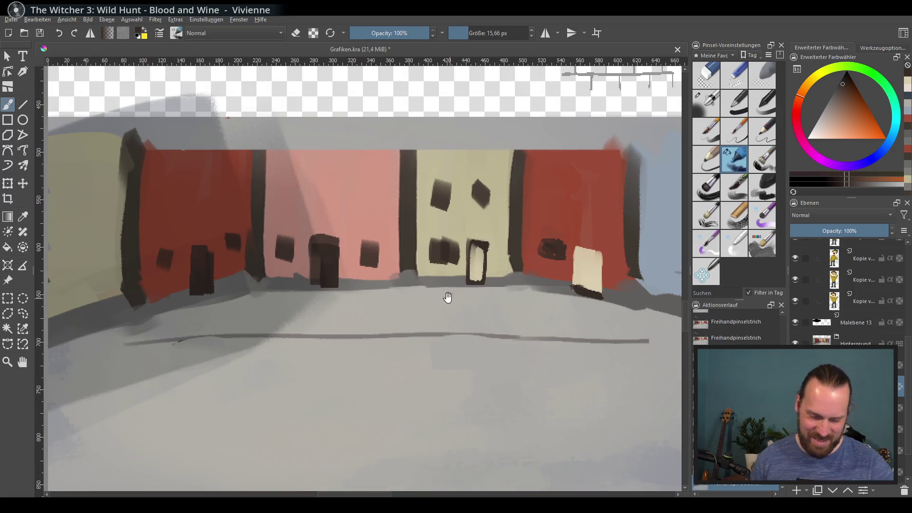
# Step: Add small dark windows to the left red house and the blue house
pyautogui.scroll(4, 446, 310)
pyautogui.scroll(-1, 388, 265)
pyautogui.moveTo(142, 250); pyautogui.dragTo(144, 276)
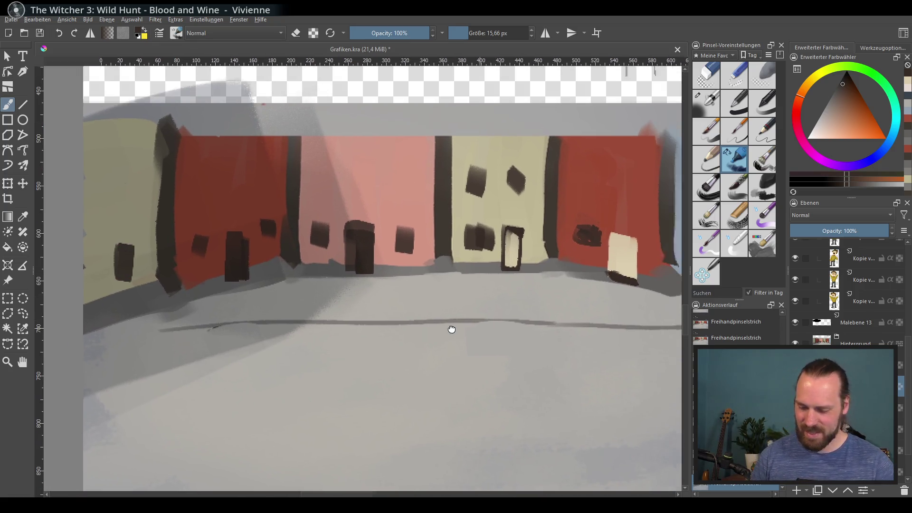
pyautogui.scroll(2, 588, 254)
pyautogui.moveTo(587, 254); pyautogui.dragTo(580, 243)
pyautogui.moveTo(583, 256)
pyautogui.mouseDown()
pyautogui.moveTo(391, 360)
pyautogui.moveTo(447, 327)
pyautogui.mouseUp()
pyautogui.moveTo(435, 375); pyautogui.dragTo(439, 362)
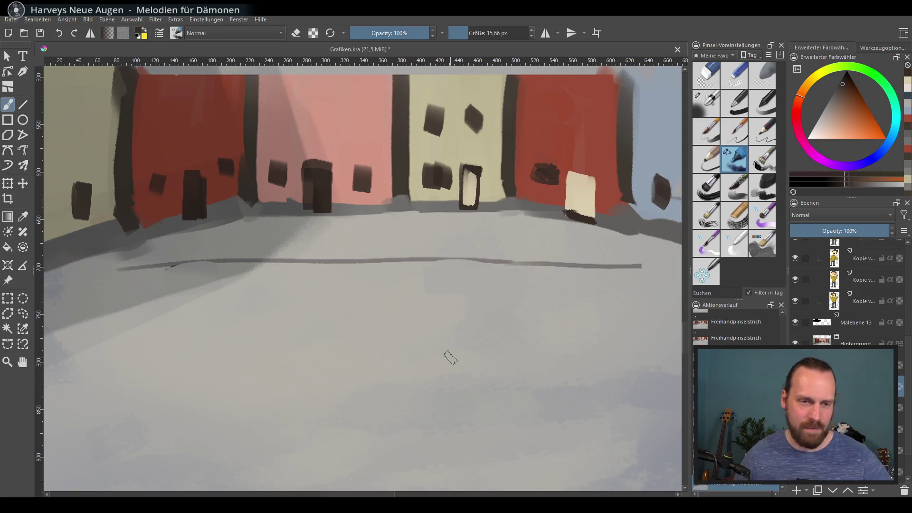
pyautogui.scroll(-4, 450, 358)
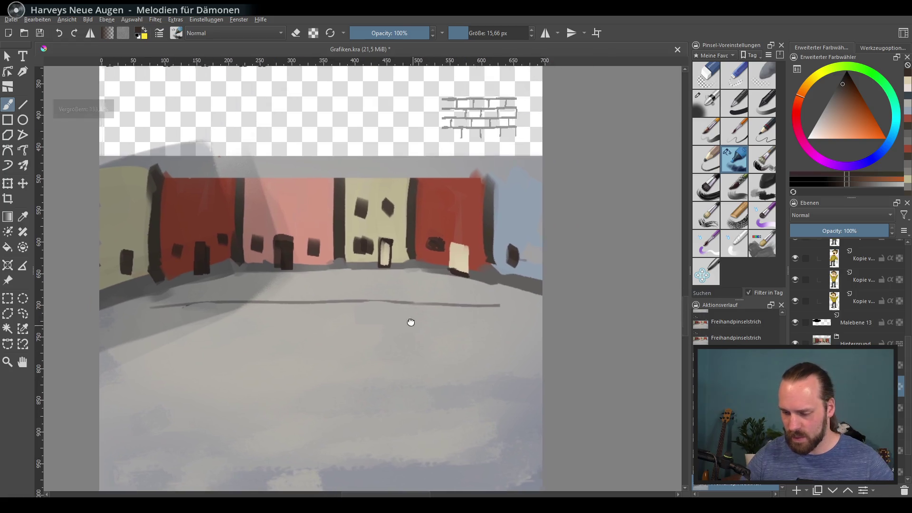
pyautogui.moveTo(411, 323); pyautogui.dragTo(387, 422)
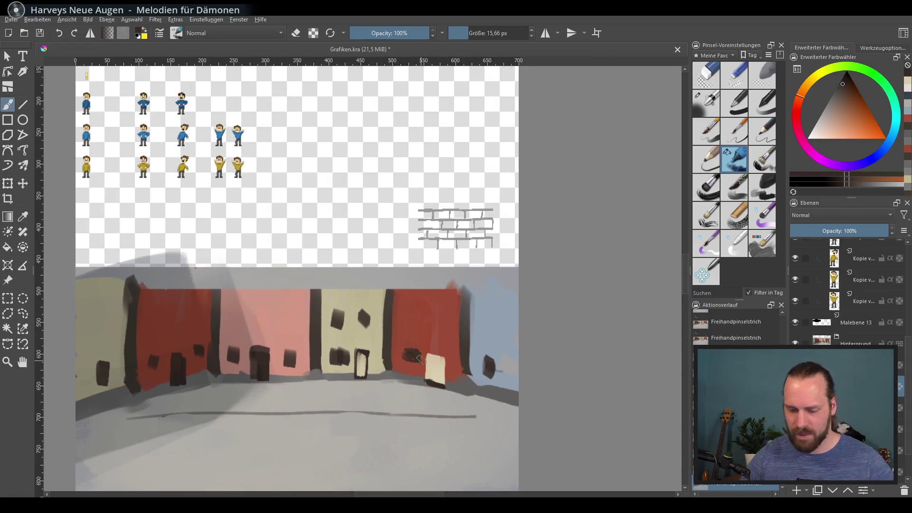
pyautogui.scroll(2, 437, 341)
pyautogui.moveTo(422, 350)
pyautogui.mouseDown()
pyautogui.moveTo(455, 295)
pyautogui.moveTo(556, 283)
pyautogui.moveTo(406, 362)
pyautogui.mouseUp()
pyautogui.scroll(3, 406, 362)
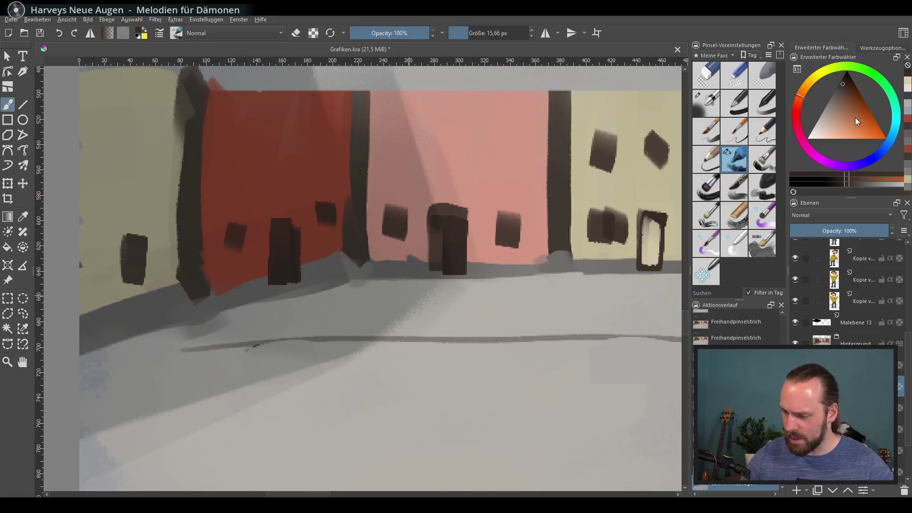
# Step: Paint a lighter brown trunk across the lower left wall
pyautogui.moveTo(855, 118)
pyautogui.mouseDown()
pyautogui.moveTo(860, 105)
pyautogui.moveTo(839, 109)
pyautogui.mouseUp()
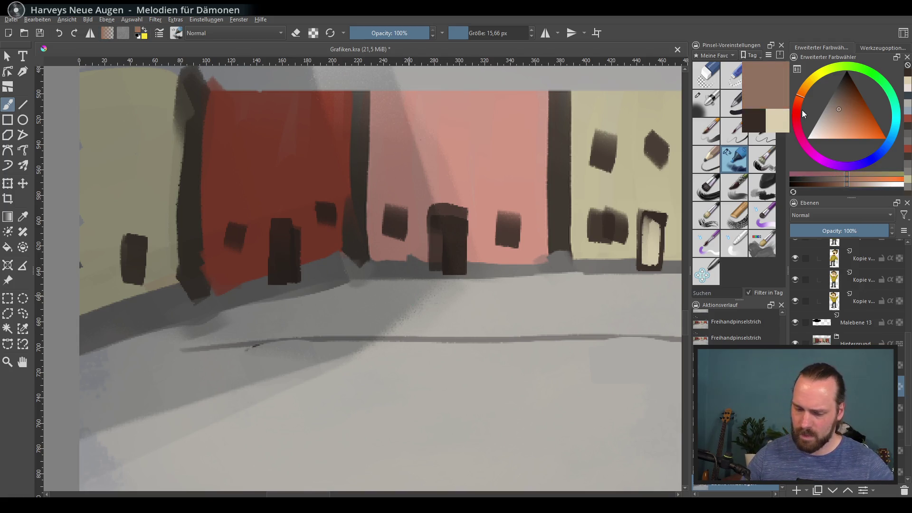
pyautogui.moveTo(82, 263); pyautogui.dragTo(139, 203)
pyautogui.hotkey('ctrl', 'z')
pyautogui.moveTo(81, 242); pyautogui.dragTo(142, 195)
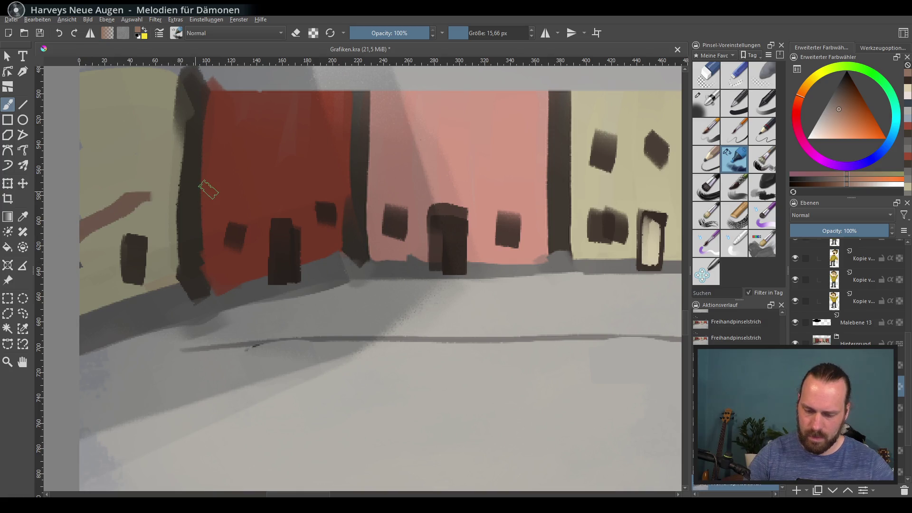
pyautogui.hotkey('ctrl', 'z')
pyautogui.moveTo(81, 308); pyautogui.dragTo(160, 256)
pyautogui.moveTo(324, 315); pyautogui.dragTo(349, 290)
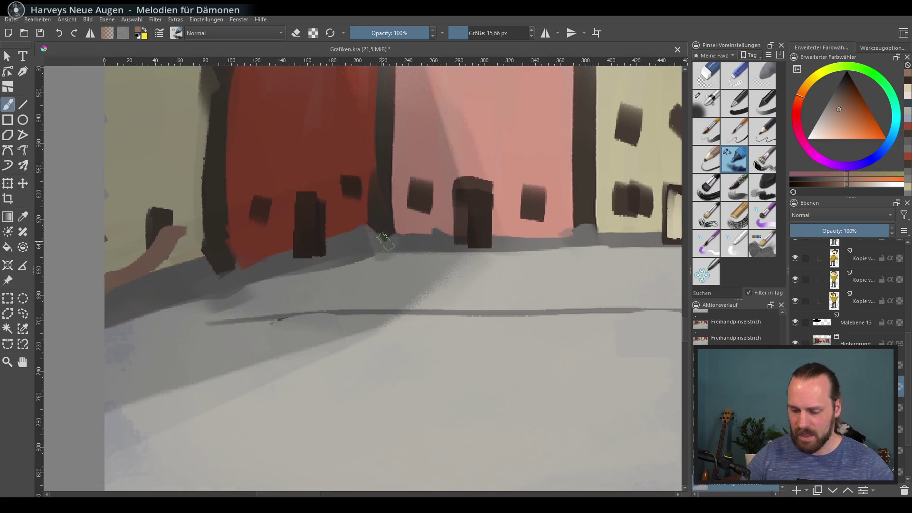
pyautogui.hotkey('ctrl', 'z')
pyautogui.moveTo(839, 110); pyautogui.dragTo(843, 98)
pyautogui.moveTo(98, 292); pyautogui.dragTo(168, 254)
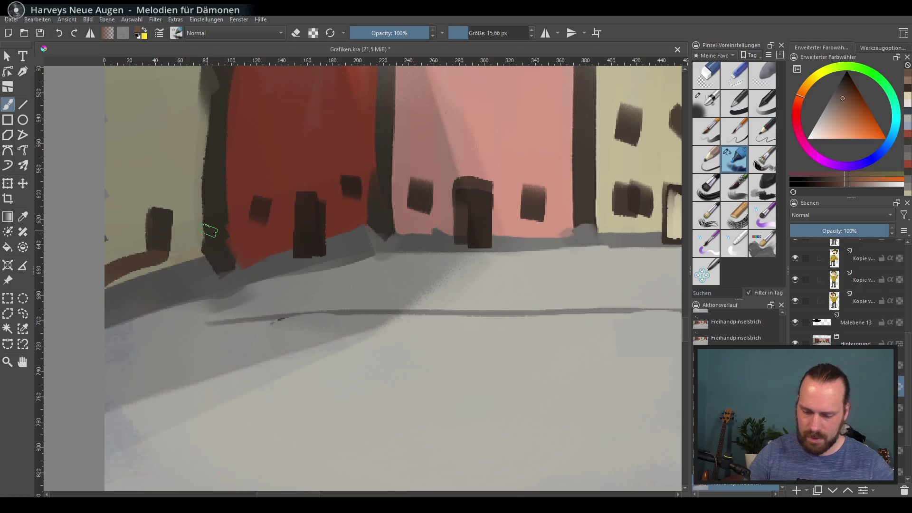
# Step: Pick a green shade and paint a large green bush over the left wall
pyautogui.moveTo(856, 67); pyautogui.dragTo(868, 120)
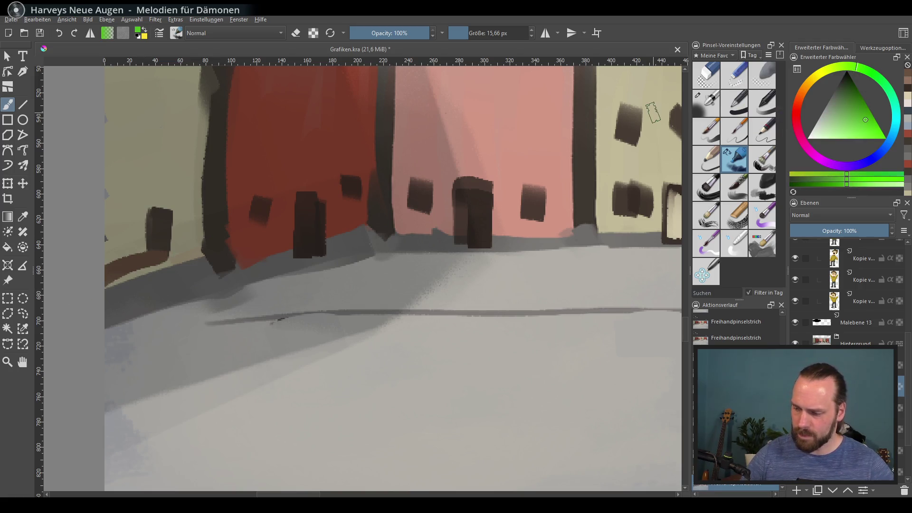
pyautogui.click(854, 110)
pyautogui.click(875, 78)
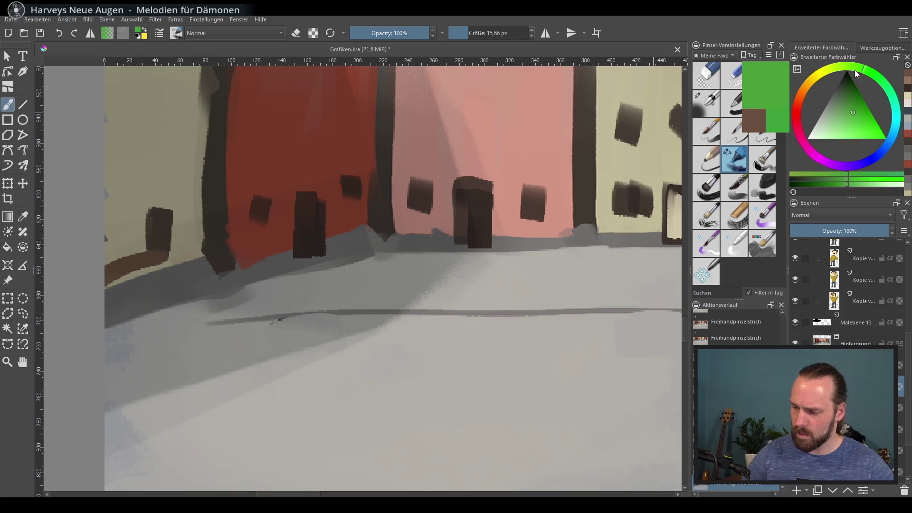
pyautogui.click(848, 67)
pyautogui.click(852, 105)
pyautogui.moveTo(148, 216)
pyautogui.mouseDown()
pyautogui.moveTo(115, 237)
pyautogui.moveTo(192, 230)
pyautogui.mouseUp()
pyautogui.press(']')
pyautogui.press(']')
pyautogui.moveTo(150, 249)
pyautogui.mouseDown()
pyautogui.moveTo(175, 231)
pyautogui.moveTo(240, 224)
pyautogui.moveTo(142, 223)
pyautogui.moveTo(156, 266)
pyautogui.moveTo(180, 209)
pyautogui.moveTo(176, 186)
pyautogui.mouseUp()
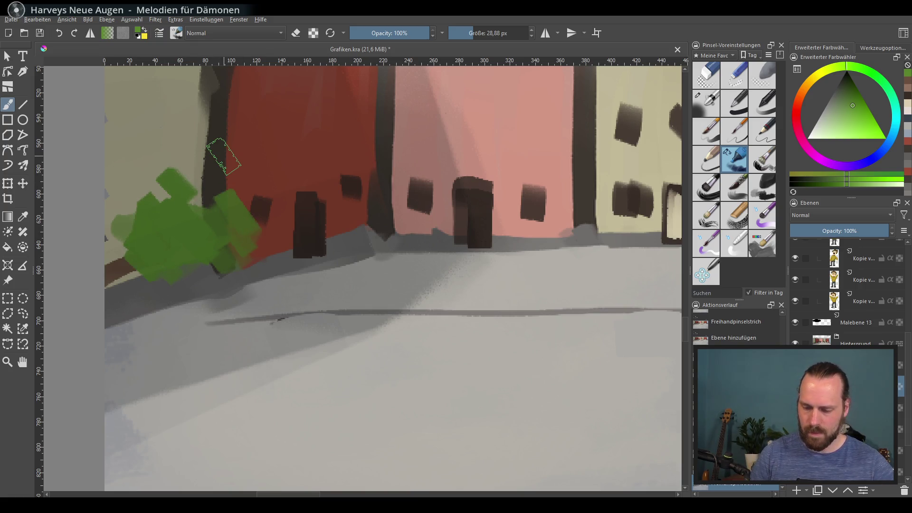
# Step: Reposition the bush layer, then delete it from the Layers docker
pyautogui.click(23, 184)
pyautogui.moveTo(275, 200); pyautogui.dragTo(273, 157)
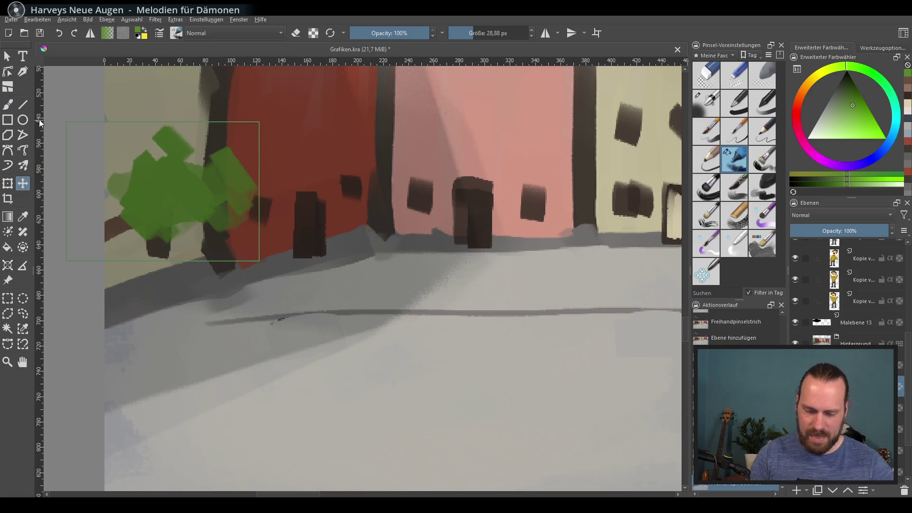
pyautogui.moveTo(251, 203)
pyautogui.mouseDown()
pyautogui.moveTo(248, 211)
pyautogui.moveTo(264, 214)
pyautogui.mouseUp()
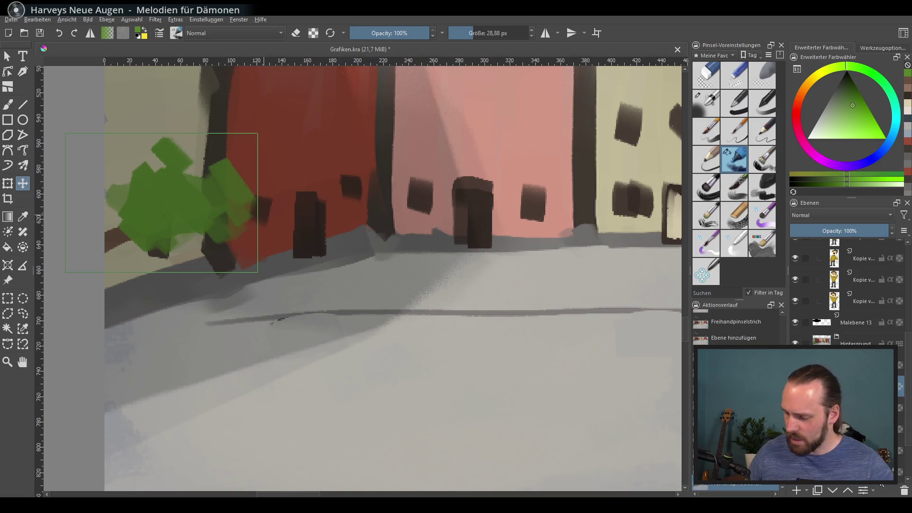
pyautogui.click(905, 492)
pyautogui.scroll(-5, 346, 240)
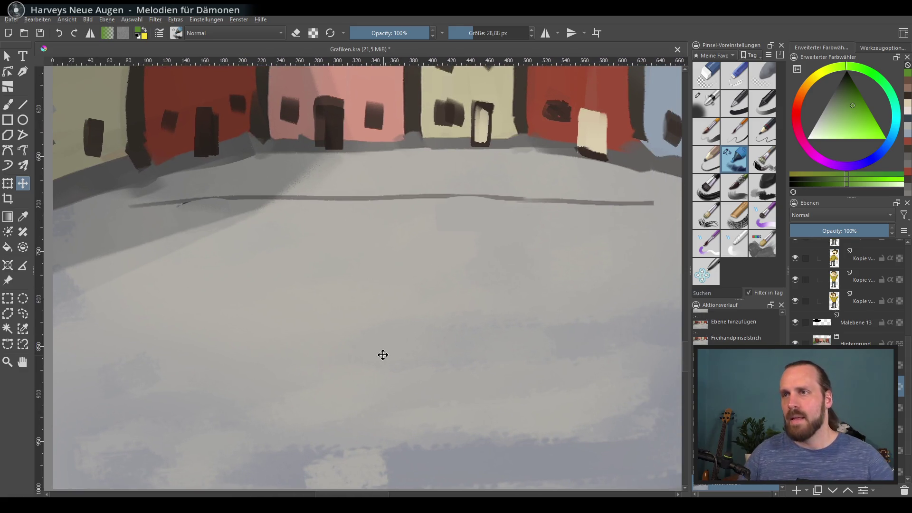
# Step: Export the street painting over Assets/Grafik.png, confirming overwrite and accepting PNG options
pyautogui.click(15, 22)
pyautogui.press('Escape')
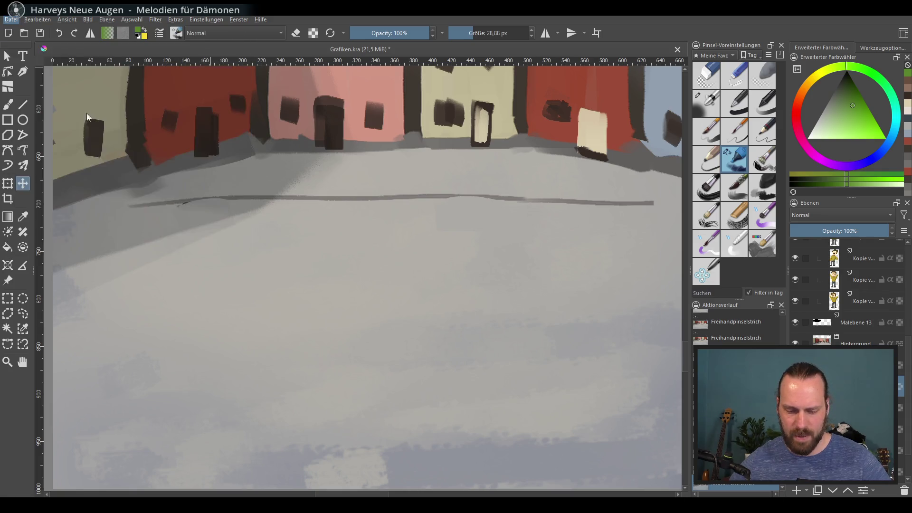
pyautogui.doubleClick(250, 95)
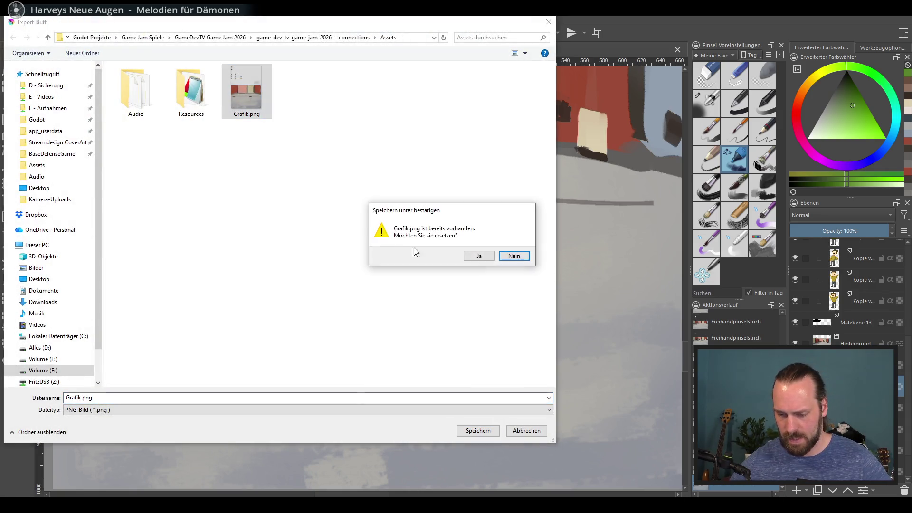
pyautogui.click(479, 259)
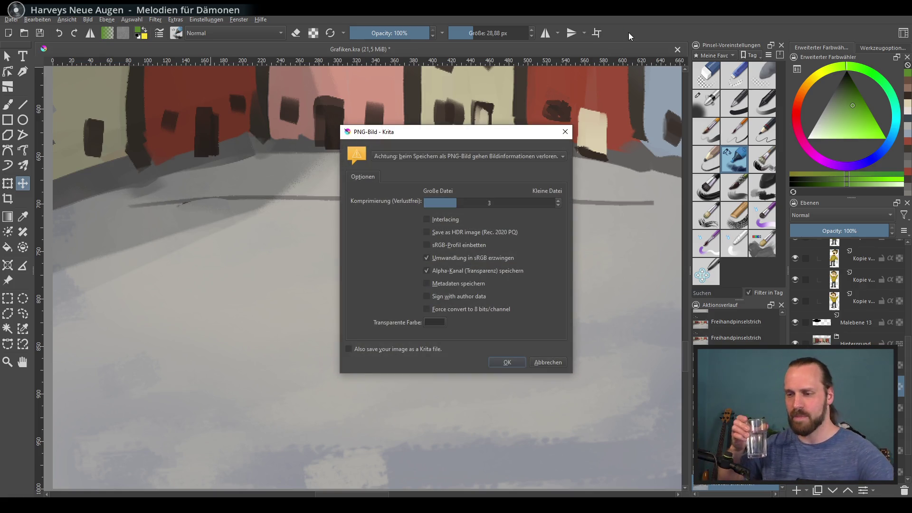
pyautogui.press('Return')
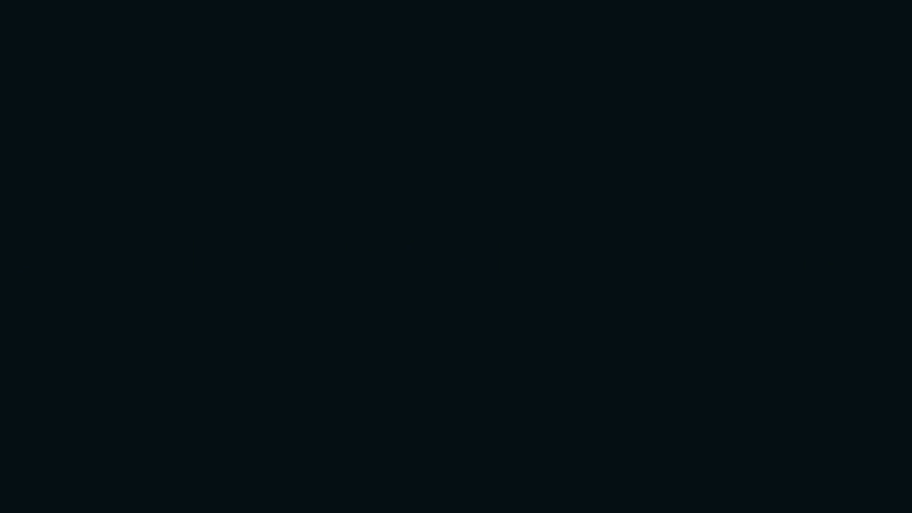
# Step: Select the LebelBG2 sprite and set its region to the brick-wall area
pyautogui.press('Up')
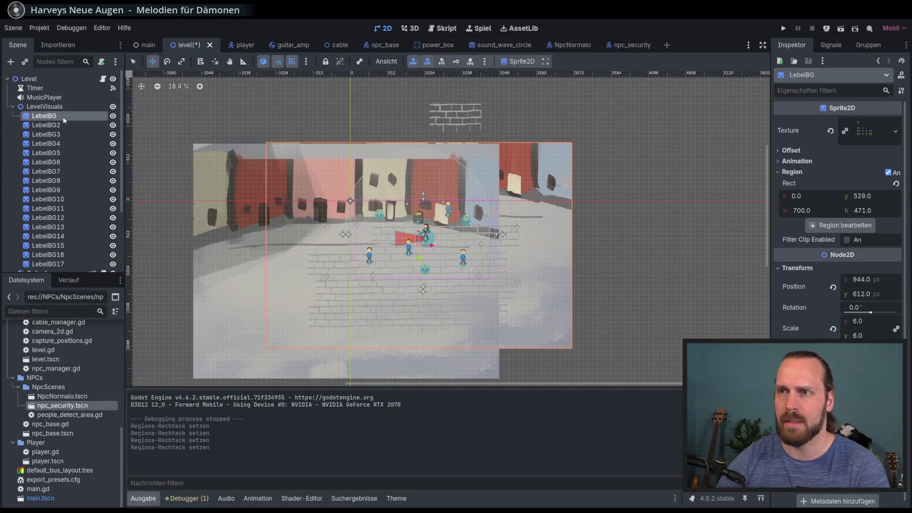
pyautogui.press('Down')
pyautogui.press('Up')
pyautogui.press('Down')
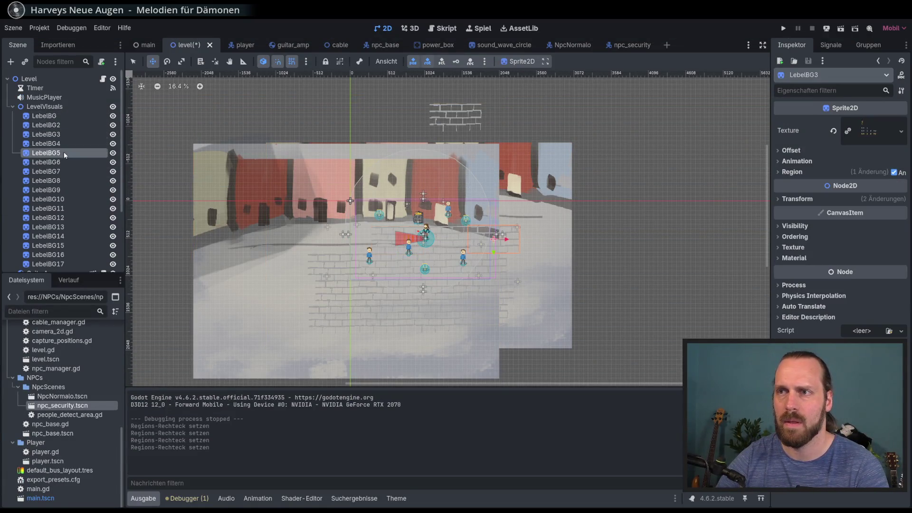
pyautogui.click(61, 116)
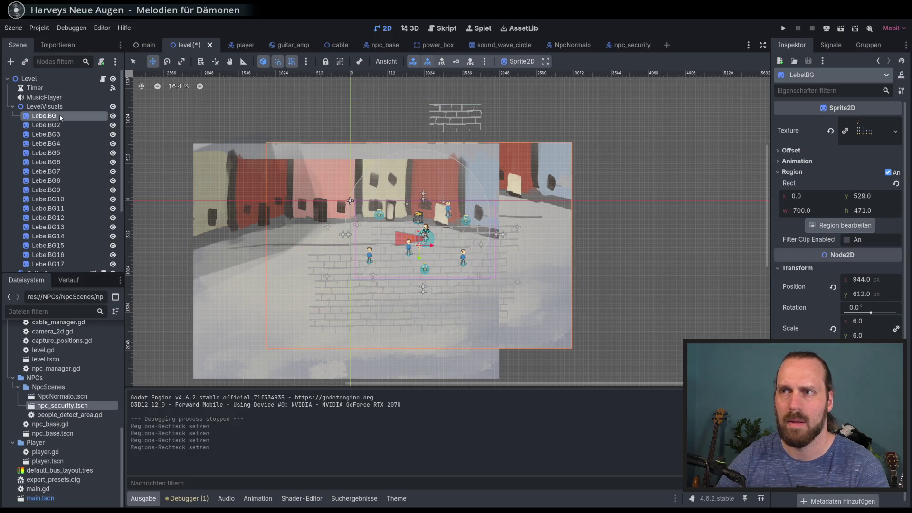
pyautogui.press('Down')
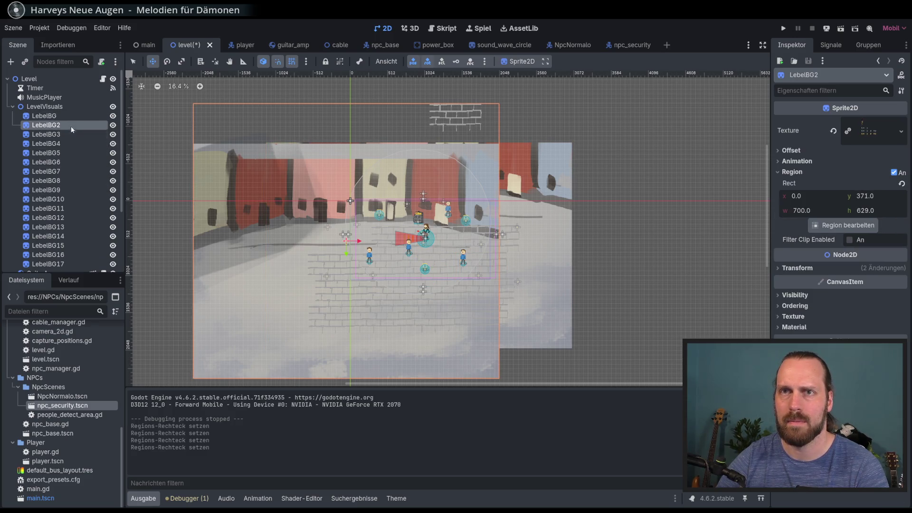
pyautogui.click(843, 226)
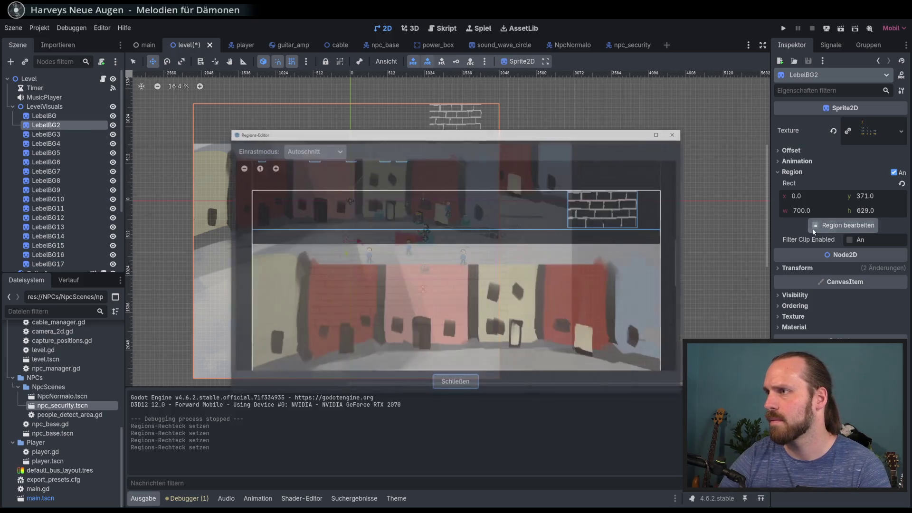
pyautogui.click(591, 213)
pyautogui.click(456, 379)
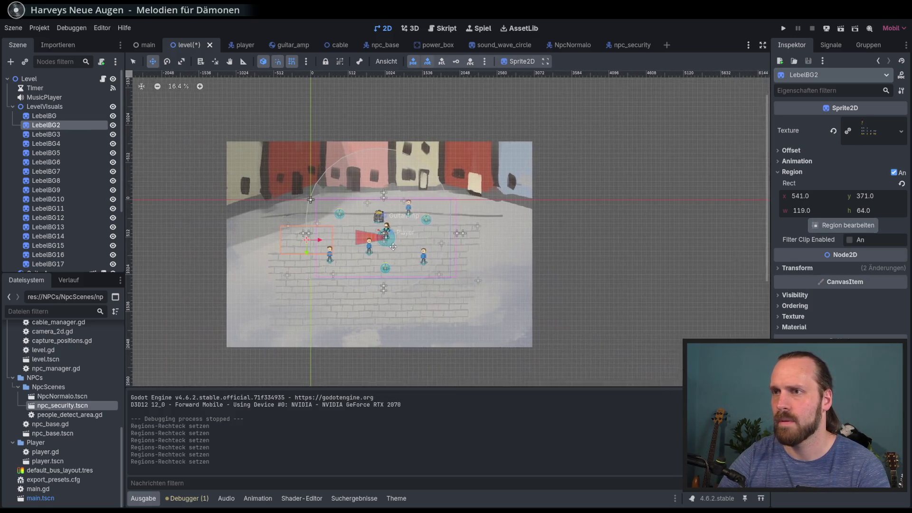
# Step: Select LebelBG2 through LebelBG17, delete all 16 nodes, and reselect LebelBG
pyautogui.scroll(2, 544, 250)
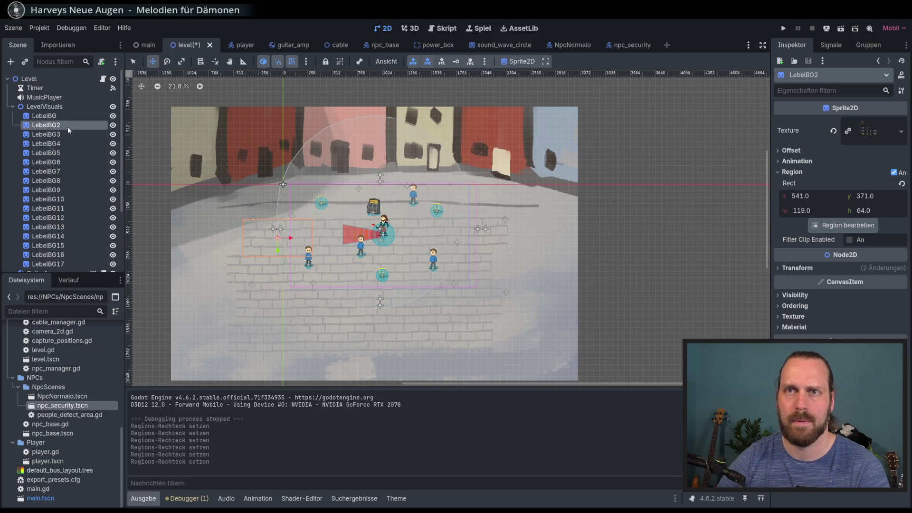
pyautogui.scroll(-3, 74, 190)
pyautogui.keyDown('shift'); pyautogui.click(73, 215); pyautogui.keyUp('shift')
pyautogui.moveTo(309, 201); pyautogui.dragTo(302, 190)
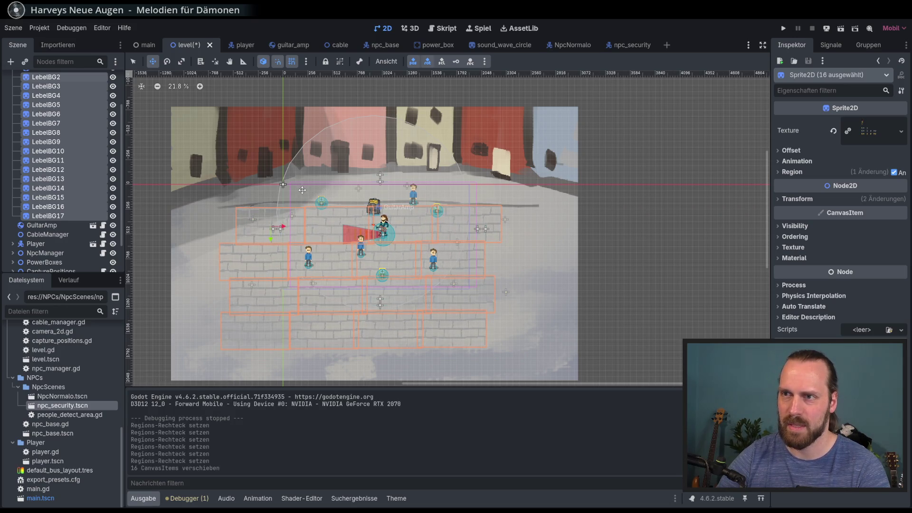
pyautogui.scroll(3, 70, 125)
pyautogui.click(70, 125)
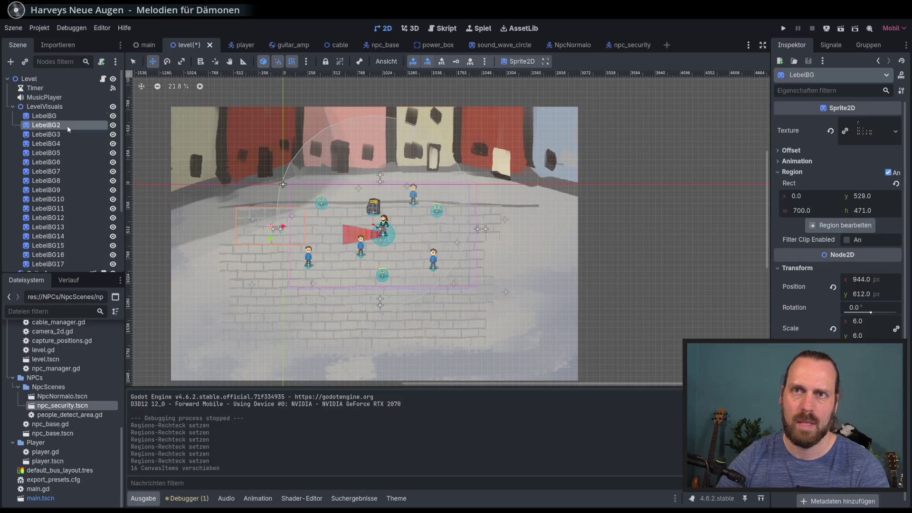
pyautogui.keyDown('shift'); pyautogui.click(75, 262); pyautogui.keyUp('shift')
pyautogui.press('Delete')
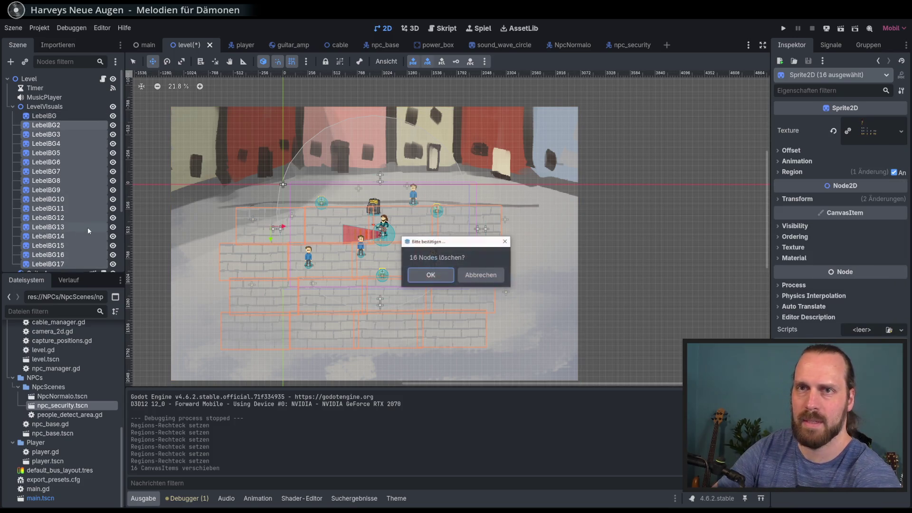
pyautogui.press('Return')
pyautogui.click(52, 116)
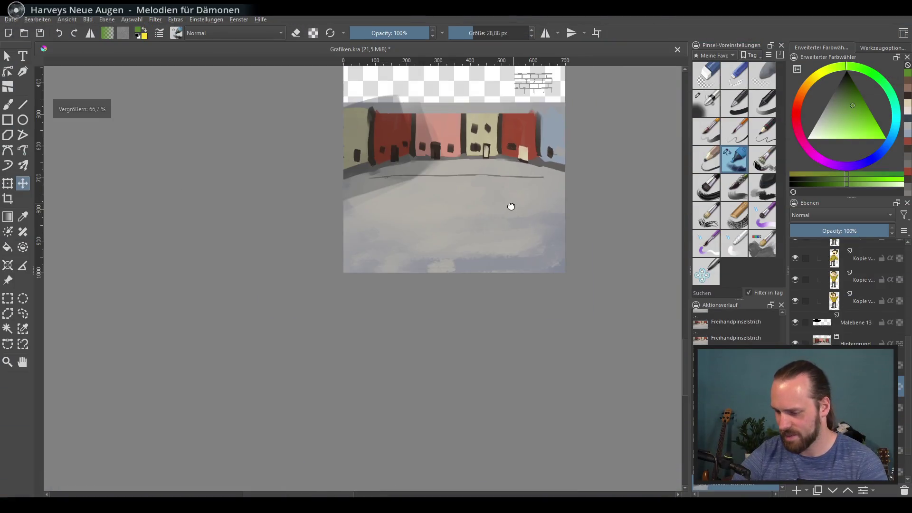
# Step: Move the brick sketch onto the plaza's left side, between Malebene 13 and Hintergrund
pyautogui.scroll(1, 511, 206)
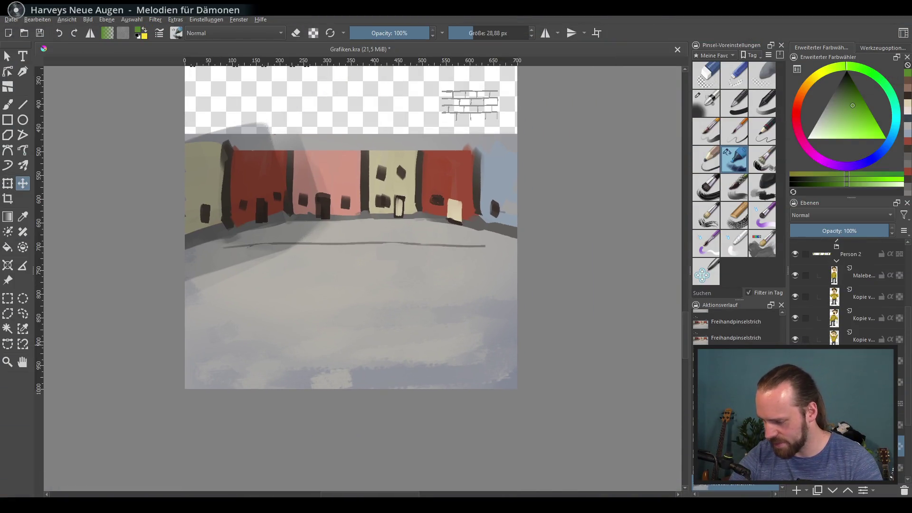
pyautogui.scroll(-3, 846, 294)
pyautogui.click(851, 429)
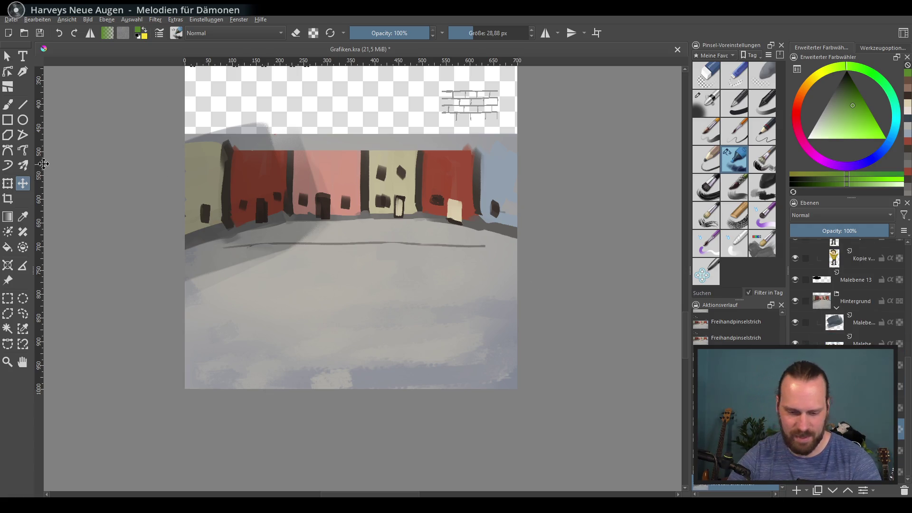
pyautogui.moveTo(442, 186); pyautogui.dragTo(244, 342)
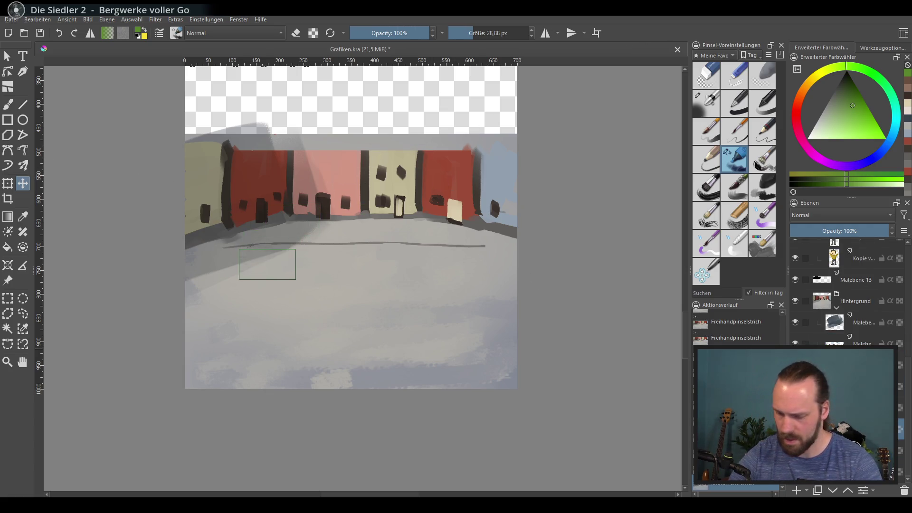
pyautogui.moveTo(855, 328); pyautogui.dragTo(868, 296)
# Step: Set the brick layer to Multiplizieren at about 29% opacity and nudge it left
pyautogui.scroll(1, 350, 302)
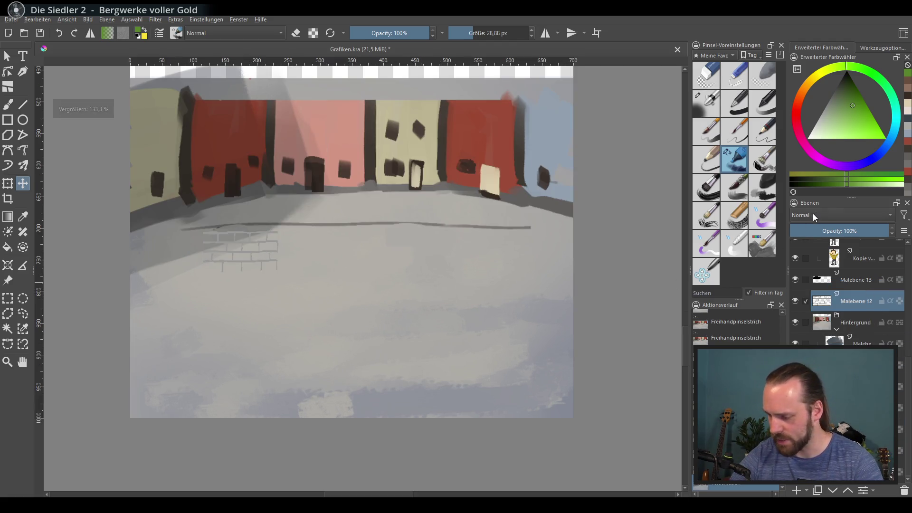
pyautogui.click(831, 215)
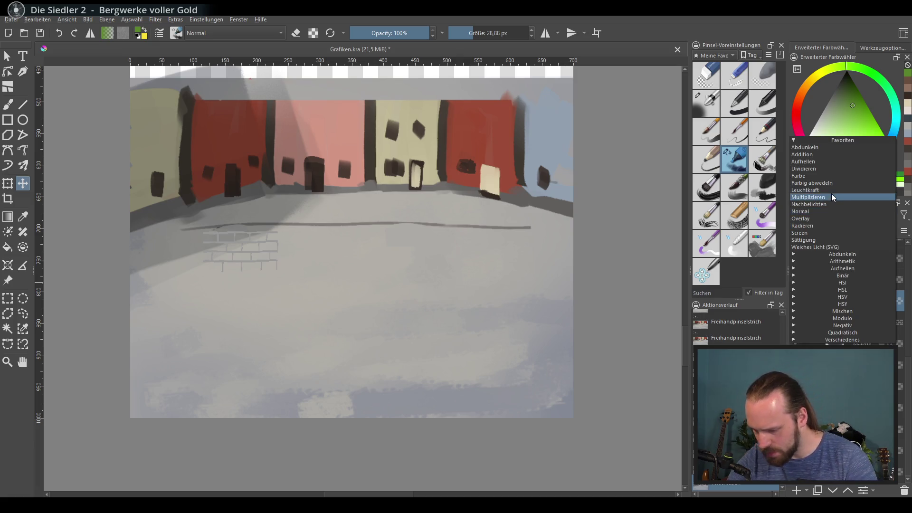
pyautogui.click(832, 195)
pyautogui.click(815, 232)
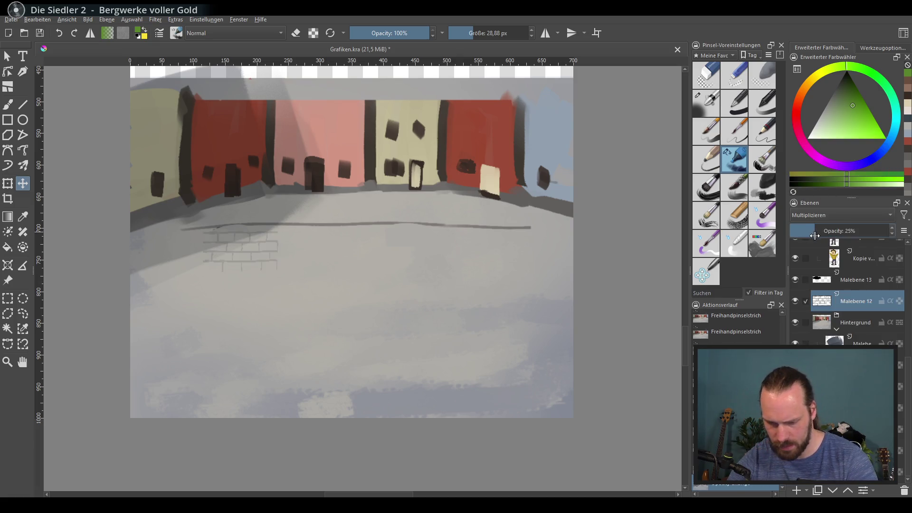
pyautogui.scroll(1, 276, 211)
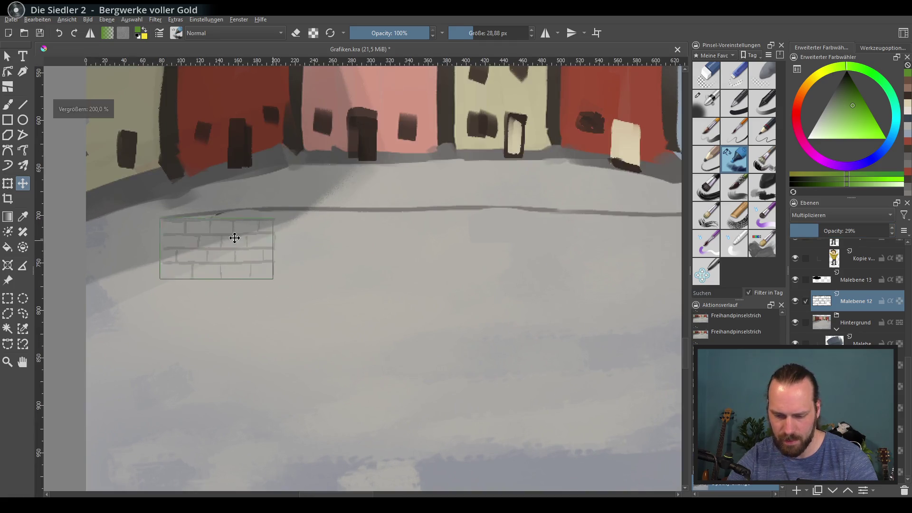
pyautogui.moveTo(234, 239)
pyautogui.mouseDown()
pyautogui.moveTo(197, 240)
pyautogui.moveTo(210, 244)
pyautogui.mouseUp()
pyautogui.scroll(-2, 295, 250)
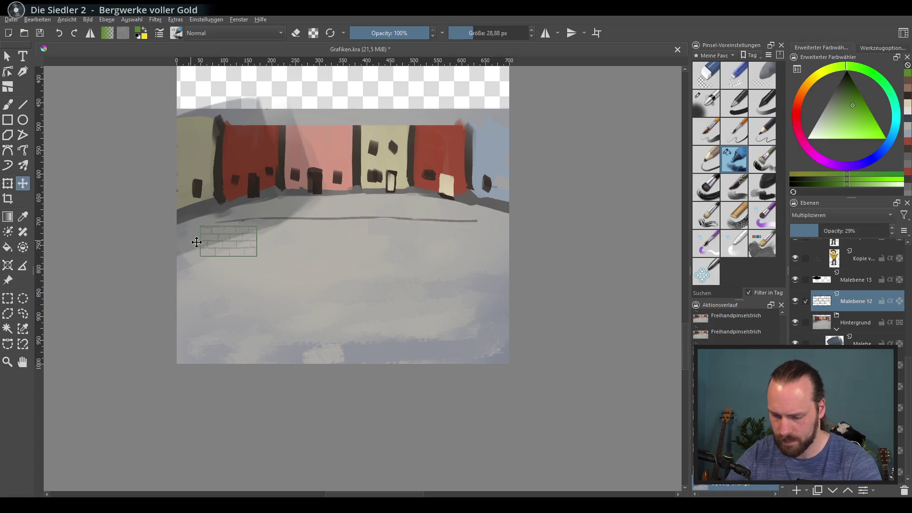
pyautogui.moveTo(197, 242)
pyautogui.mouseDown()
pyautogui.moveTo(275, 246)
pyautogui.moveTo(199, 240)
pyautogui.mouseUp()
pyautogui.scroll(2, 255, 231)
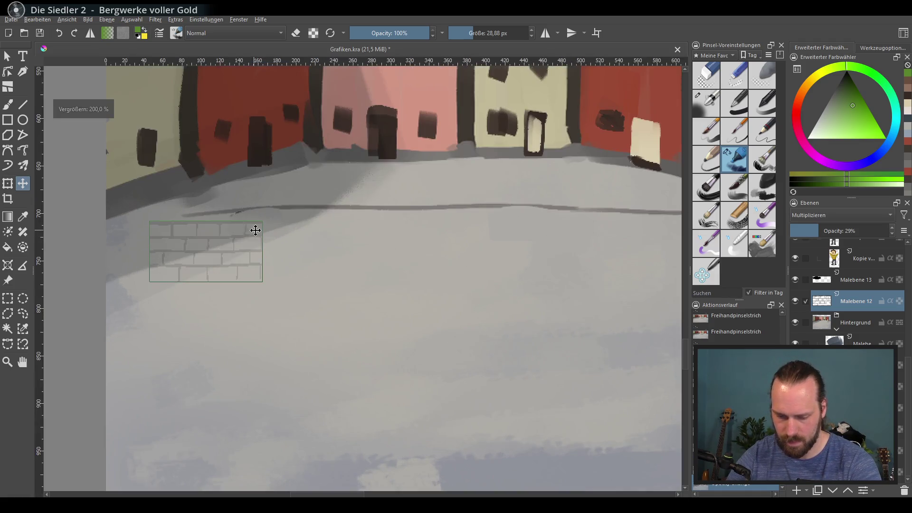
pyautogui.scroll(-2, 202, 213)
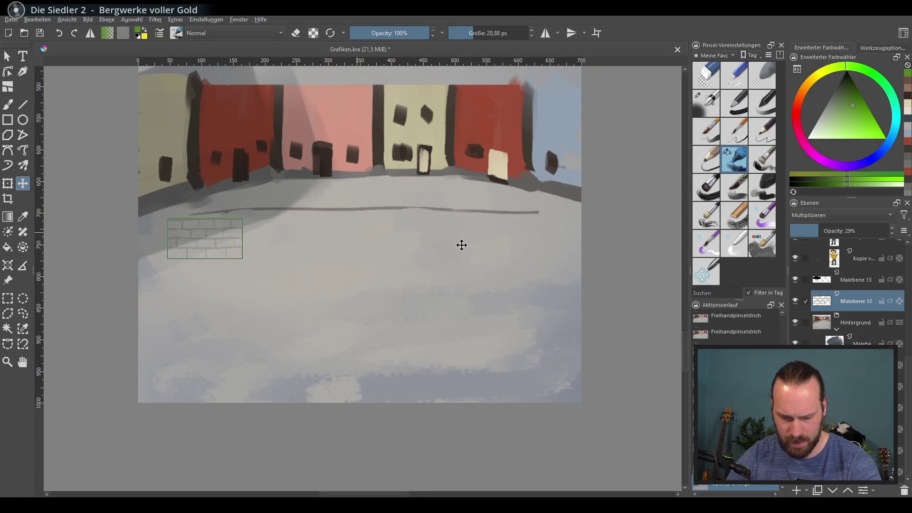
# Step: Duplicate the brick layer twice and spread the copies rightward across the plaza floor
pyautogui.rightClick(843, 301)
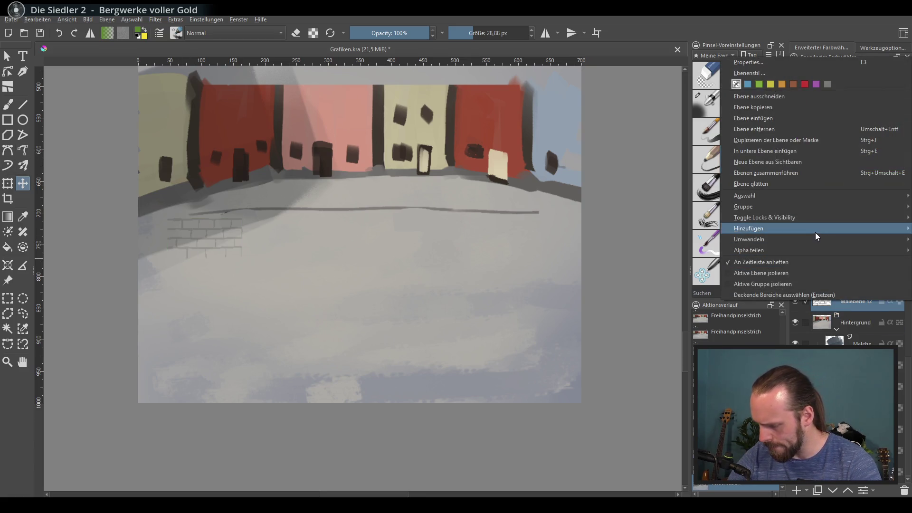
pyautogui.moveTo(816, 232)
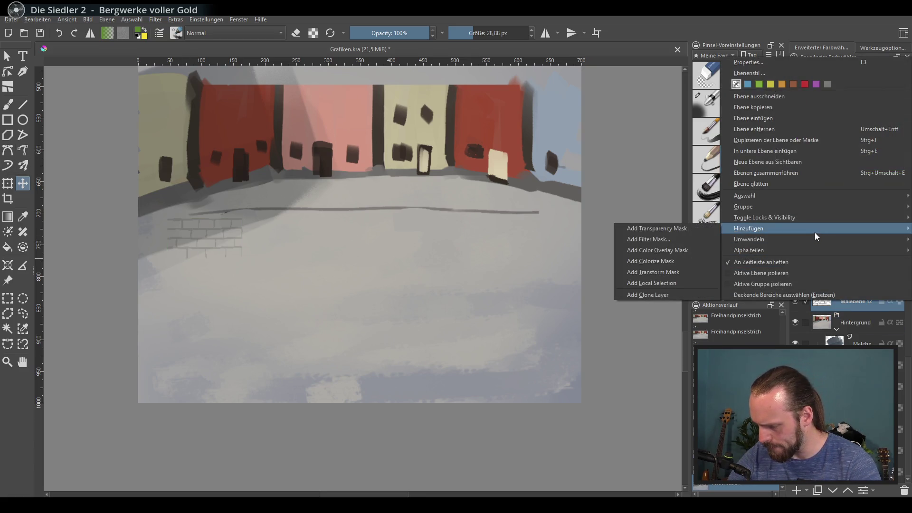
pyautogui.click(804, 141)
pyautogui.moveTo(235, 224); pyautogui.dragTo(309, 224)
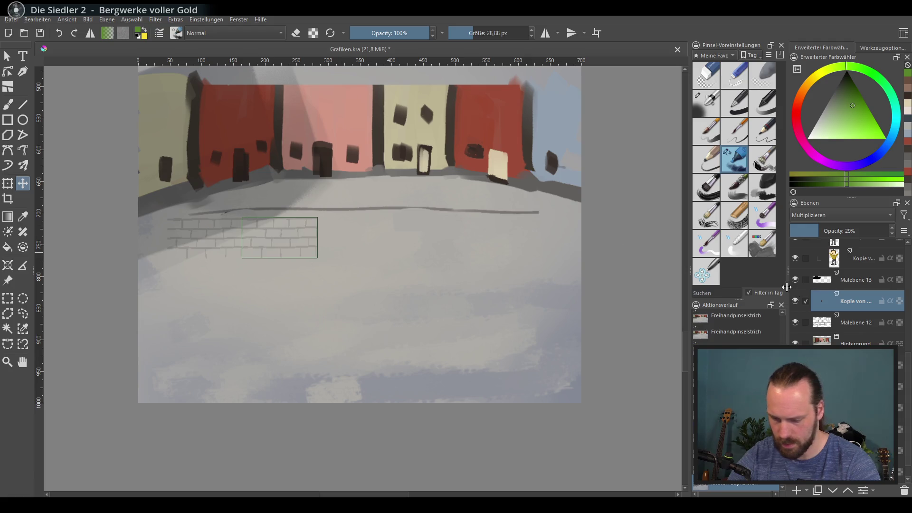
pyautogui.rightClick(863, 302)
pyautogui.click(770, 418)
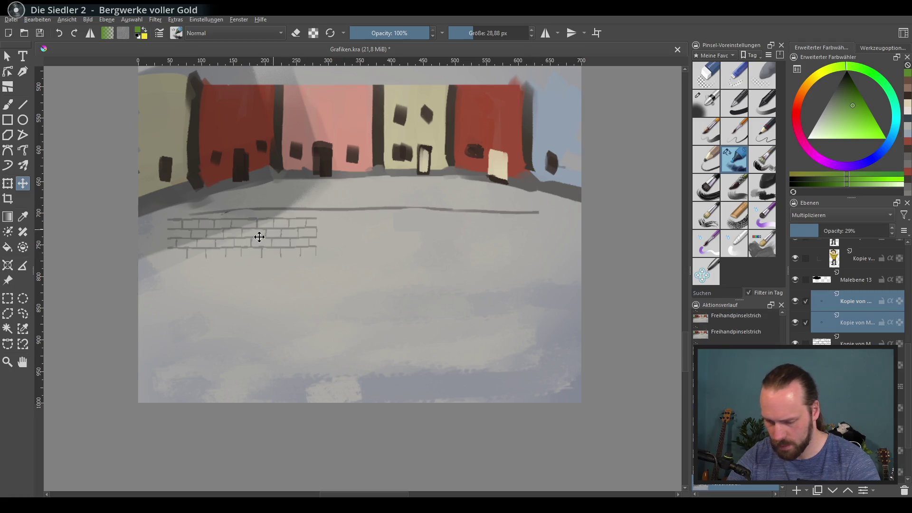
pyautogui.moveTo(256, 238)
pyautogui.mouseDown()
pyautogui.moveTo(425, 238)
pyautogui.moveTo(407, 242)
pyautogui.mouseUp()
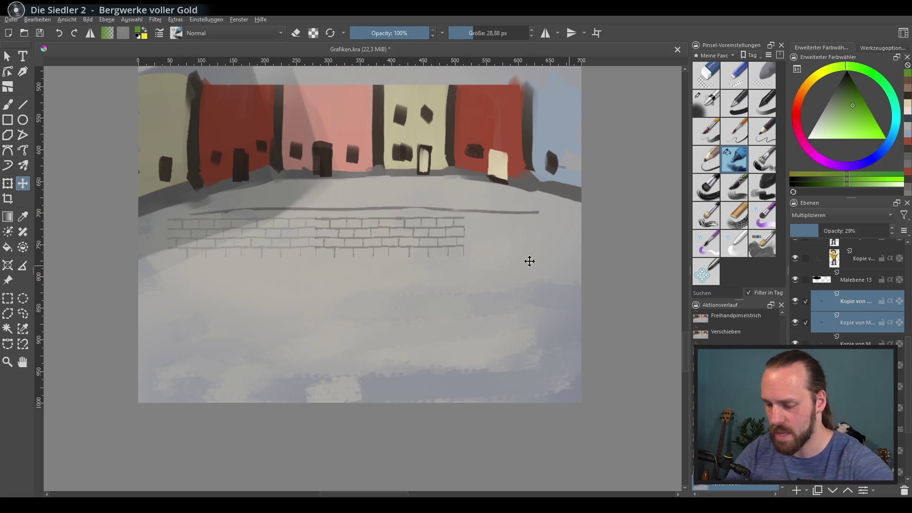
pyautogui.moveTo(383, 237)
pyautogui.mouseDown()
pyautogui.moveTo(589, 254)
pyautogui.moveTo(532, 236)
pyautogui.mouseUp()
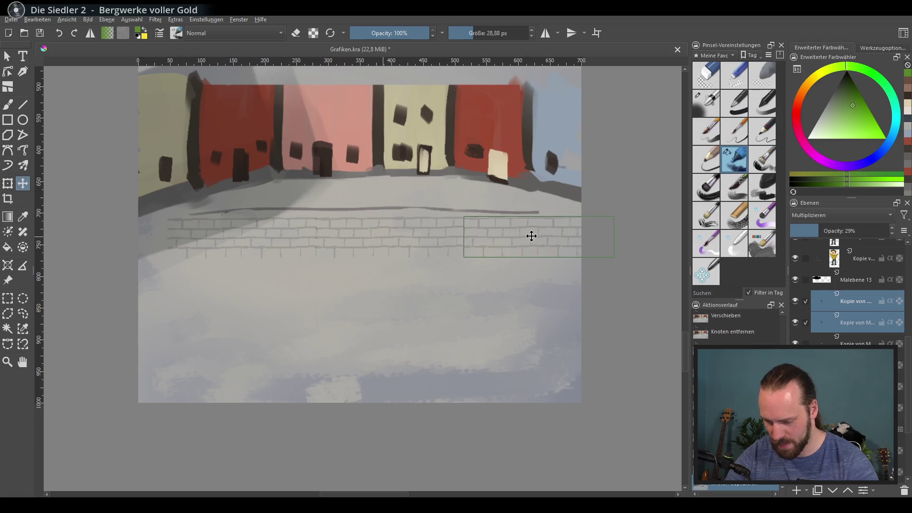
# Step: Select all brick copy layers and group them into Gruppe 19 with Ctrl+G
pyautogui.click(852, 300)
pyautogui.keyDown('shift'); pyautogui.click(855, 407); pyautogui.keyUp('shift')
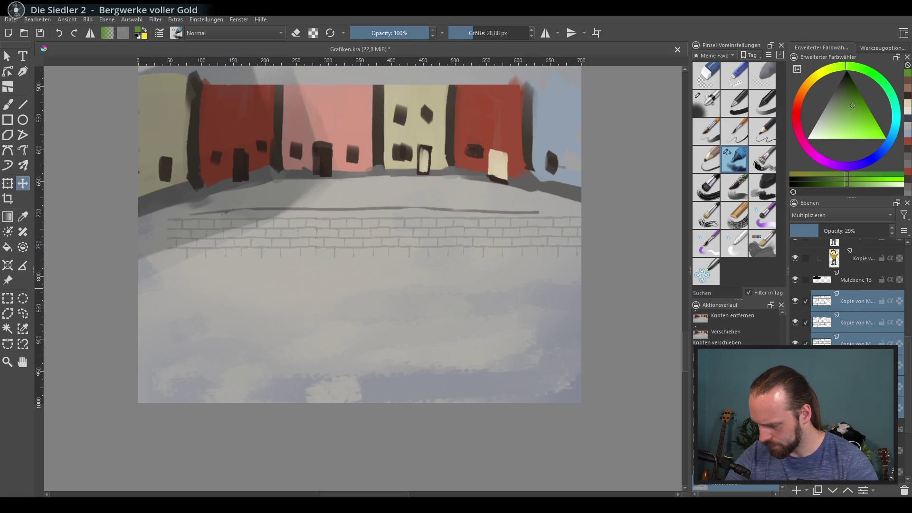
pyautogui.hotkey('ctrl', 'g')
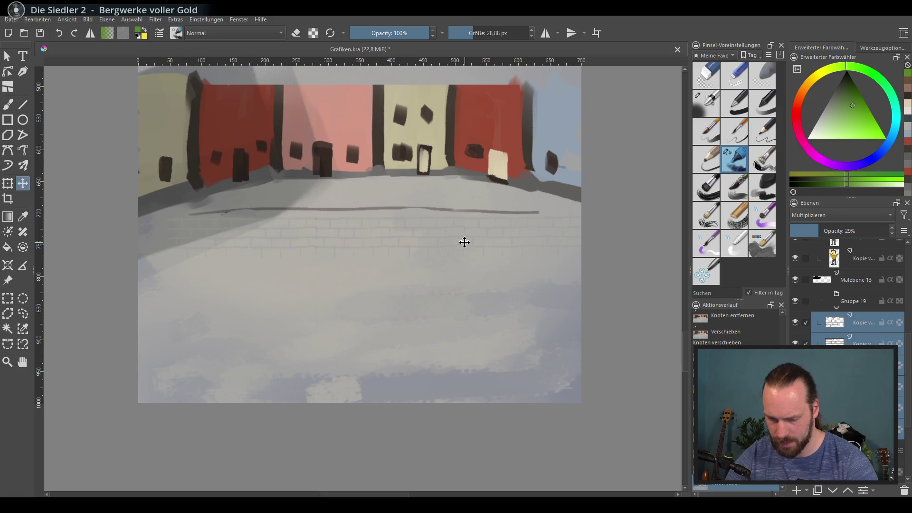
# Step: Set Gruppe 19 to Multiply blending, nudge the brick rows slightly left and up, and collapse the group
pyautogui.click(859, 303)
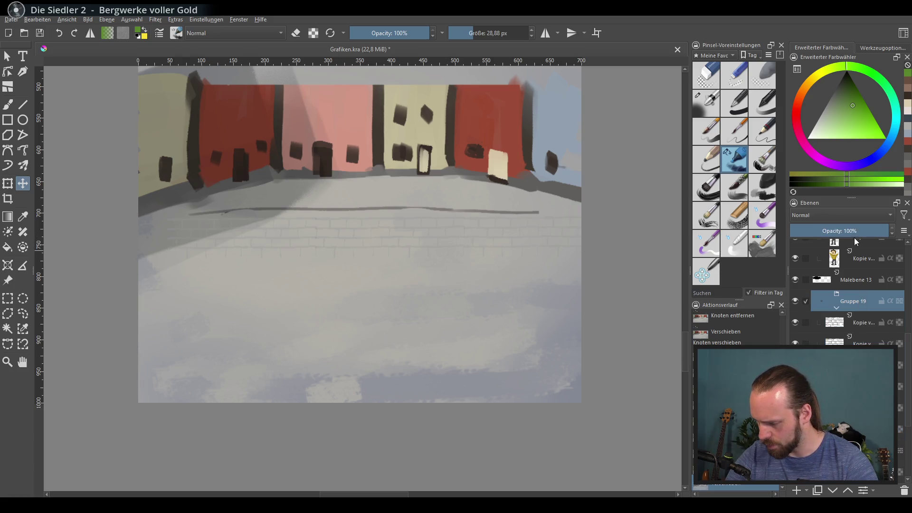
pyautogui.click(825, 218)
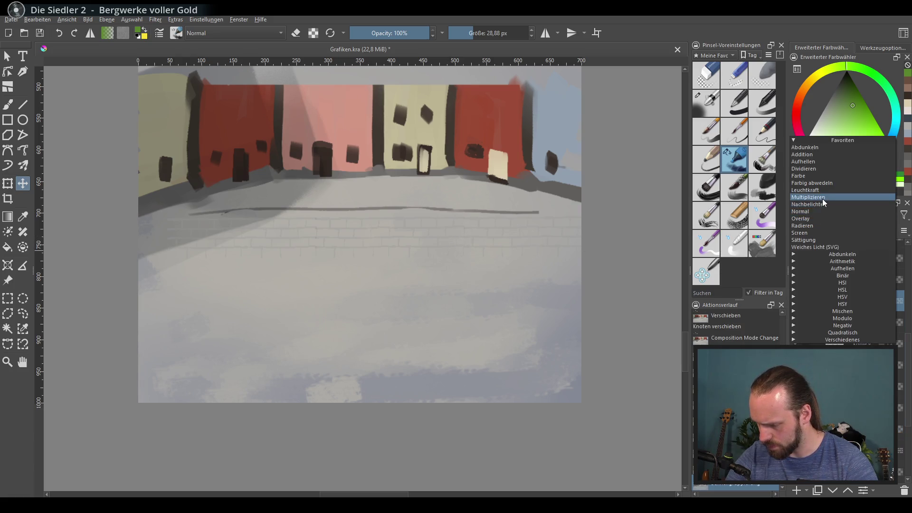
pyautogui.click(823, 198)
pyautogui.moveTo(357, 258)
pyautogui.mouseDown()
pyautogui.moveTo(324, 254)
pyautogui.moveTo(337, 256)
pyautogui.mouseUp()
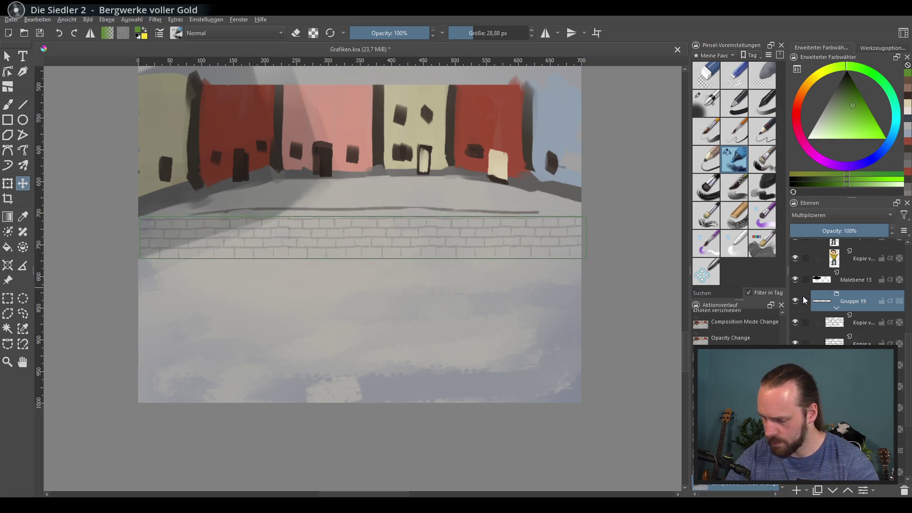
pyautogui.click(838, 306)
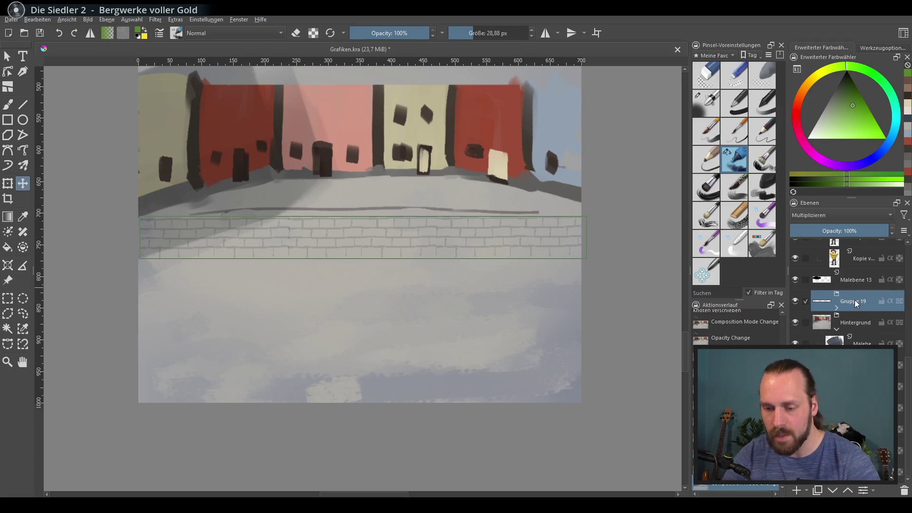
# Step: Duplicate the brick group twice with Ctrl+J and move each copy lower on the ground
pyautogui.hotkey('ctrl', 'j')
pyautogui.moveTo(470, 287)
pyautogui.mouseDown()
pyautogui.moveTo(423, 312)
pyautogui.moveTo(422, 298)
pyautogui.mouseUp()
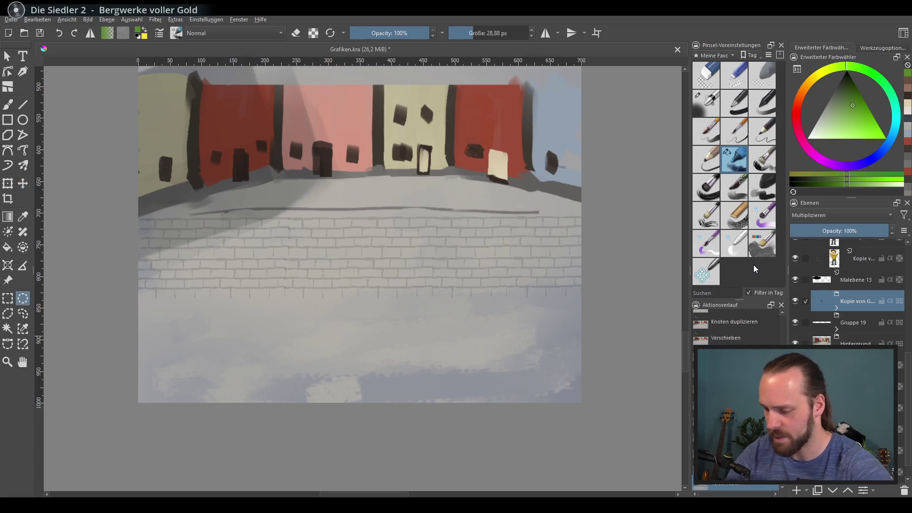
pyautogui.hotkey('ctrl', 'j')
pyautogui.press('j')
pyautogui.moveTo(542, 281); pyautogui.dragTo(546, 329)
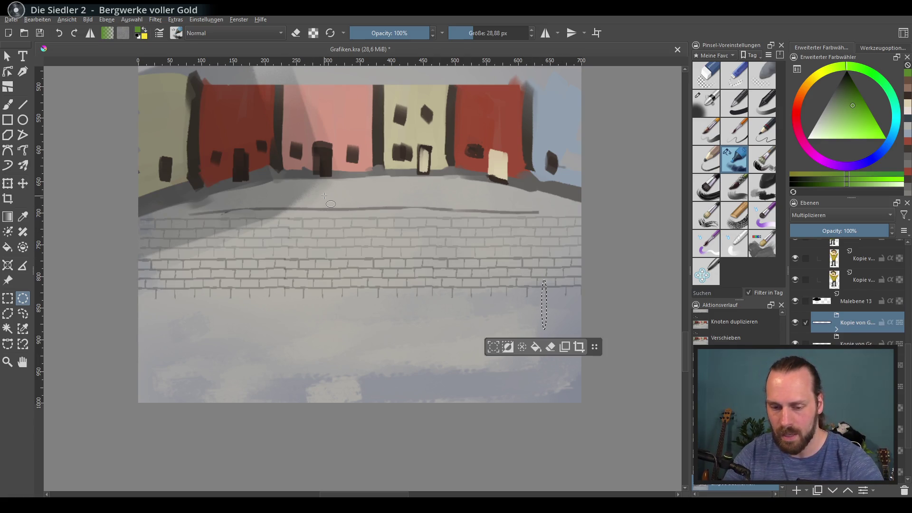
pyautogui.hotkey('ctrl', 'z')
pyautogui.click(22, 184)
pyautogui.moveTo(390, 273)
pyautogui.mouseDown()
pyautogui.moveTo(389, 320)
pyautogui.moveTo(391, 313)
pyautogui.mouseUp()
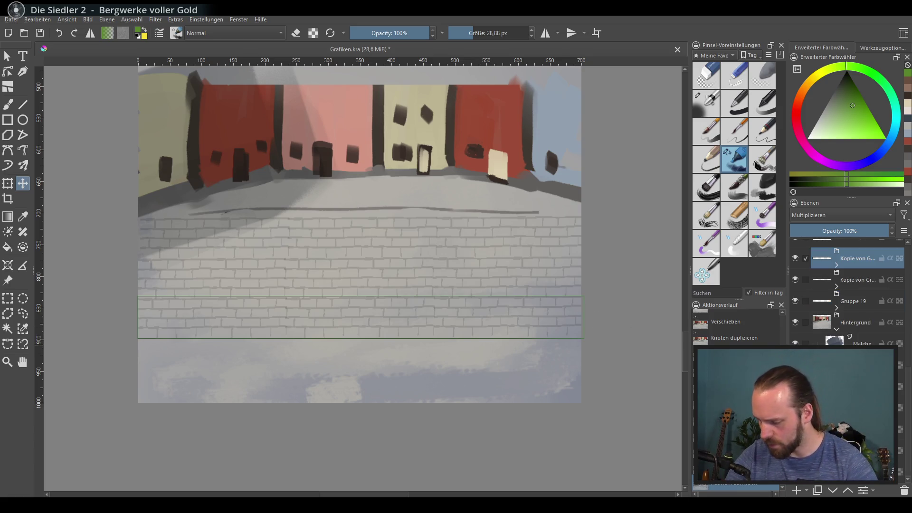
# Step: Remove the misplaced dark stripe and hide the Hintergrund background layer
pyautogui.hotkey('ctrl', 'g')
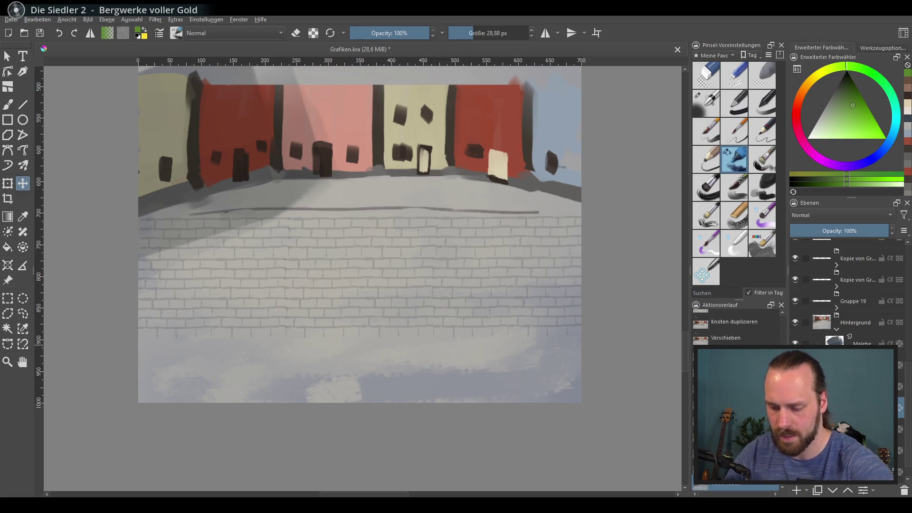
pyautogui.moveTo(425, 314)
pyautogui.mouseDown()
pyautogui.moveTo(432, 421)
pyautogui.moveTo(440, 446)
pyautogui.moveTo(454, 447)
pyautogui.mouseUp()
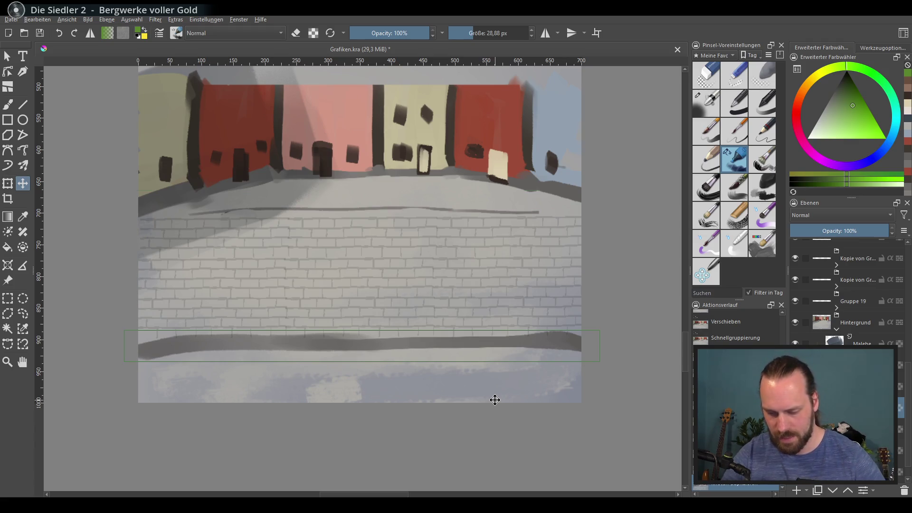
pyautogui.press('Delete')
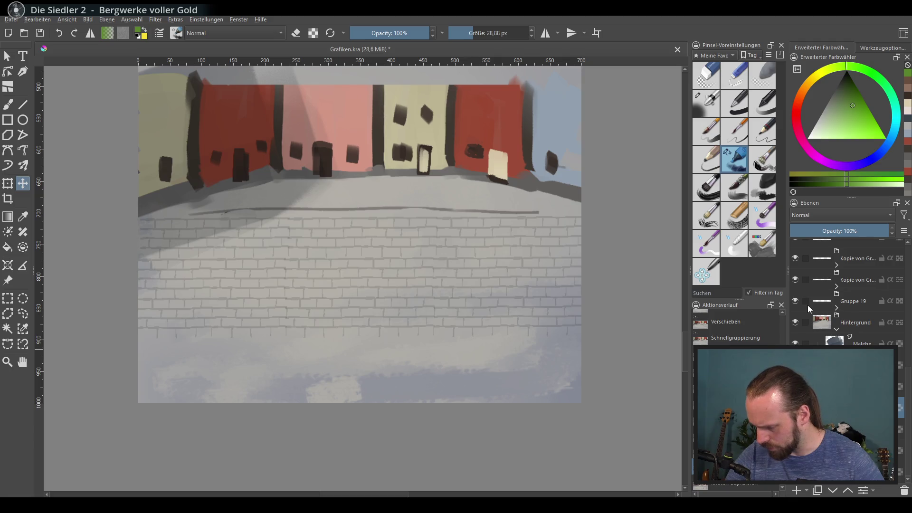
pyautogui.scroll(-3, 812, 303)
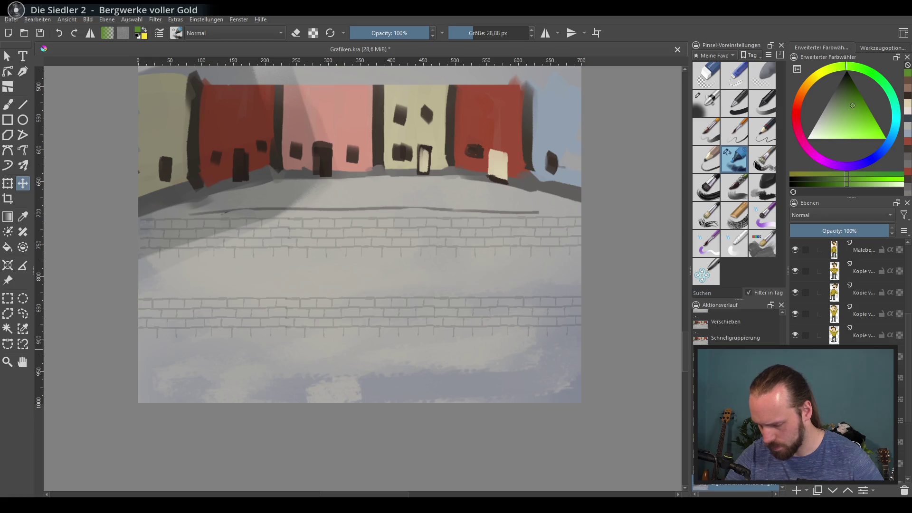
pyautogui.scroll(3, 846, 292)
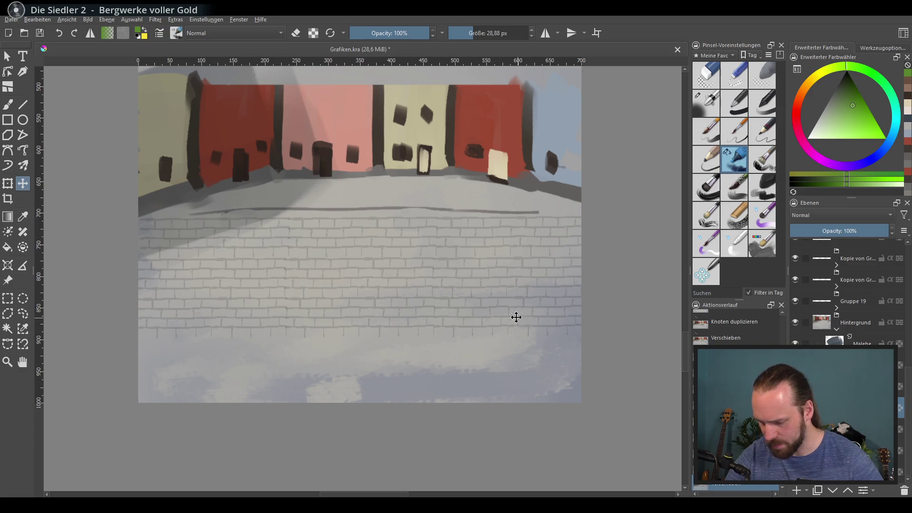
pyautogui.click(796, 326)
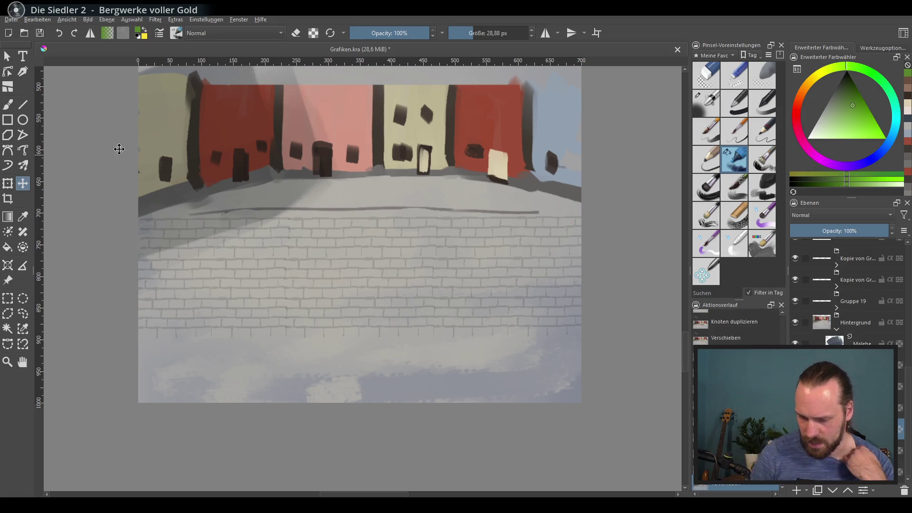
# Step: Sample a warm grey and paint a straight dark line across the ground just below the bricks
pyautogui.keyDown('ctrl'); pyautogui.click(389, 206); pyautogui.keyUp('ctrl')
pyautogui.moveTo(142, 358); pyautogui.dragTo(481, 357)
pyautogui.hotkey('ctrl', 'z')
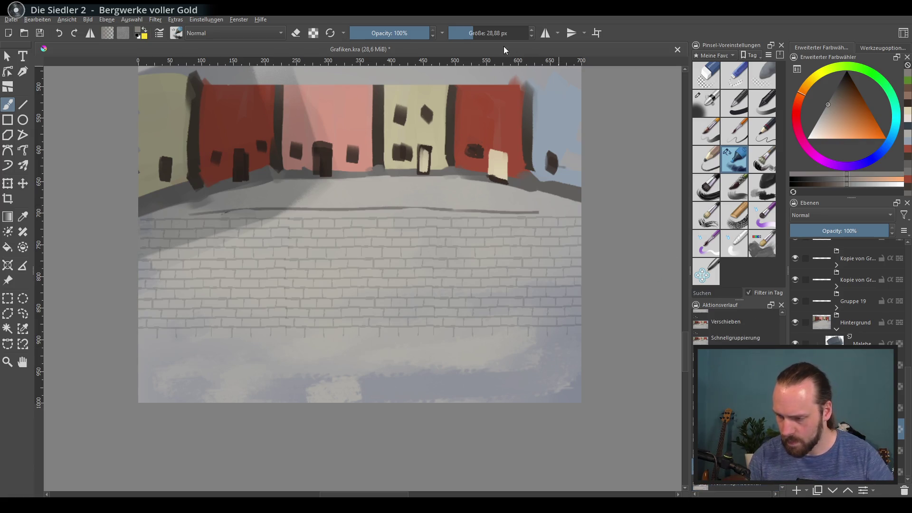
pyautogui.click(134, 346)
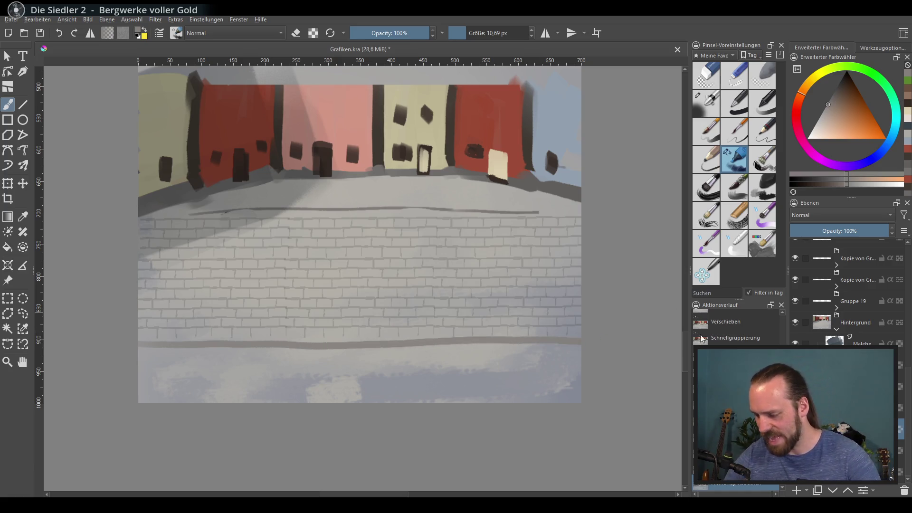
pyautogui.scroll(-3, 848, 292)
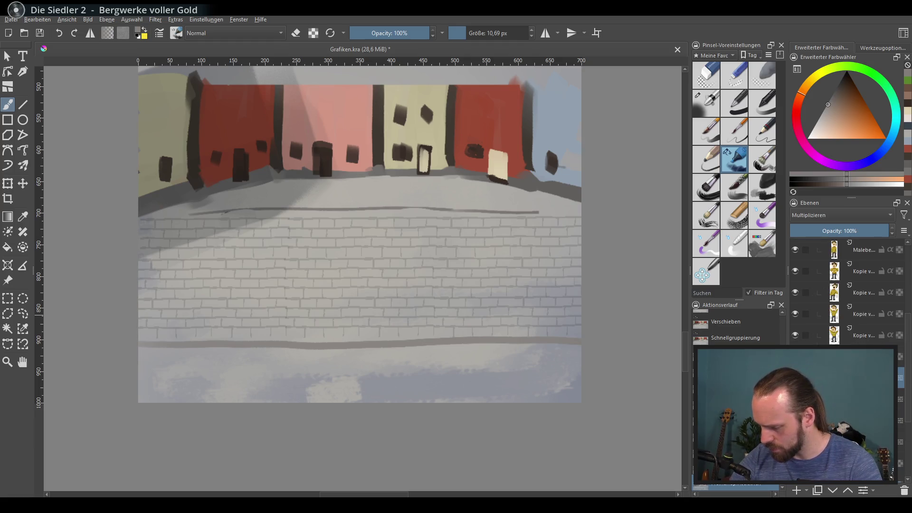
pyautogui.hotkey('ctrl', 'z')
pyautogui.hotkey('ctrl', 'shift', 'z')
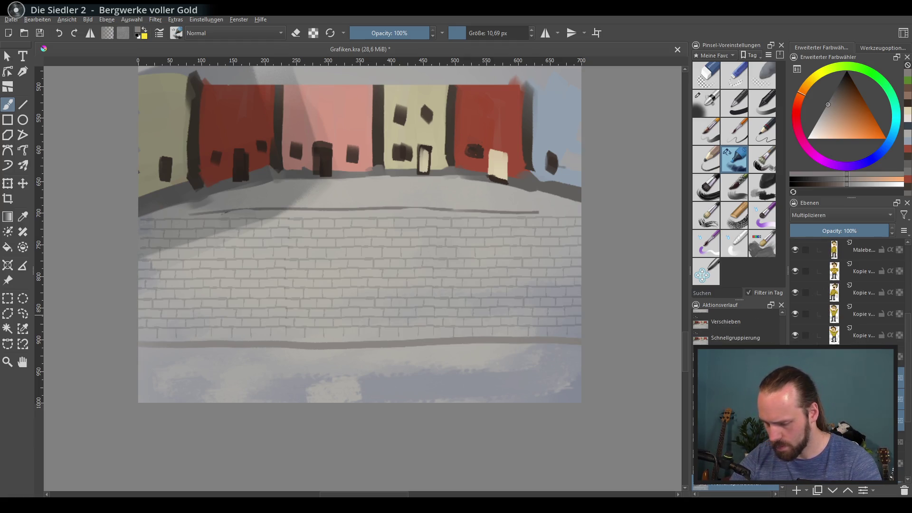
pyautogui.moveTo(731, 475)
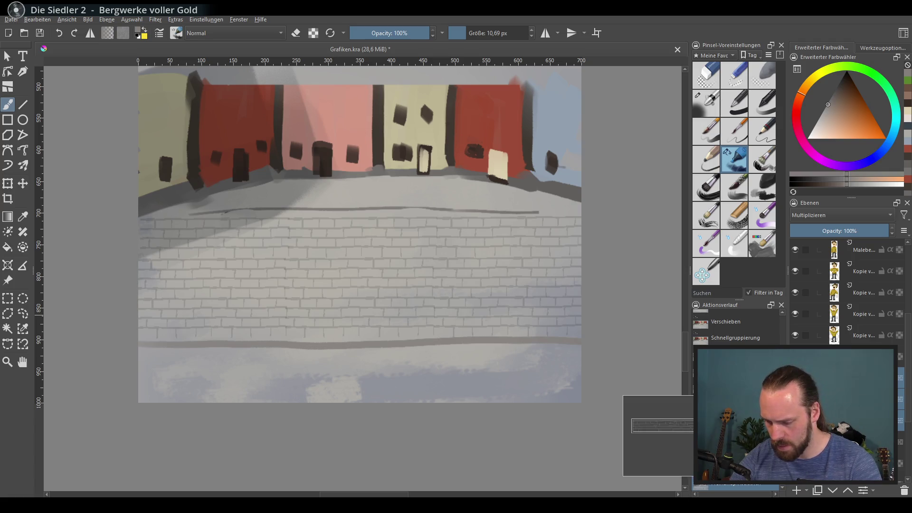
pyautogui.rightClick(850, 271)
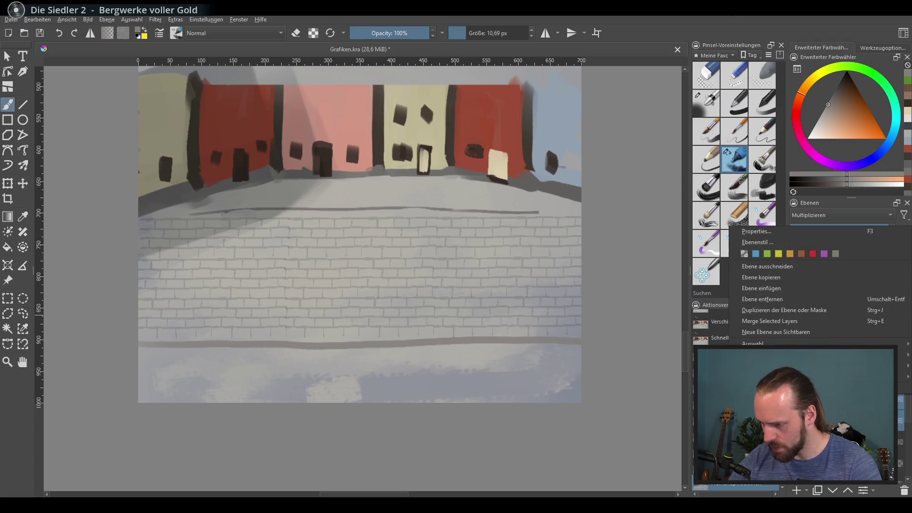
pyautogui.click(744, 27)
pyautogui.click(798, 492)
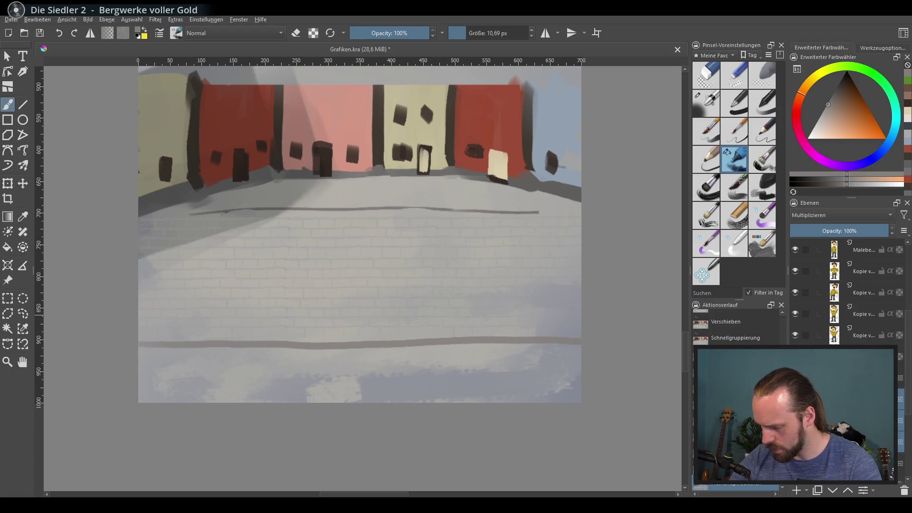
pyautogui.click(840, 215)
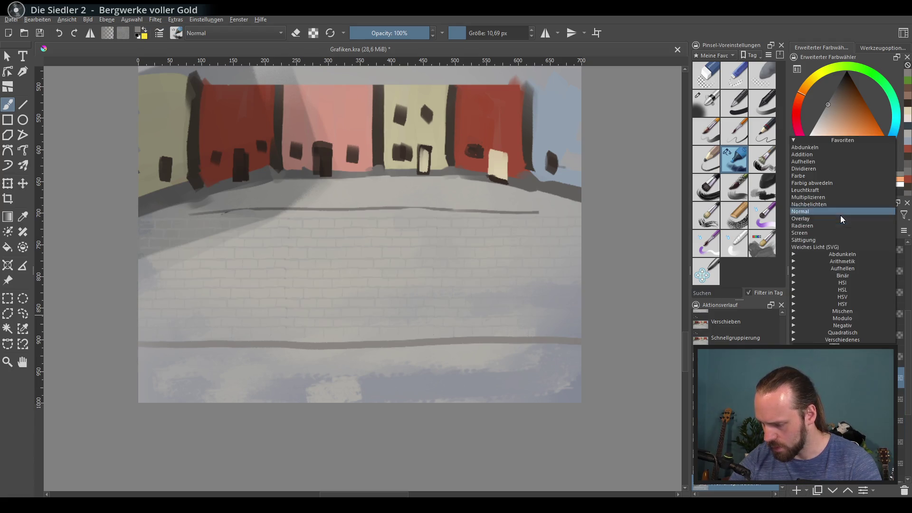
pyautogui.click(831, 195)
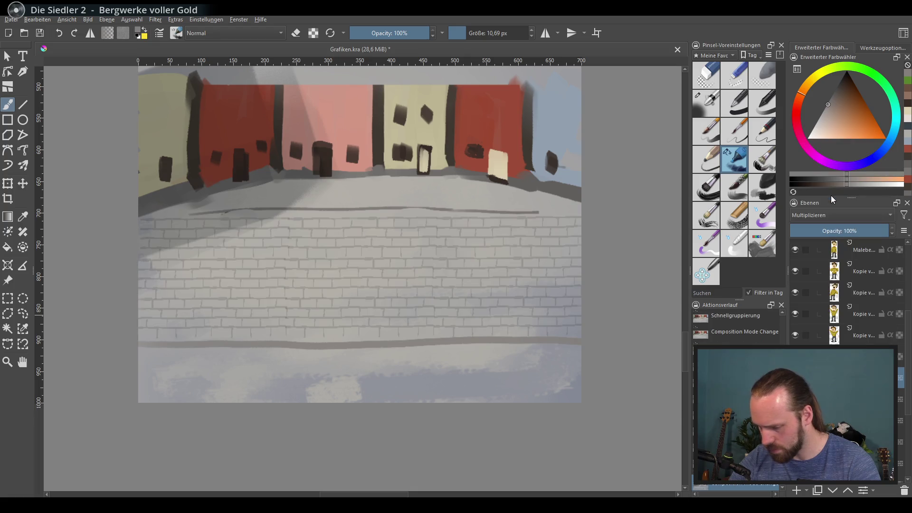
pyautogui.rightClick(834, 270)
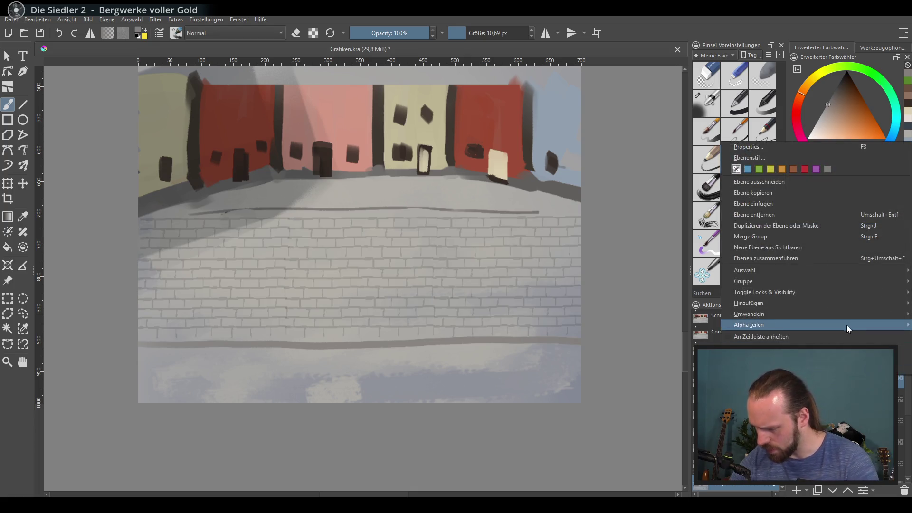
pyautogui.moveTo(799, 303)
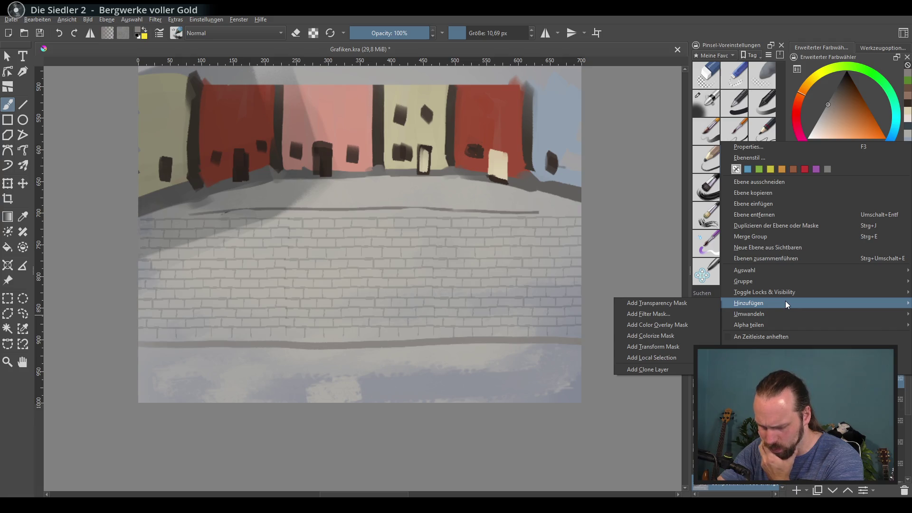
pyautogui.click(680, 337)
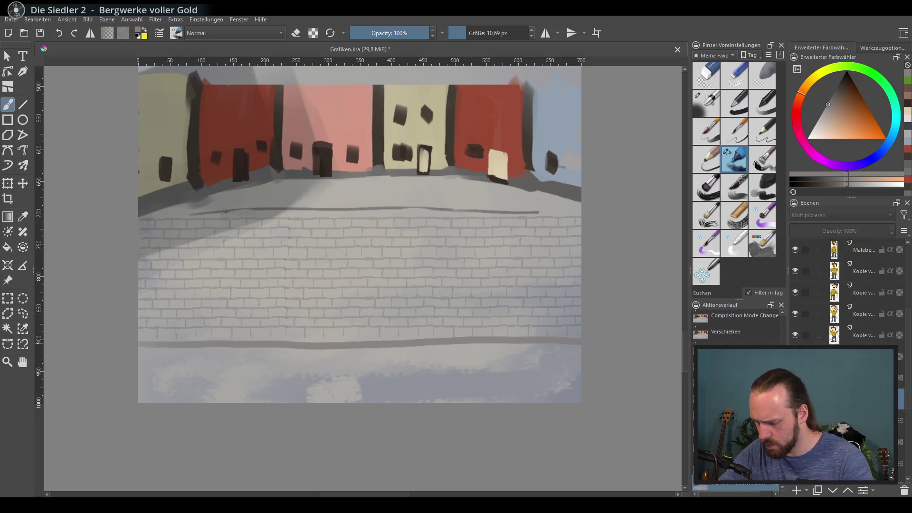
pyautogui.hotkey('ctrl', 't')
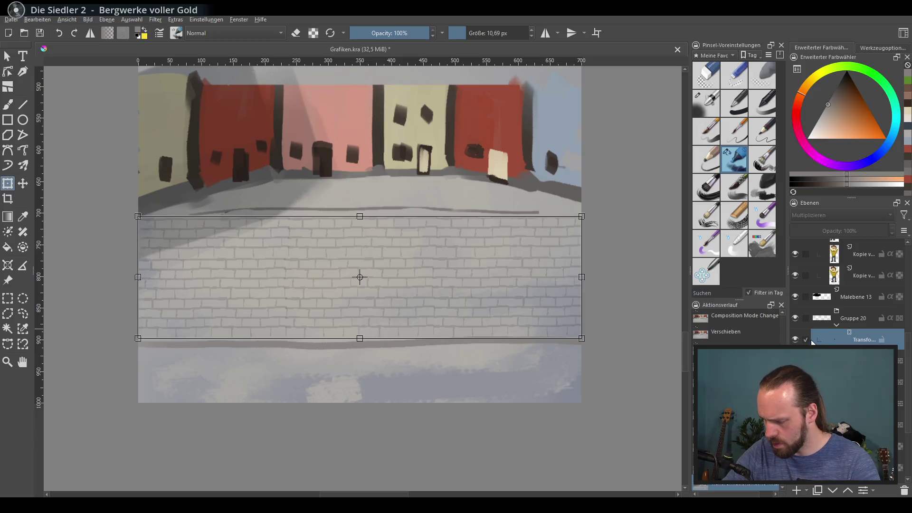
pyautogui.rightClick(860, 341)
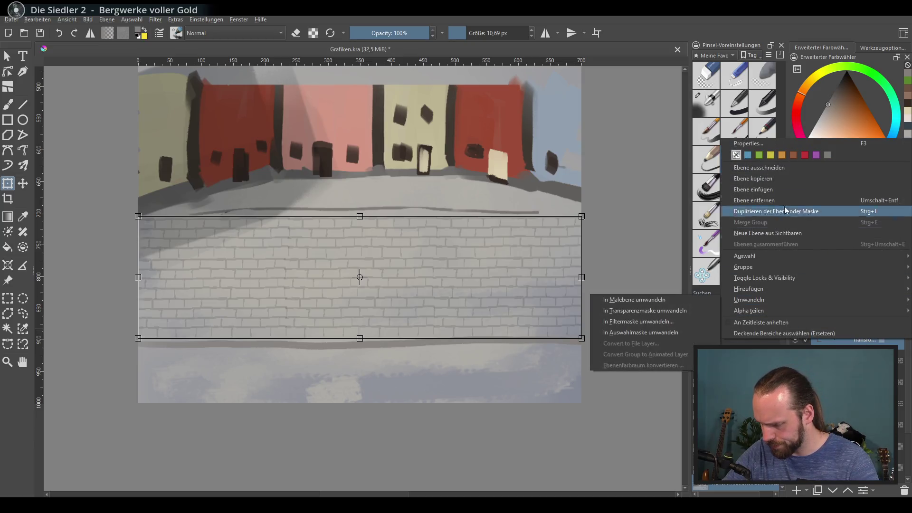
pyautogui.click(777, 144)
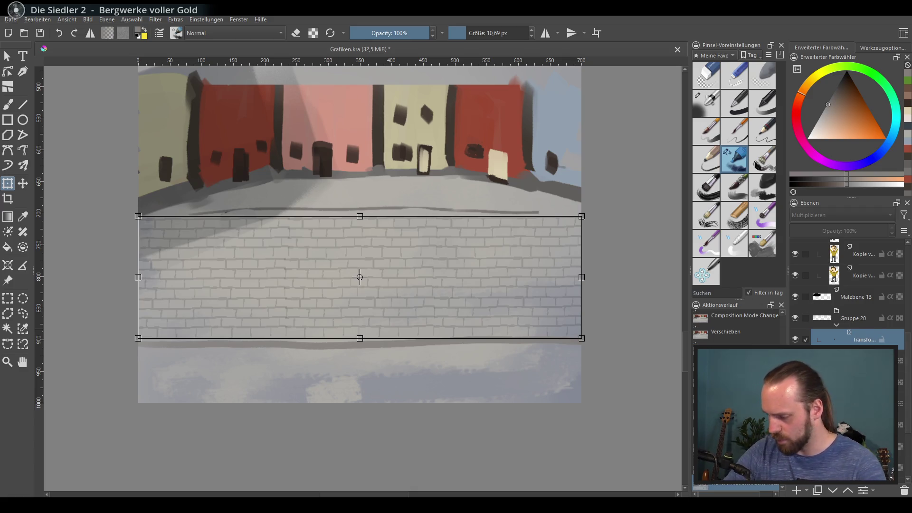
pyautogui.click(905, 491)
pyautogui.click(858, 321)
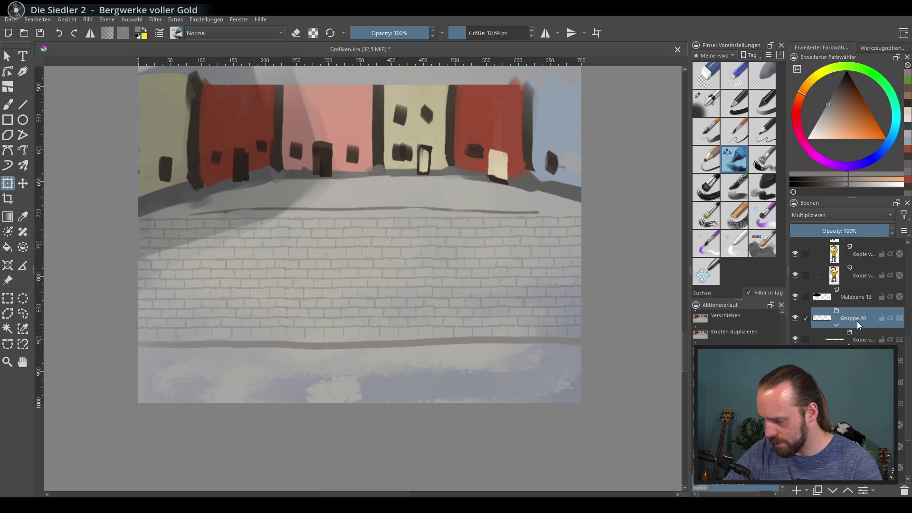
pyautogui.rightClick(858, 321)
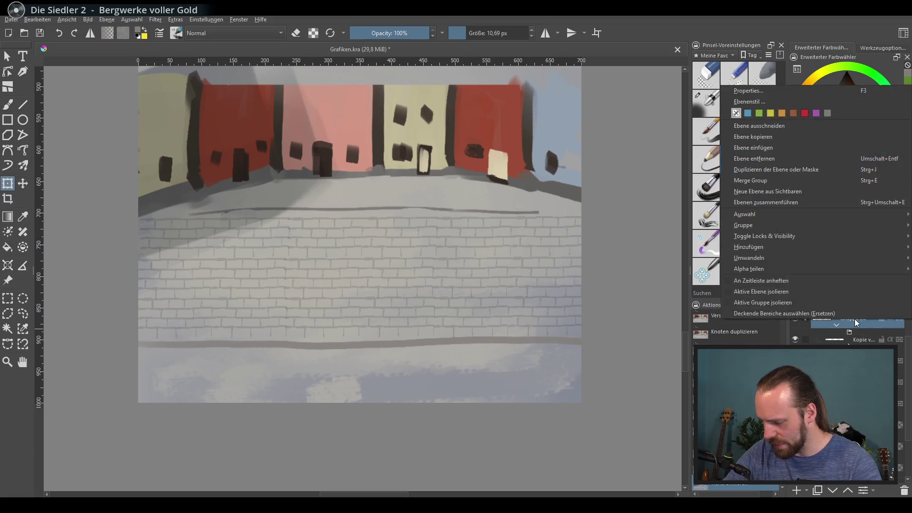
pyautogui.click(652, 40)
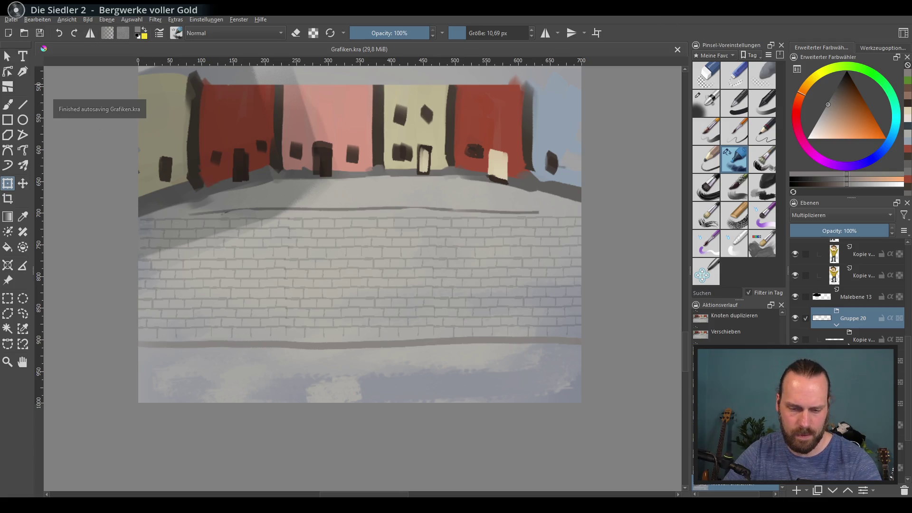
# Step: Export the painting over Grafik.png in the Assets folder, confirming the overwrite and PNG settings
pyautogui.click(13, 21)
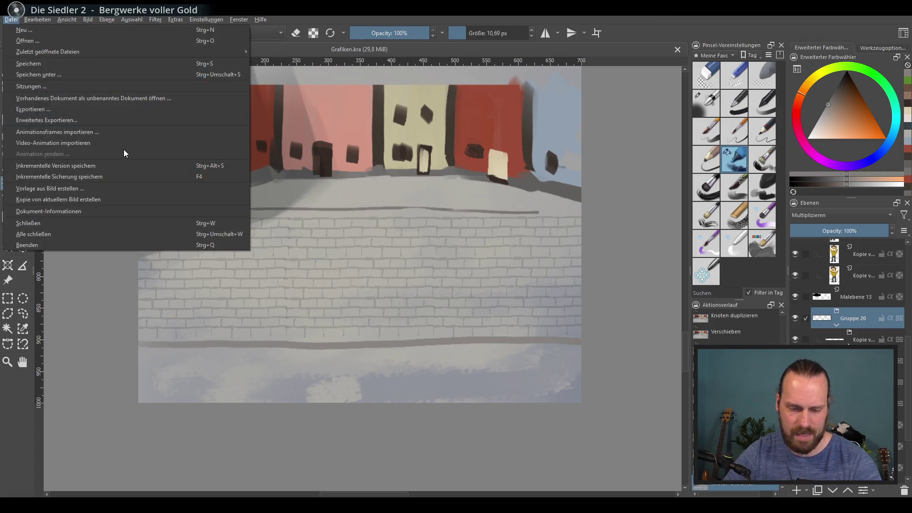
pyautogui.click(149, 109)
pyautogui.doubleClick(256, 105)
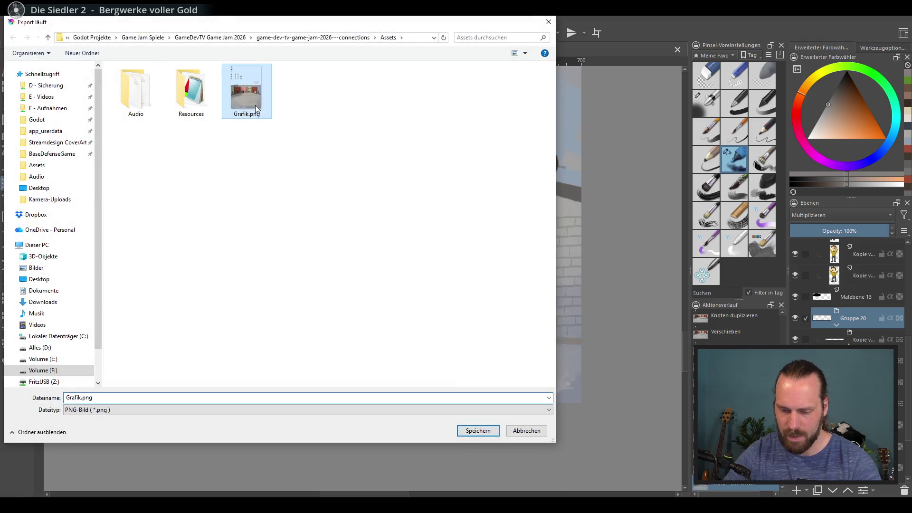
pyautogui.click(473, 258)
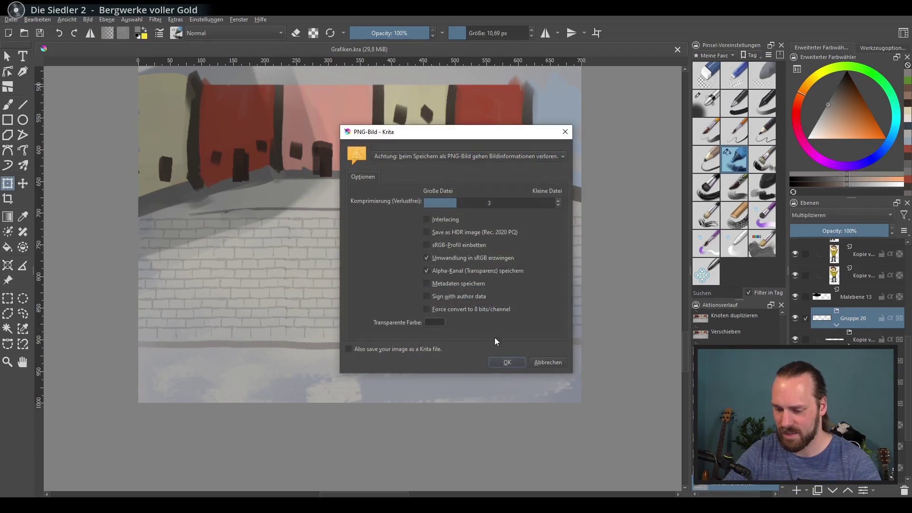
pyautogui.click(505, 363)
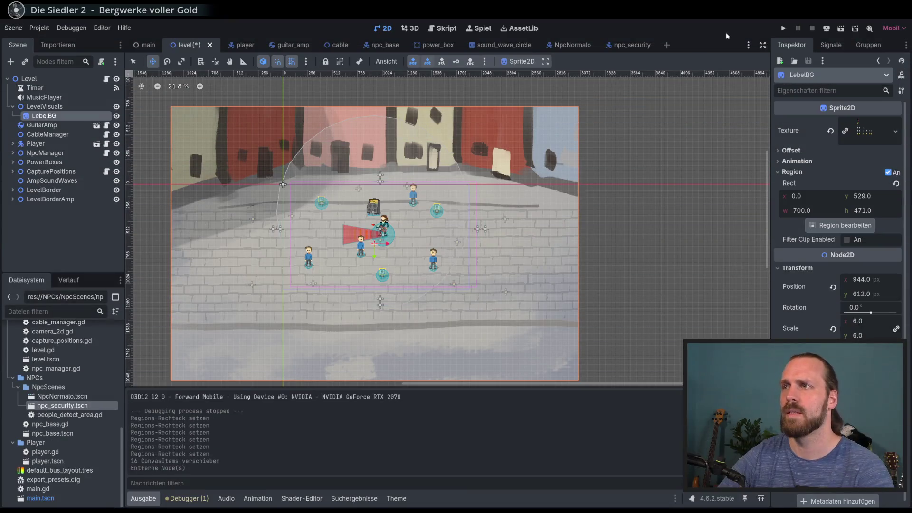
# Step: Save and run the game with F5, enter the level, walk right and start playing guitar
pyautogui.press('F5')
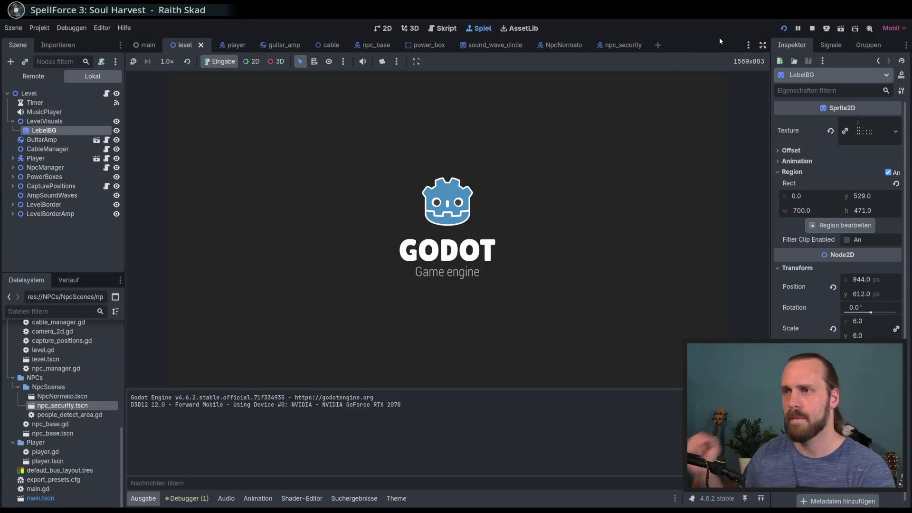
pyautogui.press('Return')
pyautogui.press('Return')
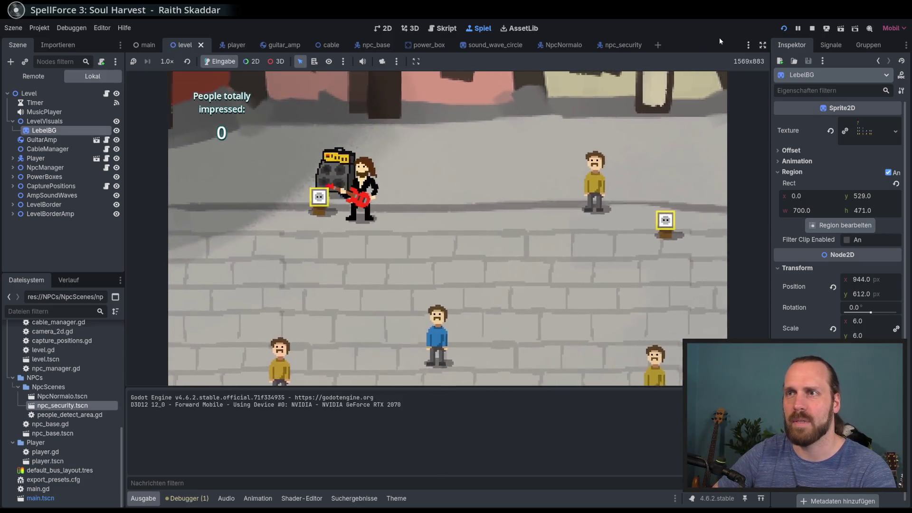
pyautogui.press('d')
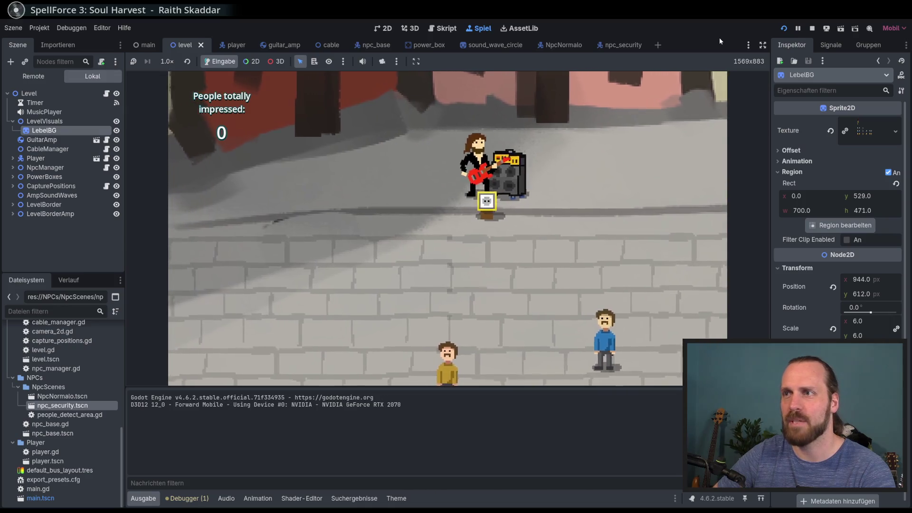
pyautogui.press('d')
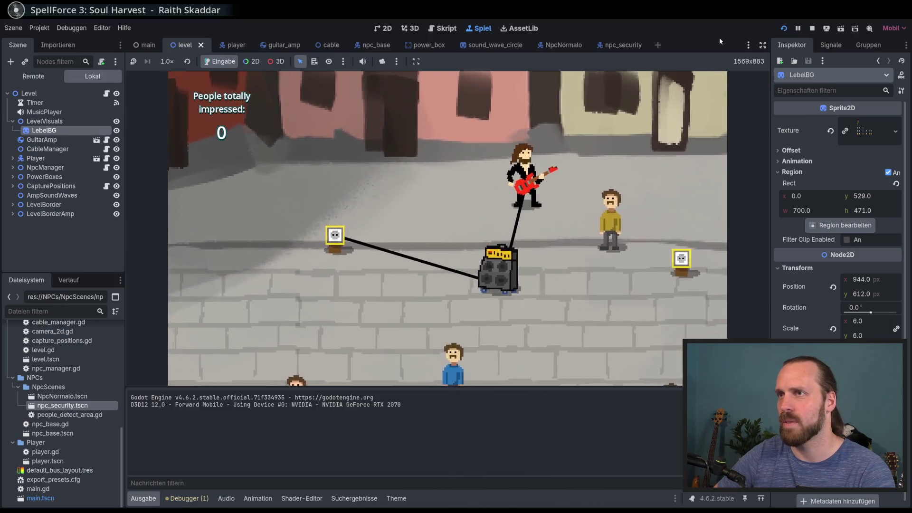
pyautogui.press('d')
pyautogui.press('space')
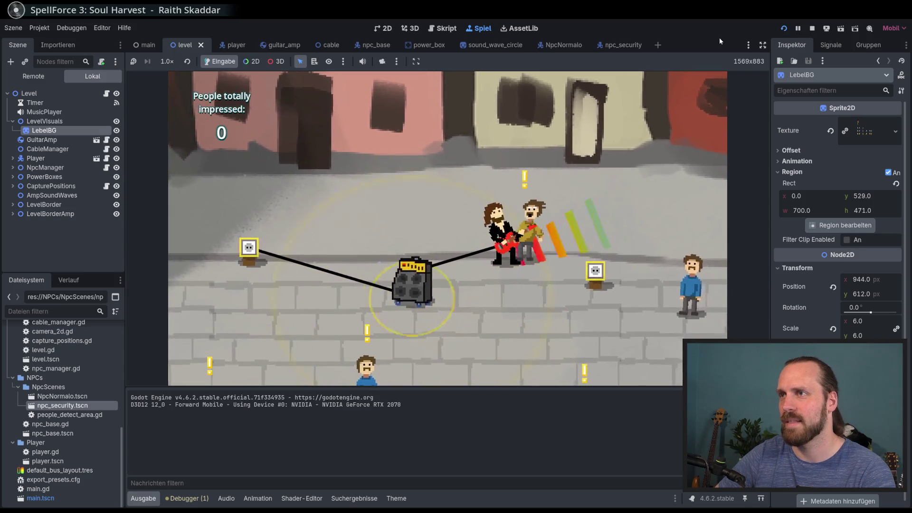
# Step: Walk around the square dragging the amp while playing, then stop the game with F8
pyautogui.press('a')
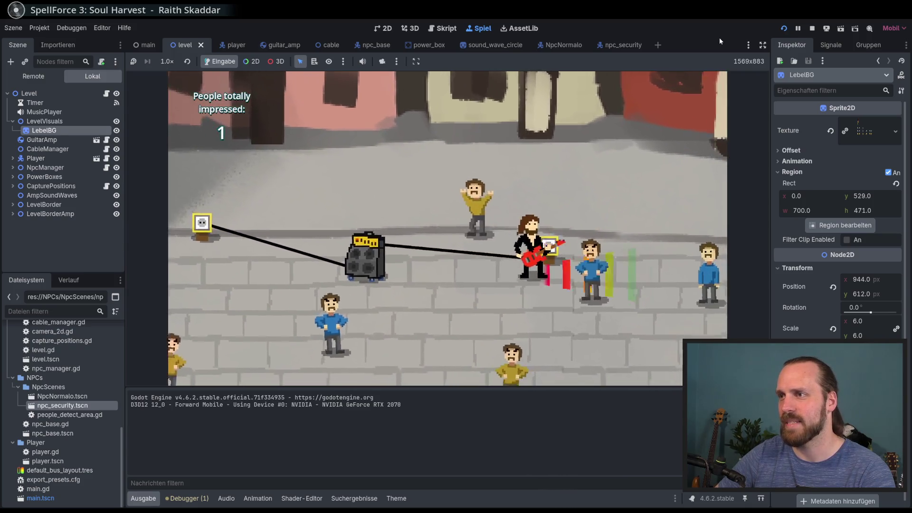
pyautogui.press('a')
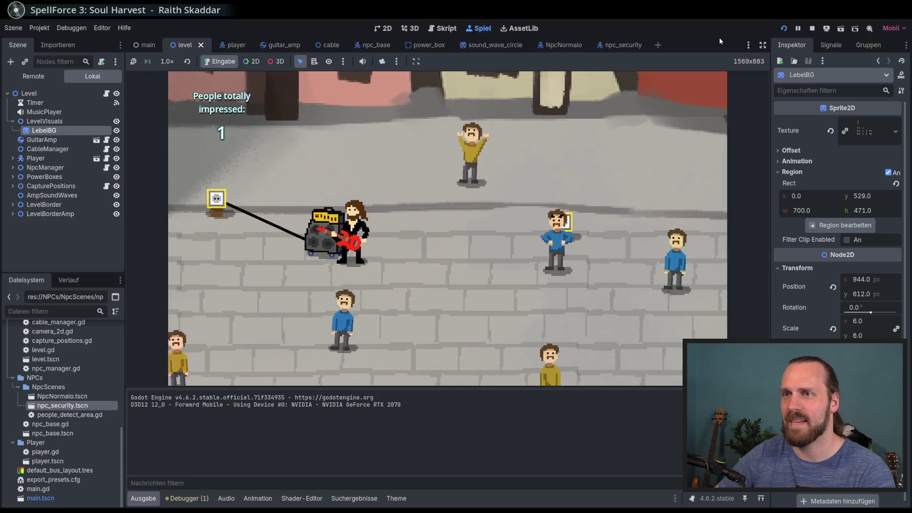
pyautogui.press('d')
pyautogui.press('s')
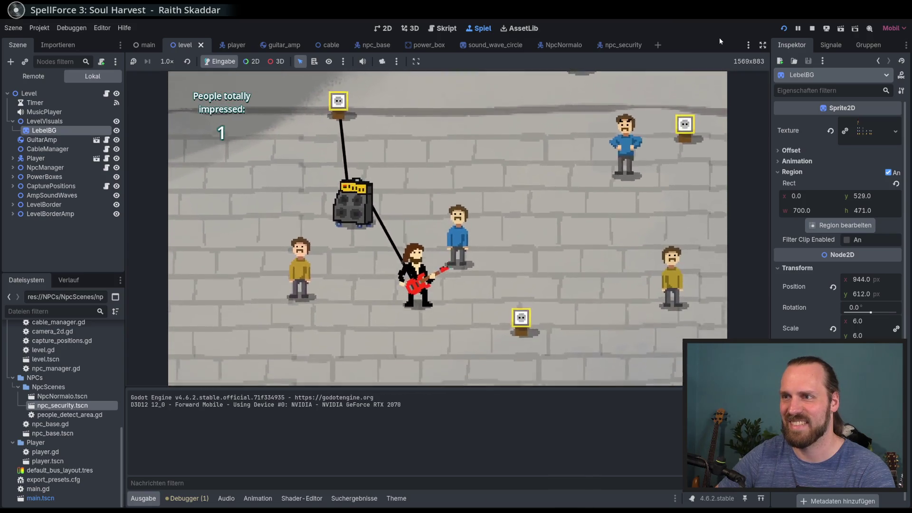
pyautogui.press('d')
pyautogui.press('w')
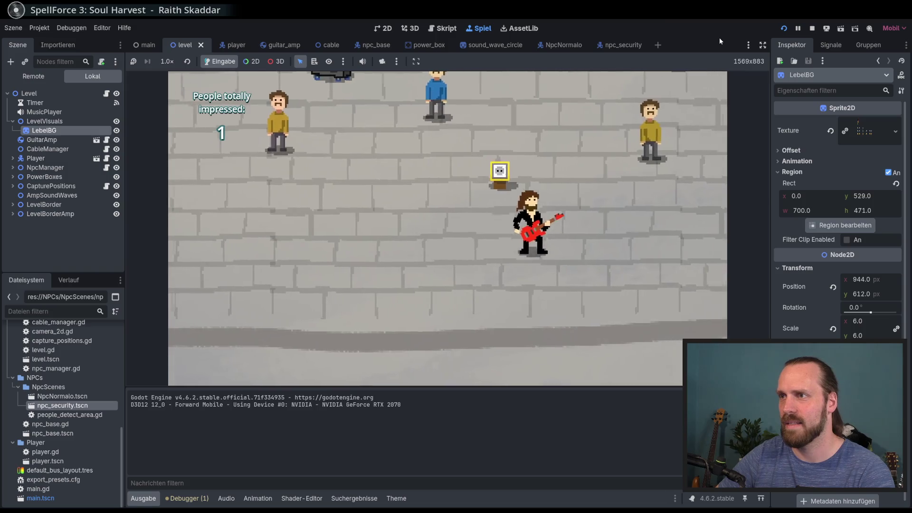
pyautogui.press('a')
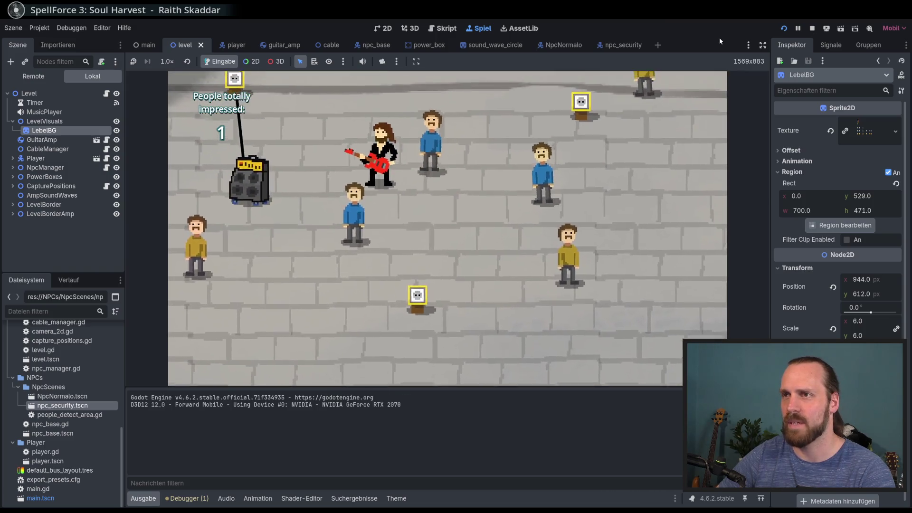
pyautogui.press('w')
pyautogui.press('w')
pyautogui.press('d')
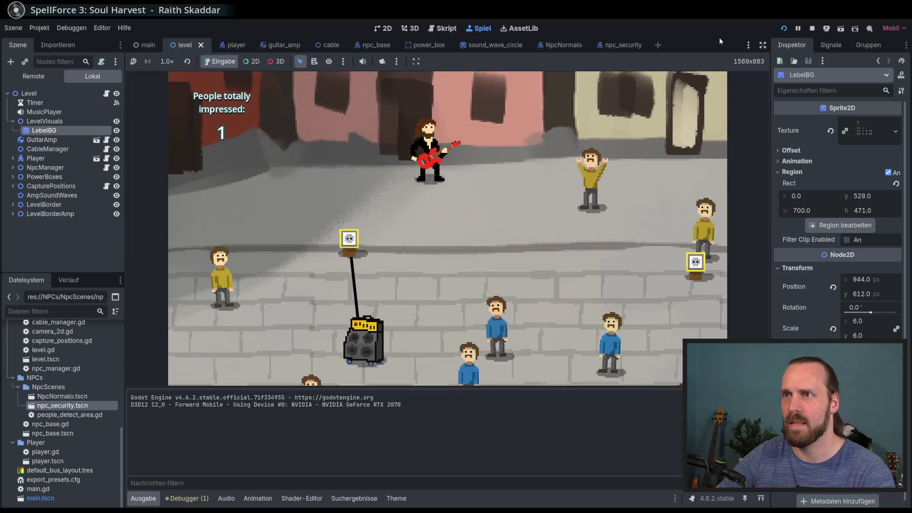
pyautogui.press('F8')
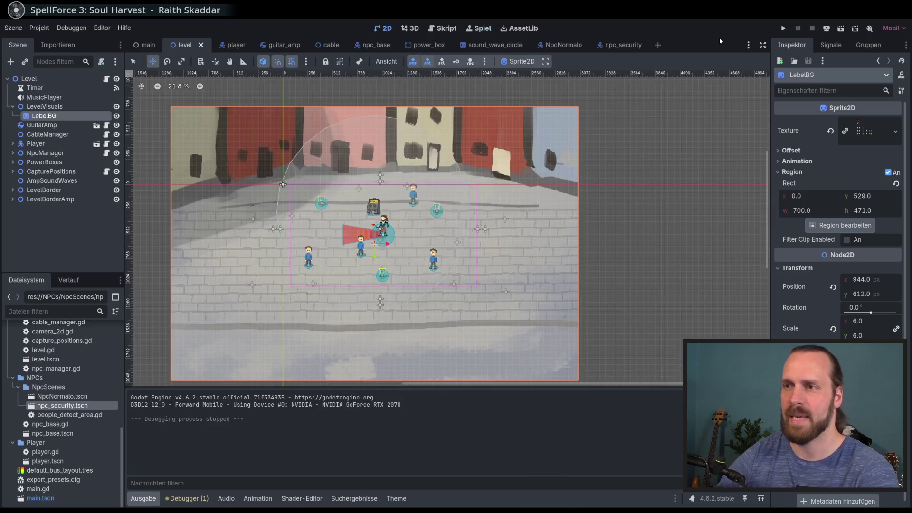
# Step: Move the level's background picture slightly higher and save the scene
pyautogui.click(70, 124)
pyautogui.click(62, 117)
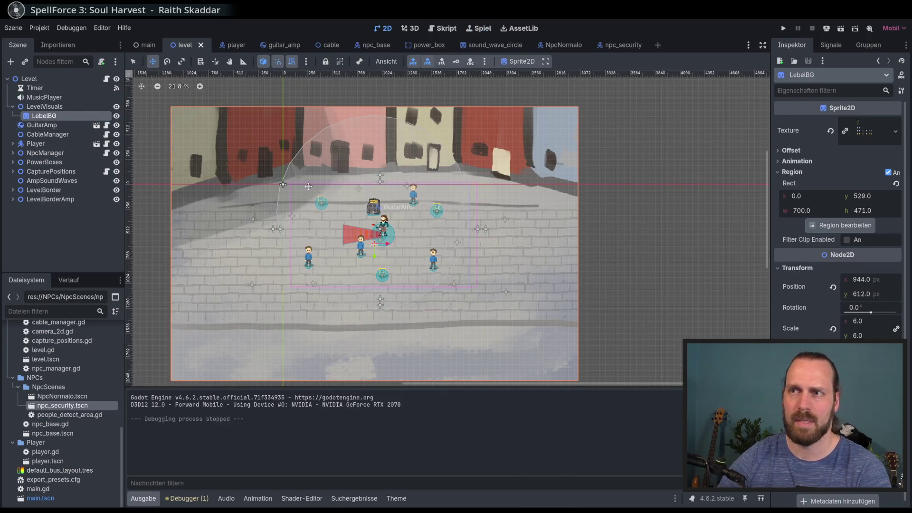
pyautogui.moveTo(309, 187); pyautogui.dragTo(309, 179)
pyautogui.hotkey('ctrl', 's')
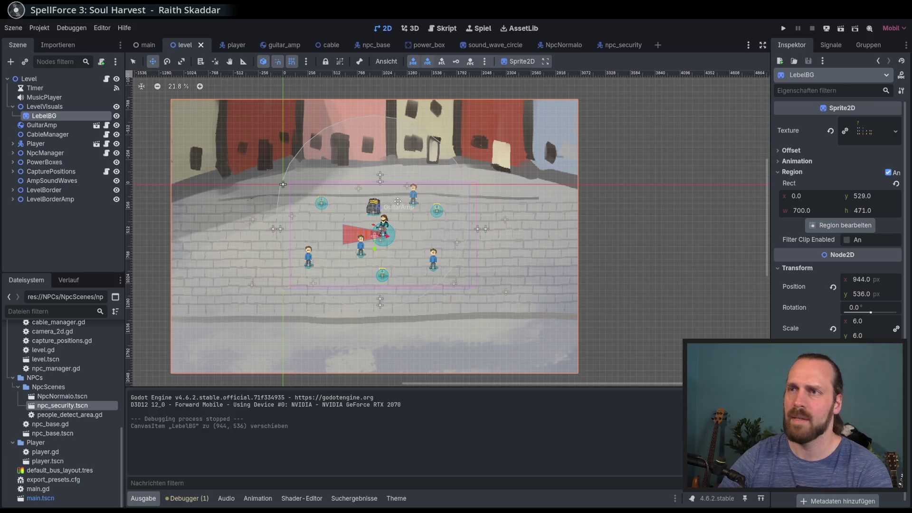
pyautogui.scroll(2, 398, 201)
pyautogui.scroll(-1, 403, 207)
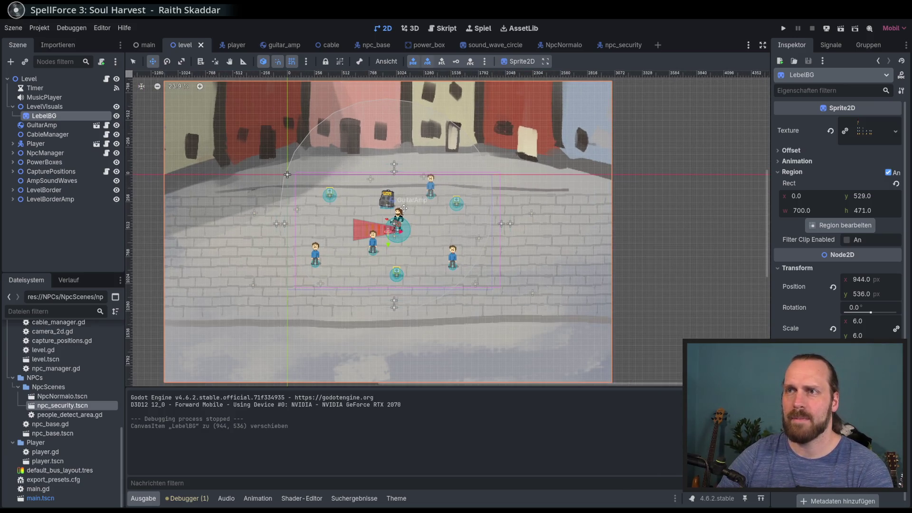
# Step: Relaunch the game, start a new game, and drag the amp around impressing the blue NPC and another
pyautogui.press('F5')
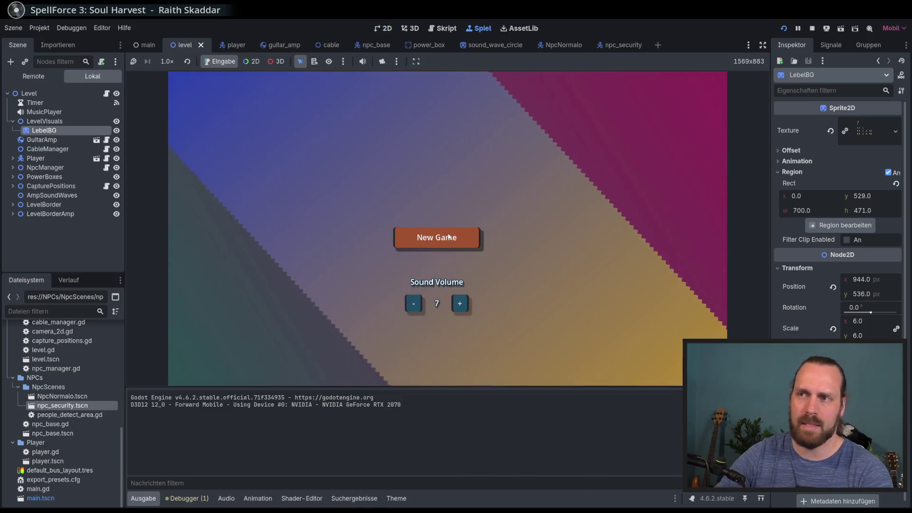
pyautogui.click(448, 236)
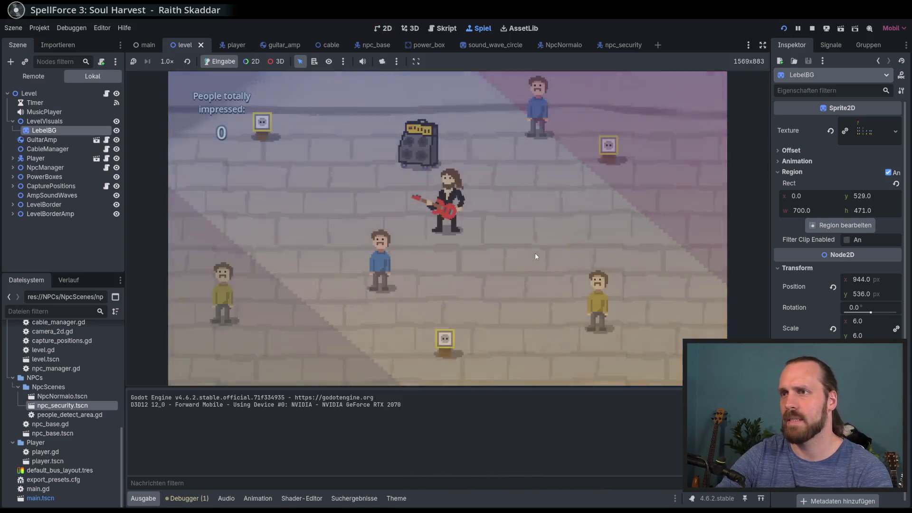
pyautogui.press('d')
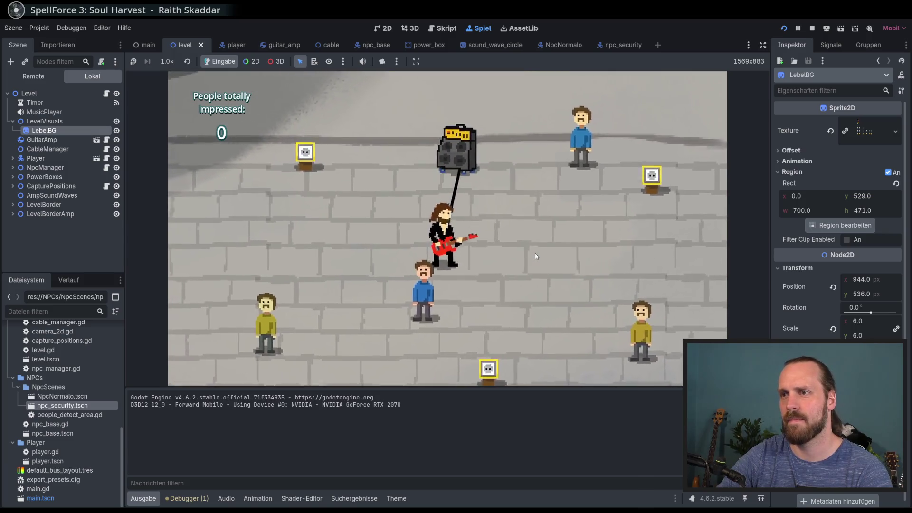
pyautogui.press('a')
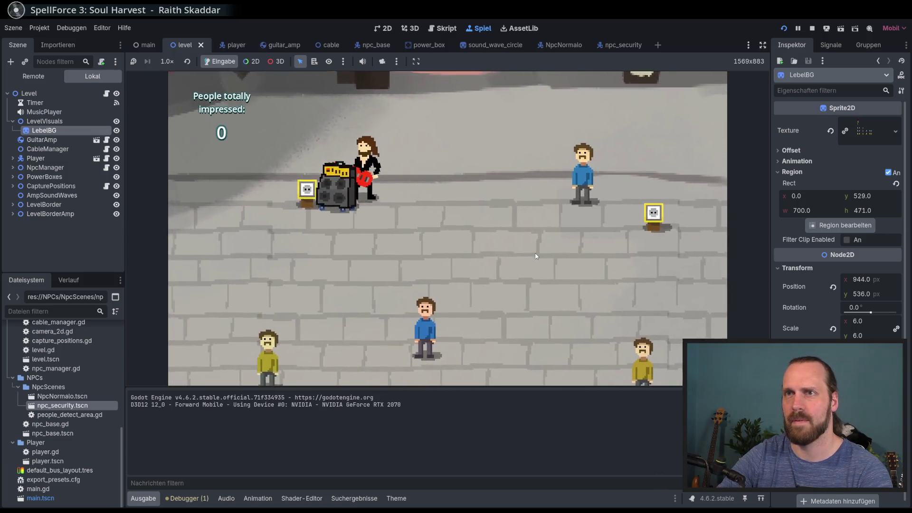
pyautogui.press('s')
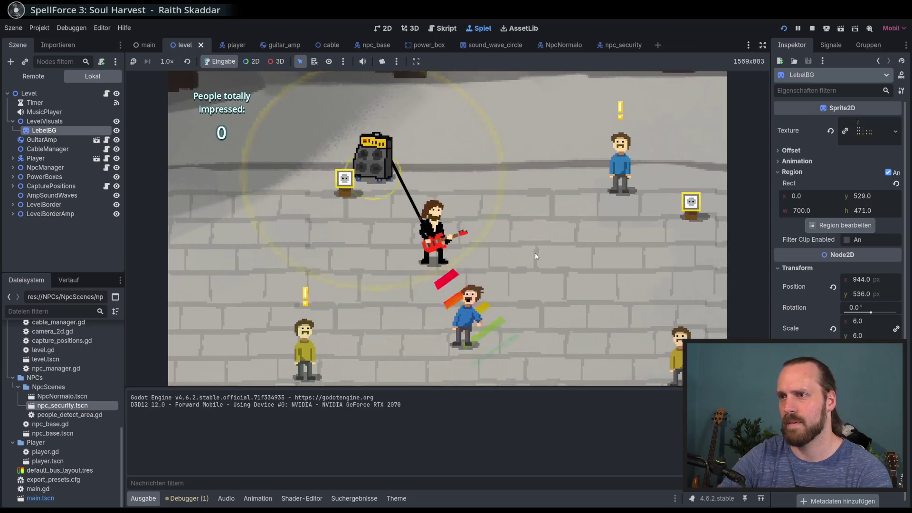
pyautogui.press('w')
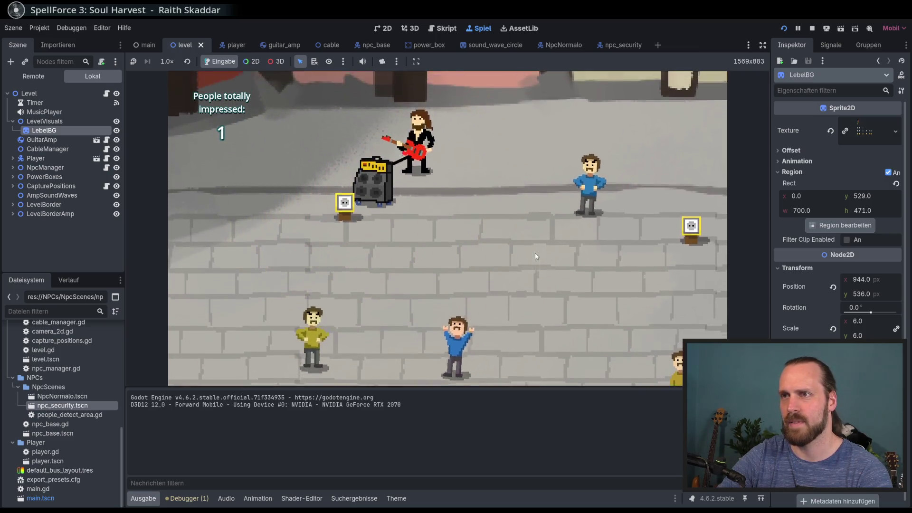
pyautogui.press('a')
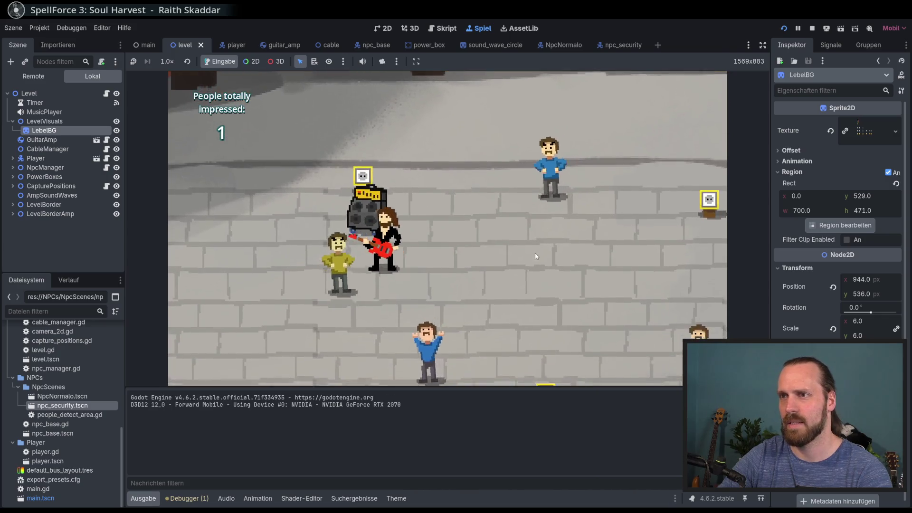
pyautogui.press('d')
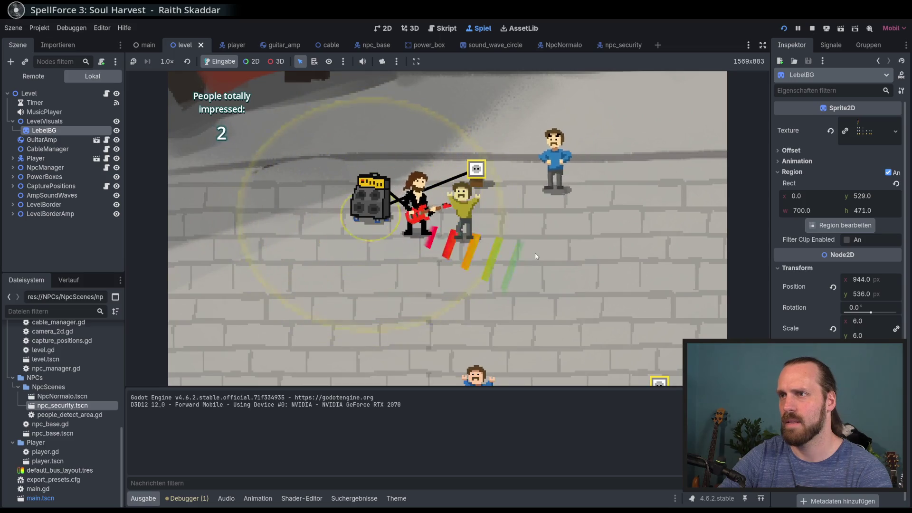
pyautogui.press('w')
pyautogui.press('d')
pyautogui.press('a')
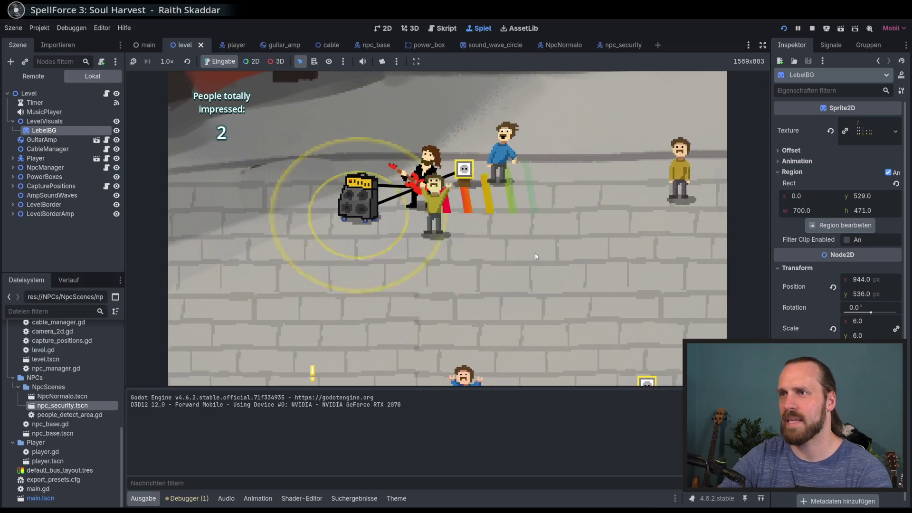
pyautogui.press('s')
pyautogui.press('a')
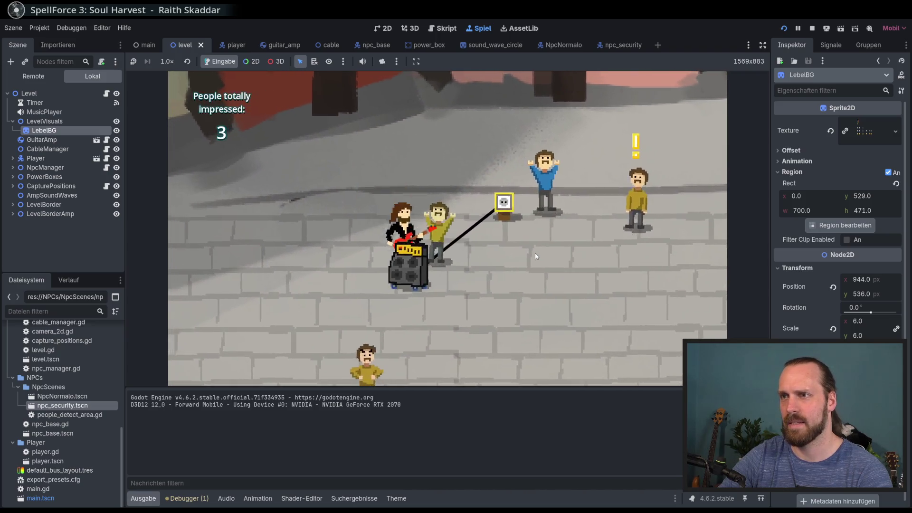
# Step: Carry the amp to the power box, cable it, play music there, then stop the game with F8
pyautogui.press('s')
pyautogui.press('d')
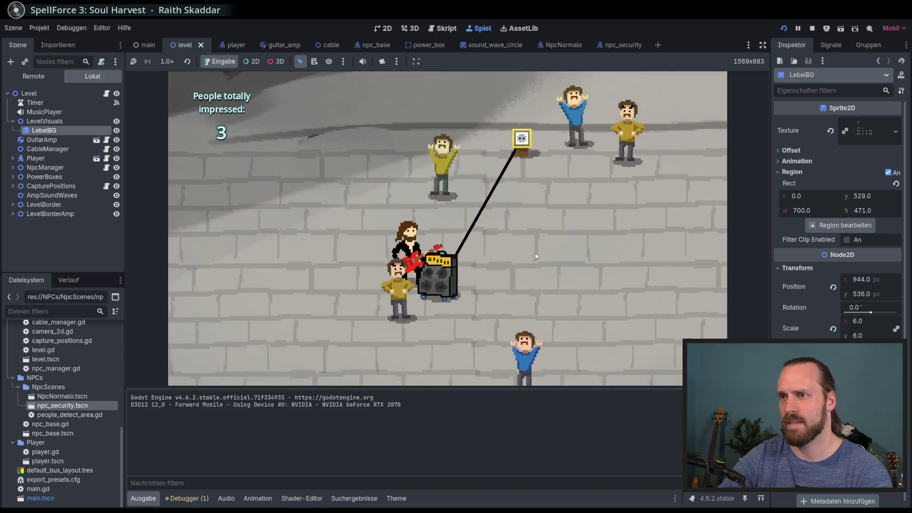
pyautogui.press('s')
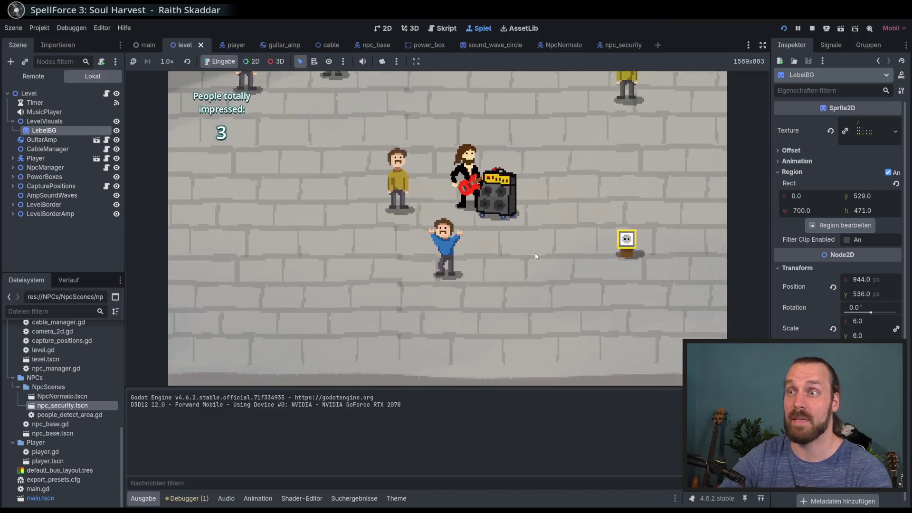
pyautogui.press('d')
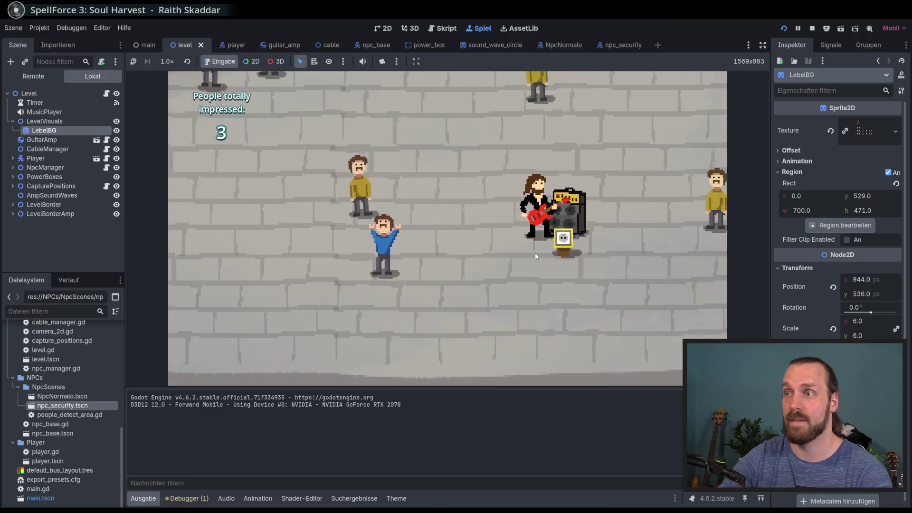
pyautogui.press('w')
pyautogui.press('a')
pyautogui.press('s')
pyautogui.press('d')
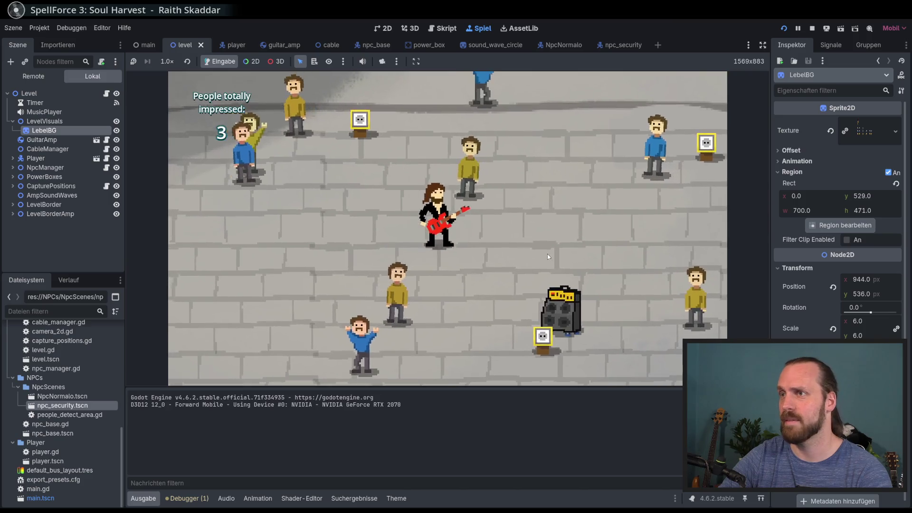
pyautogui.press('w')
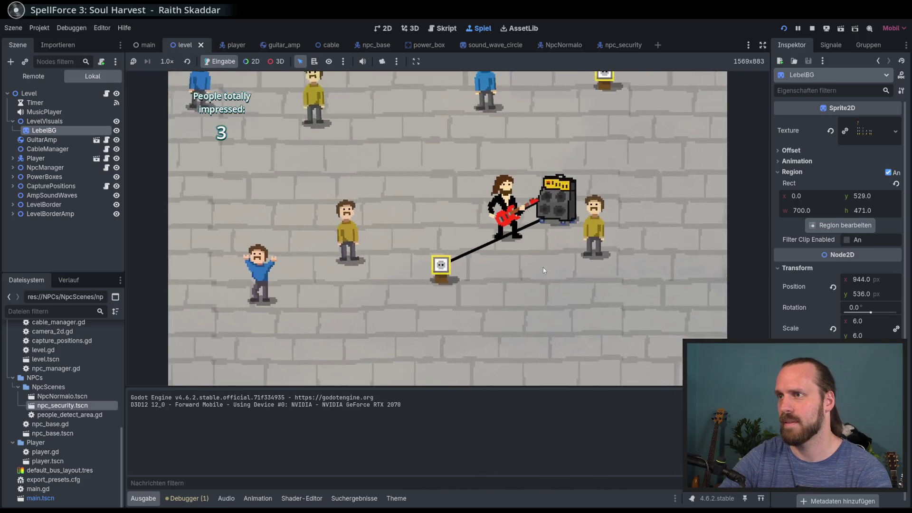
pyautogui.press('w')
pyautogui.press('d')
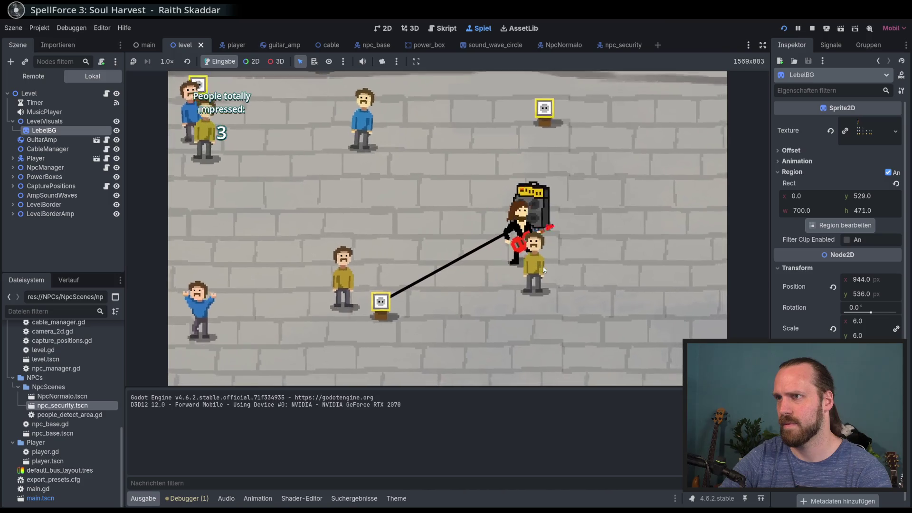
pyautogui.press('a')
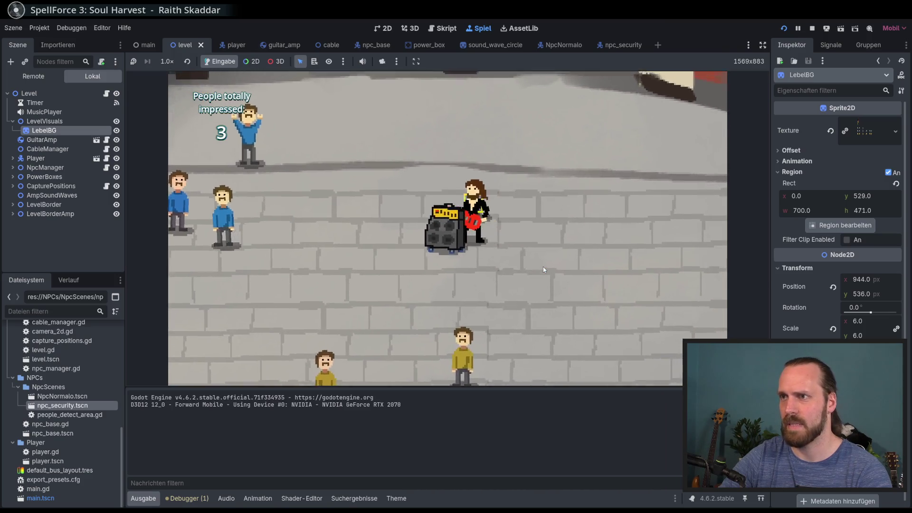
pyautogui.press('a')
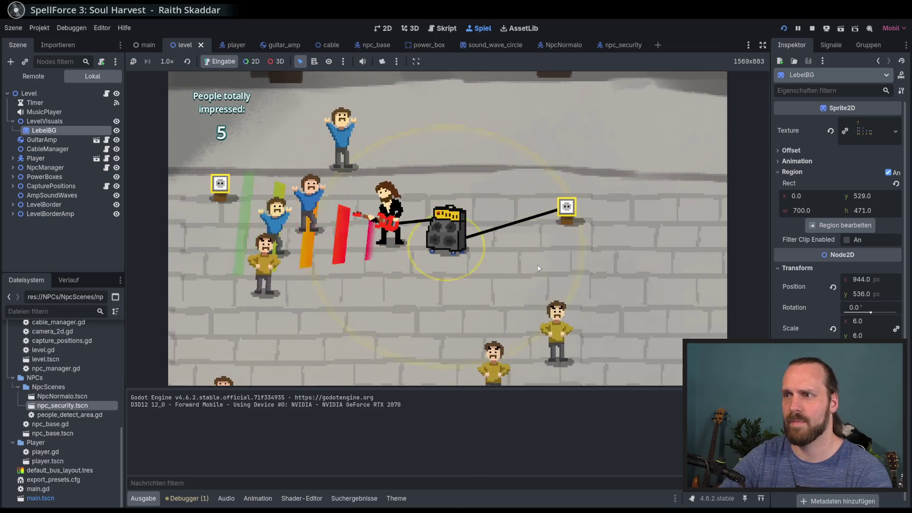
pyautogui.press('s')
pyautogui.press('d')
pyautogui.press('d')
pyautogui.press('w')
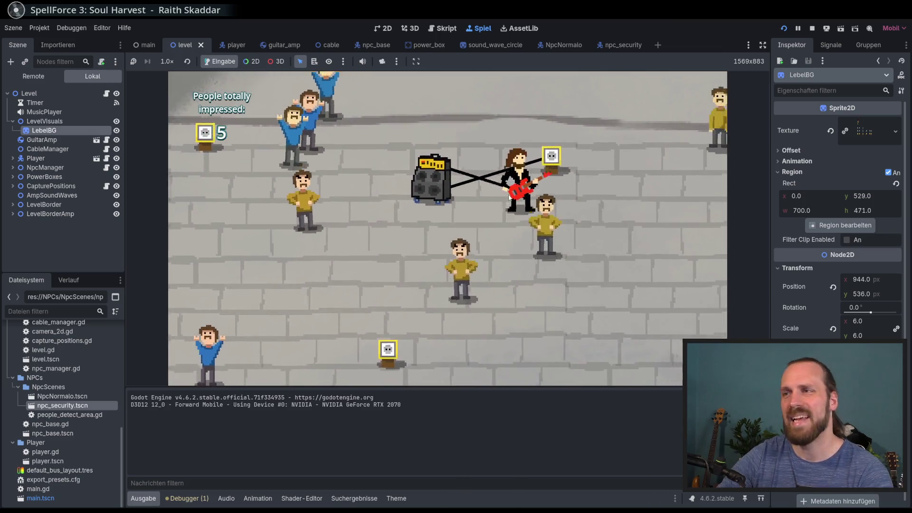
pyautogui.press('s')
pyautogui.press('a')
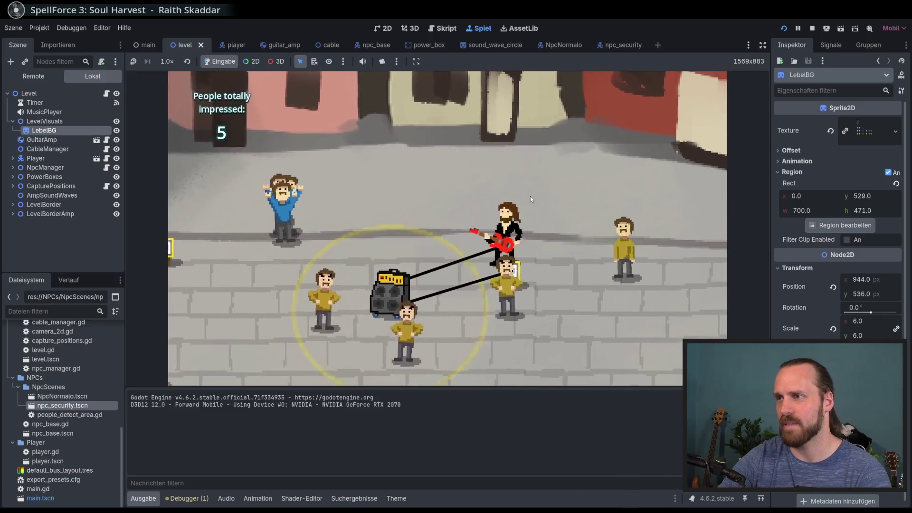
pyautogui.press('s')
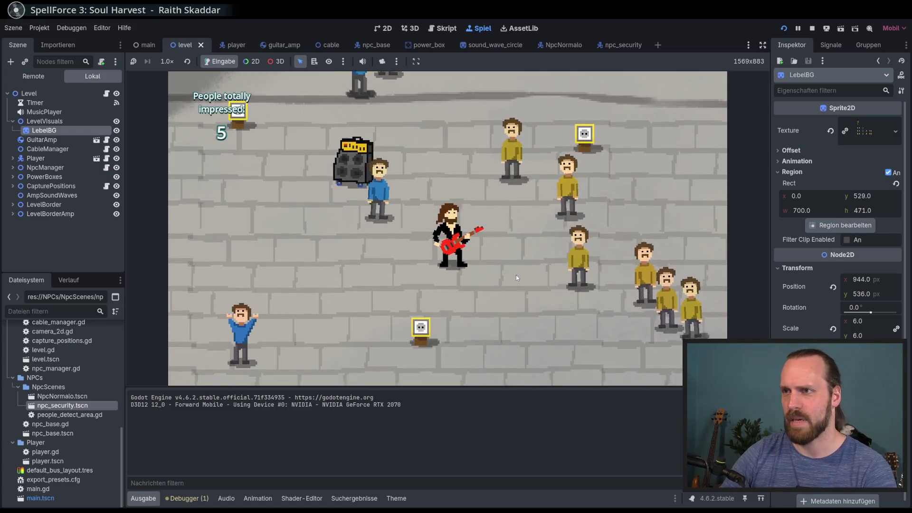
pyautogui.press('F8')
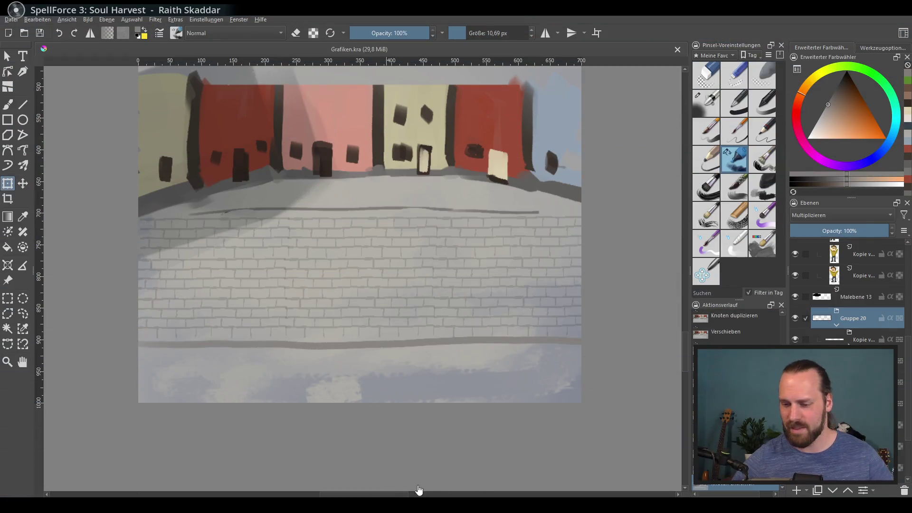
# Step: Scroll the Layers docker to the Security group and select its paint layer
pyautogui.scroll(10, 355, 330)
pyautogui.keyDown('ctrl'); pyautogui.scroll(5, 269, 330); pyautogui.keyUp('ctrl')
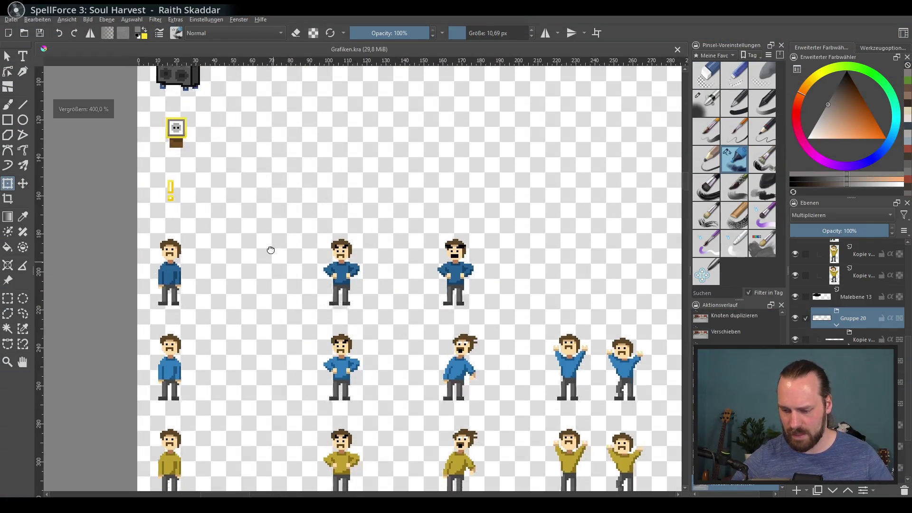
pyautogui.moveTo(271, 250)
pyautogui.mouseDown()
pyautogui.moveTo(245, 204)
pyautogui.moveTo(267, 214)
pyautogui.mouseUp()
pyautogui.keyDown('ctrl'); pyautogui.scroll(-2, 270, 218); pyautogui.keyUp('ctrl')
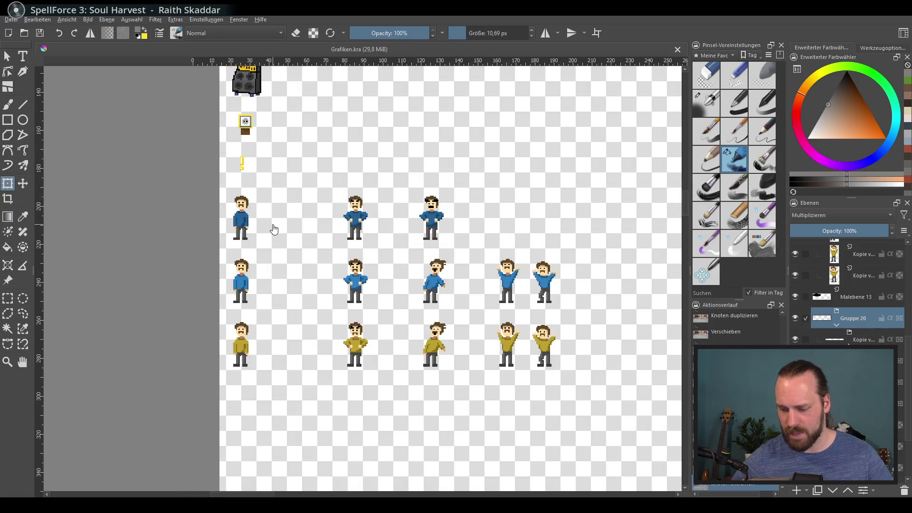
pyautogui.keyDown('ctrl'); pyautogui.scroll(-2, 275, 229); pyautogui.keyUp('ctrl')
pyautogui.keyDown('ctrl'); pyautogui.scroll(2, 315, 260); pyautogui.keyUp('ctrl')
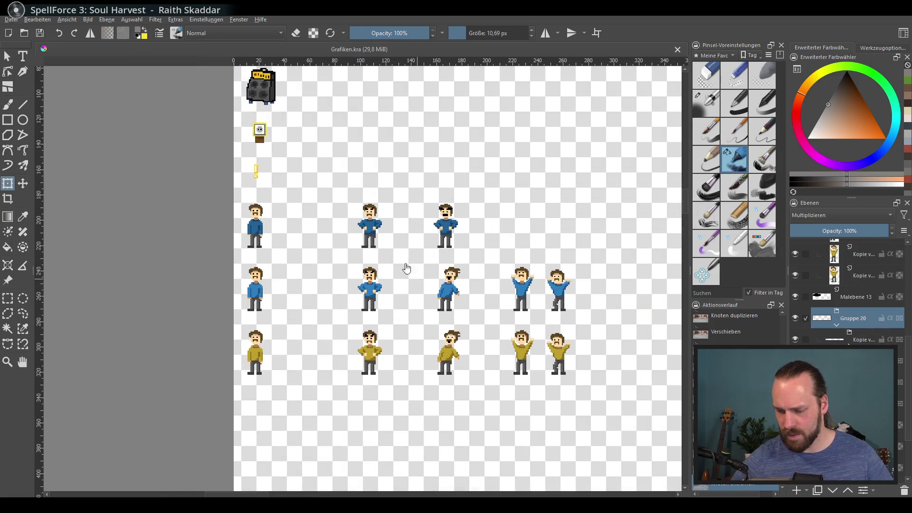
pyautogui.scroll(-1, 406, 269)
pyautogui.keyDown('ctrl'); pyautogui.scroll(2, 354, 297); pyautogui.keyUp('ctrl')
pyautogui.scroll(-3, 285, 257)
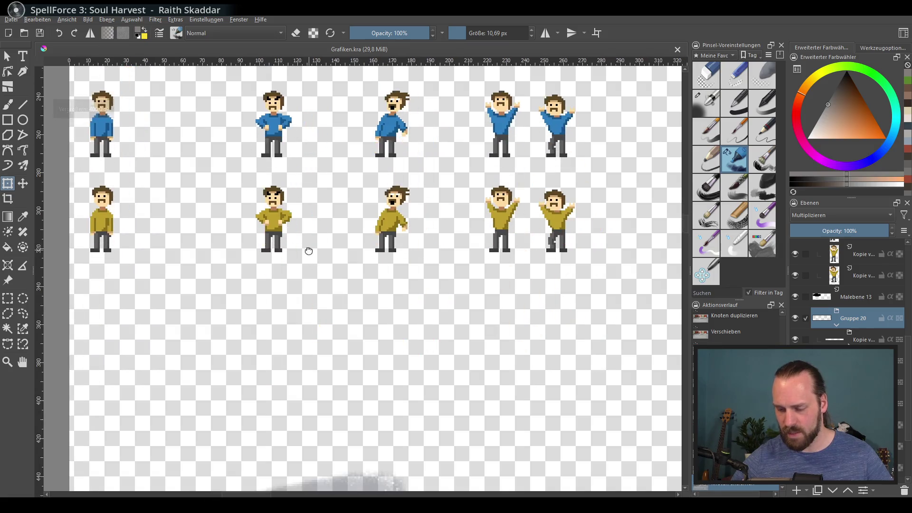
pyautogui.scroll(5, 314, 285)
pyautogui.keyDown('ctrl'); pyautogui.scroll(2, 240, 292); pyautogui.keyUp('ctrl')
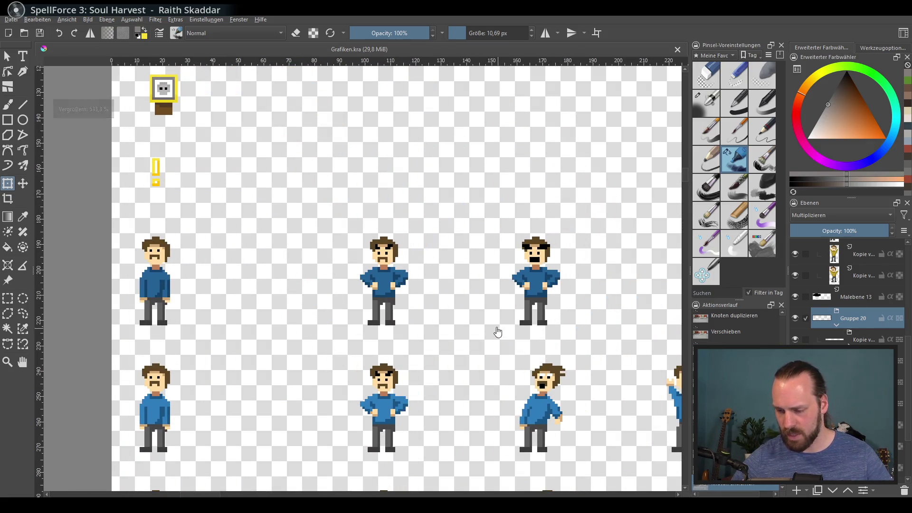
pyautogui.scroll(3, 898, 335)
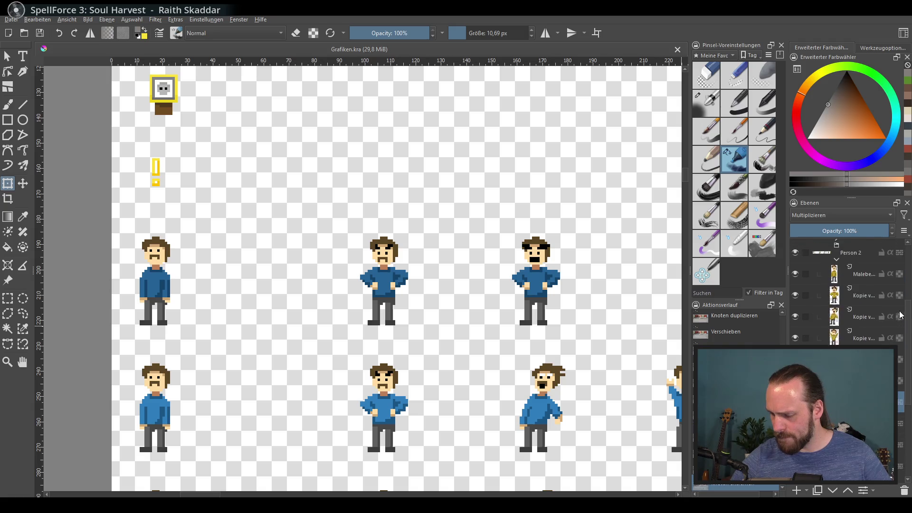
pyautogui.scroll(-1, 896, 335)
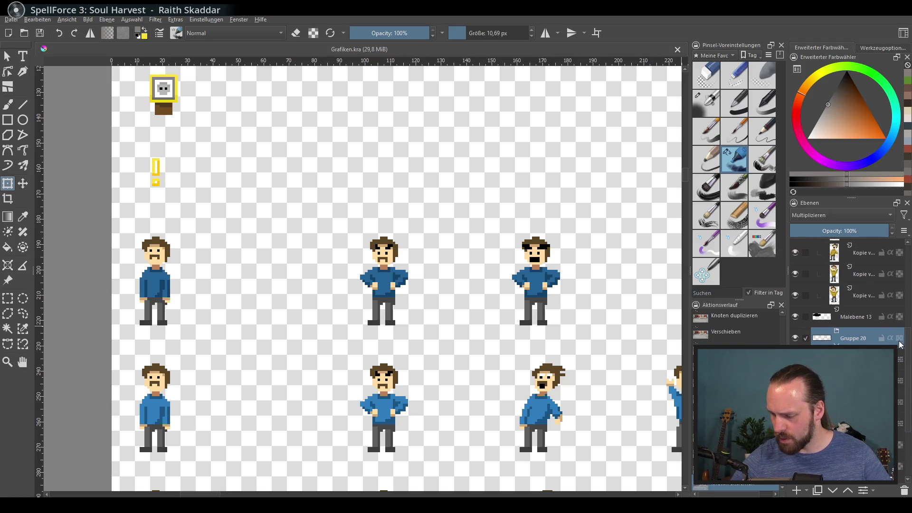
pyautogui.scroll(-5, 849, 338)
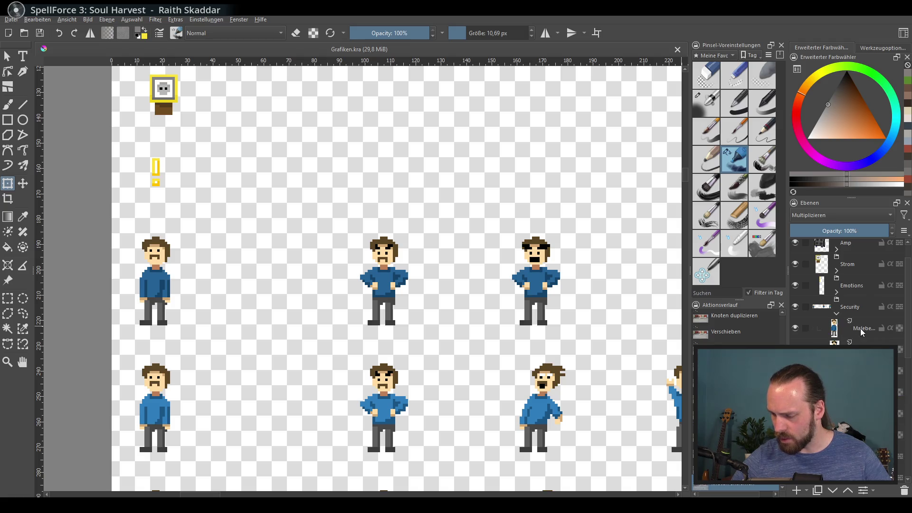
pyautogui.click(863, 331)
# Step: Zoom in on the plain blue-shirted sprite and switch to the freehand brush
pyautogui.scroll(-2, 321, 305)
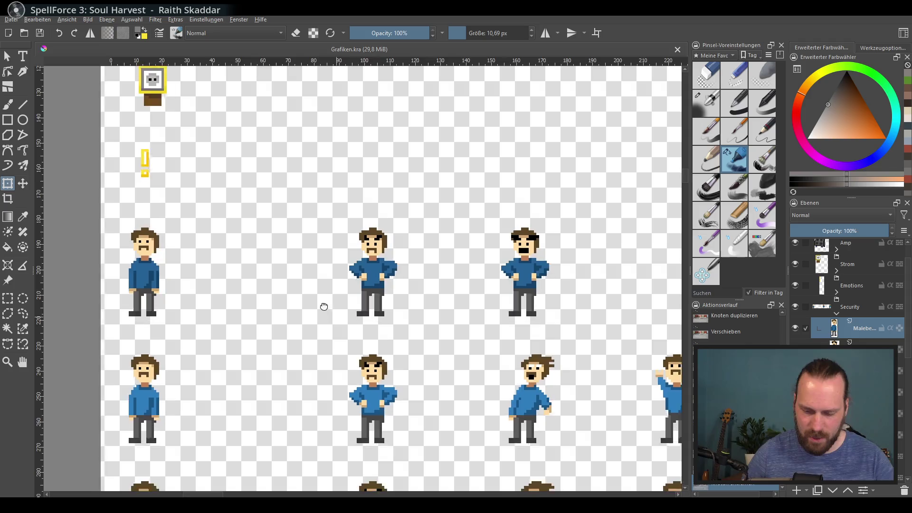
pyautogui.moveTo(298, 307); pyautogui.dragTo(298, 308)
pyautogui.hscroll(-5, 298, 308)
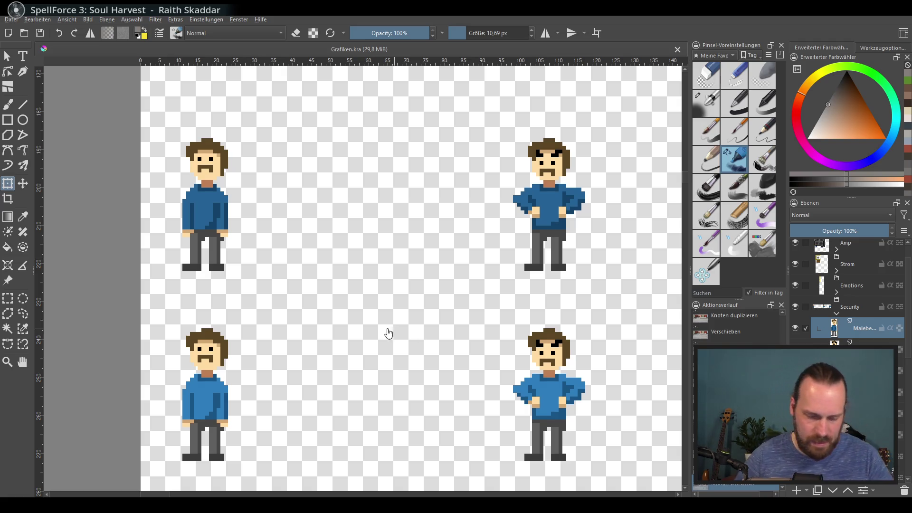
pyautogui.moveTo(388, 334)
pyautogui.mouseDown()
pyautogui.moveTo(254, 356)
pyautogui.moveTo(346, 383)
pyautogui.moveTo(370, 373)
pyautogui.mouseUp()
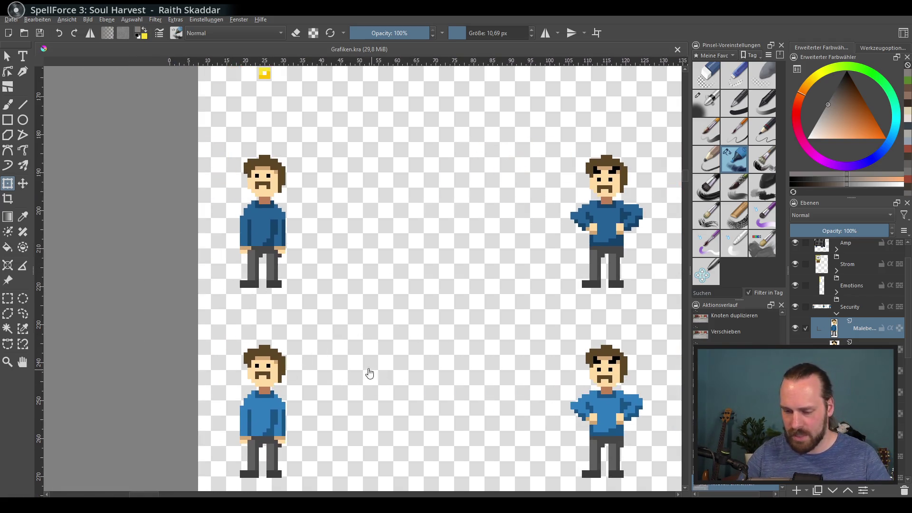
pyautogui.scroll(2, 370, 373)
pyautogui.moveTo(279, 301); pyautogui.dragTo(305, 368)
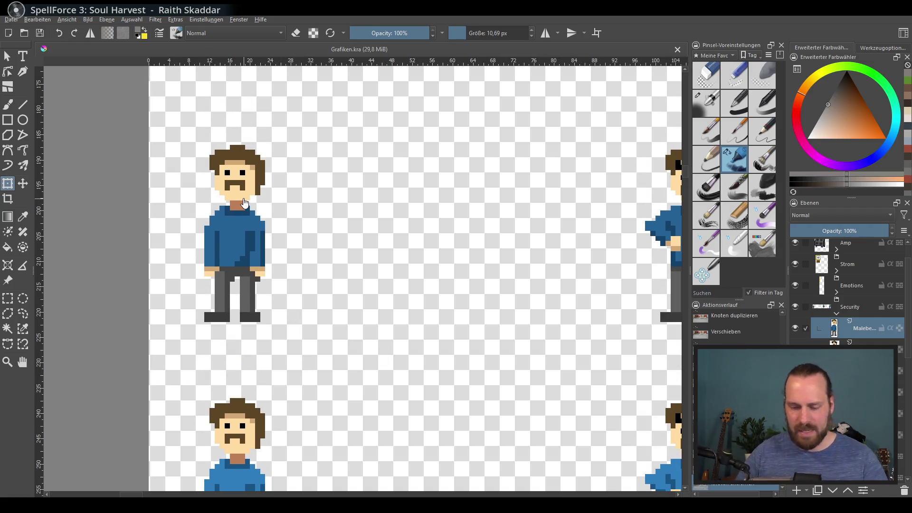
pyautogui.moveTo(297, 318); pyautogui.dragTo(322, 341)
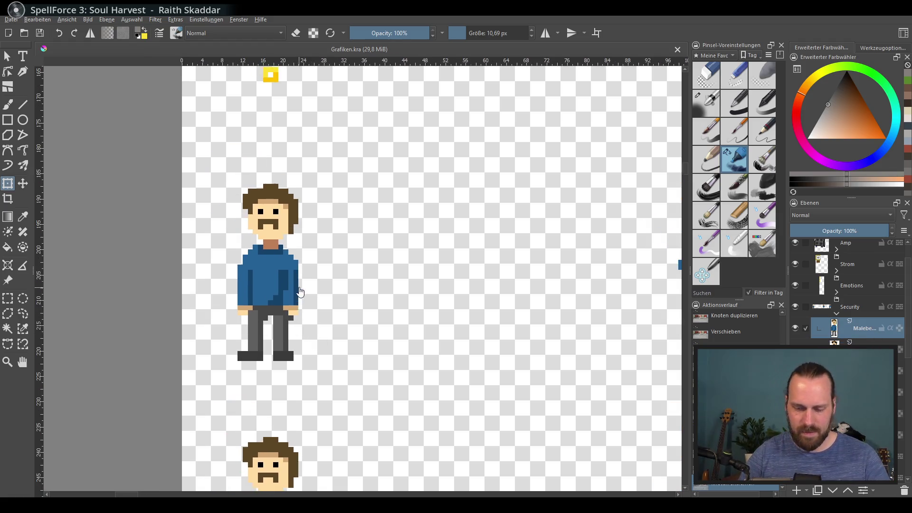
pyautogui.scroll(2, 256, 208)
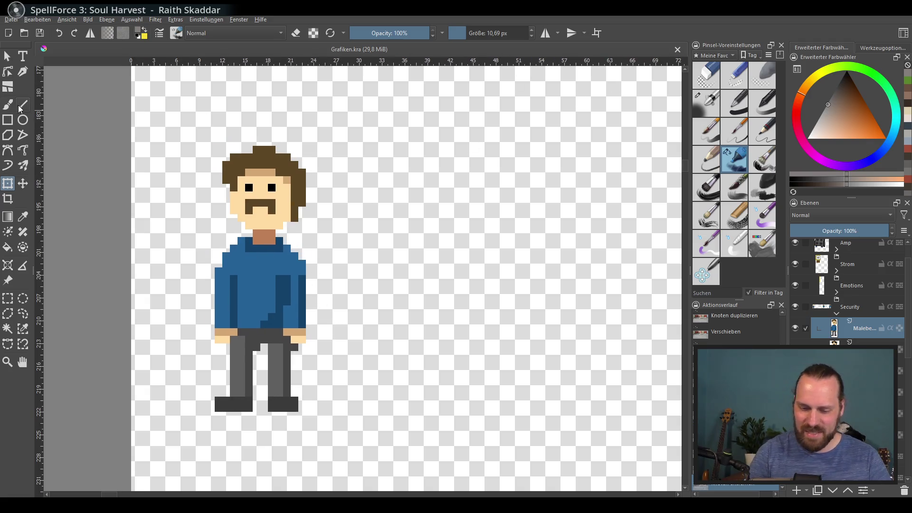
pyautogui.press('b')
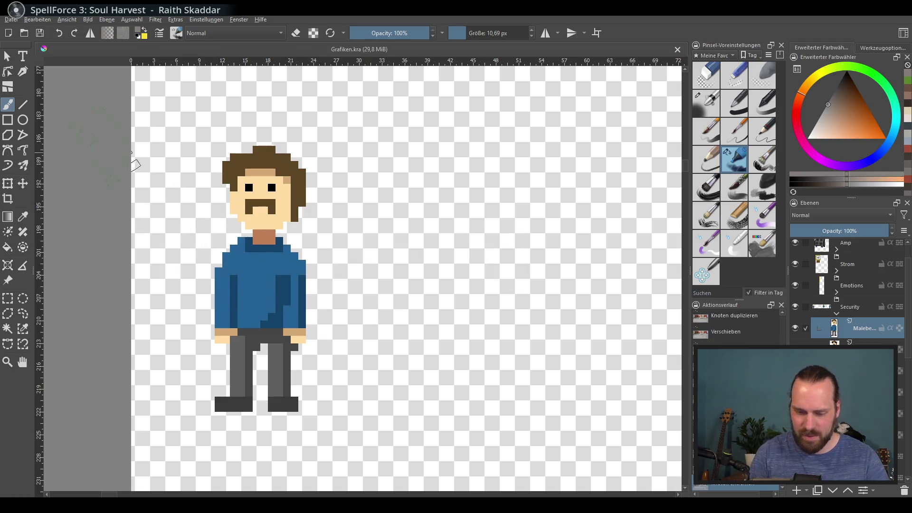
# Step: Choose the first Pixel Art brush preset and pick the shirt blue from the sprite
pyautogui.click(722, 55)
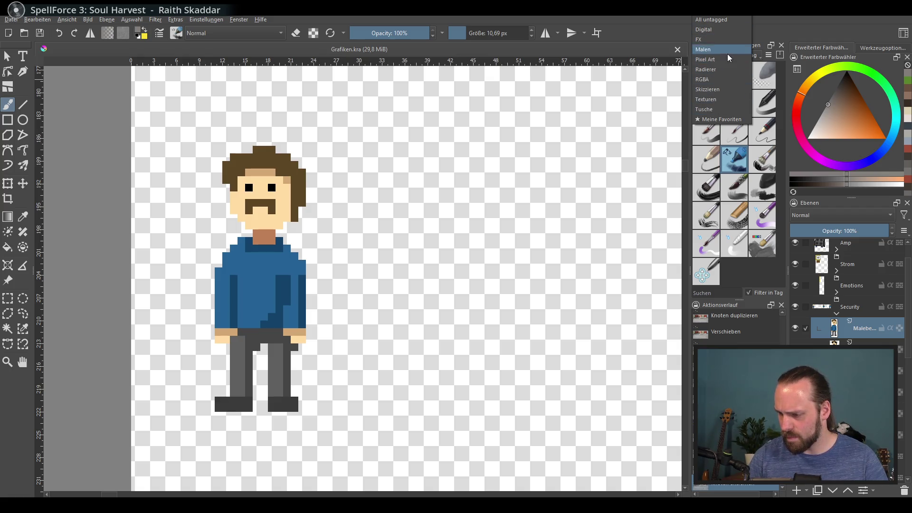
pyautogui.click(714, 60)
pyautogui.keyDown('ctrl'); pyautogui.click(245, 266); pyautogui.keyUp('ctrl')
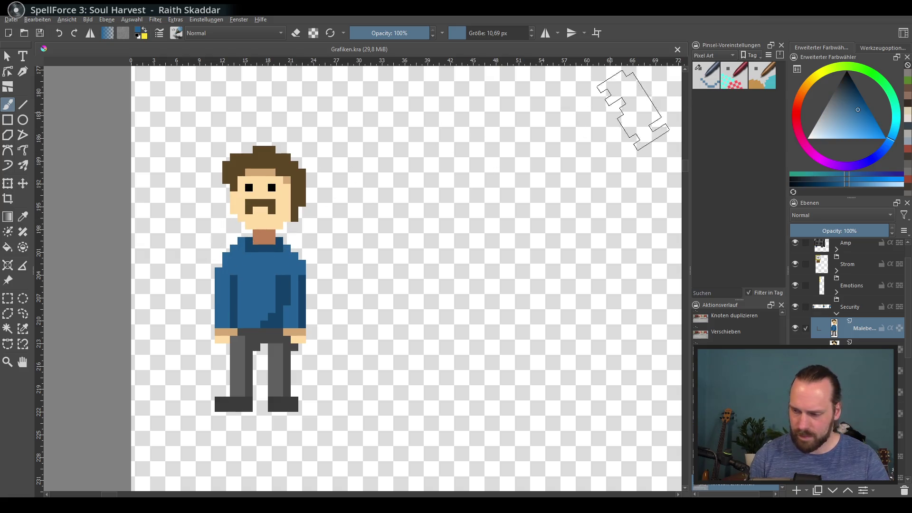
pyautogui.click(706, 75)
pyautogui.keyDown('ctrl'); pyautogui.click(250, 259); pyautogui.keyUp('ctrl')
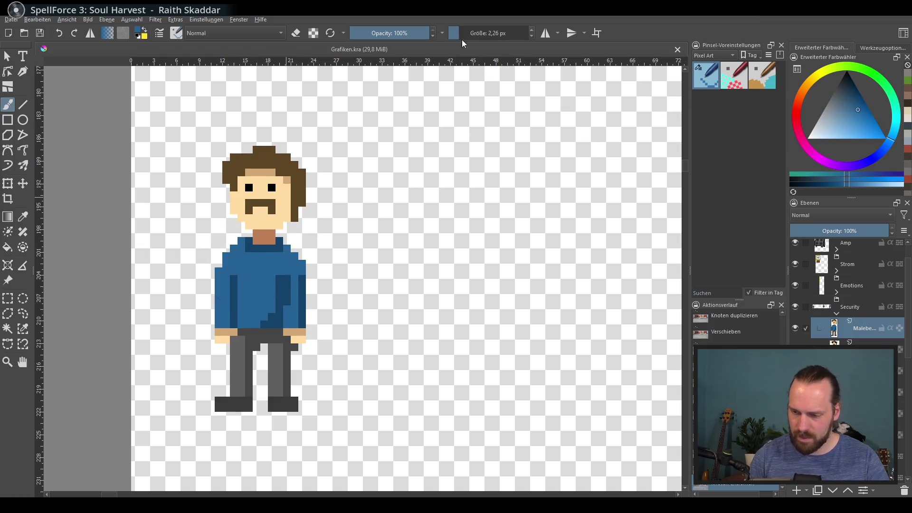
# Step: Set the brush size to 1 px
pyautogui.moveTo(473, 33)
pyautogui.mouseDown()
pyautogui.moveTo(492, 43)
pyautogui.moveTo(505, 34)
pyautogui.mouseUp()
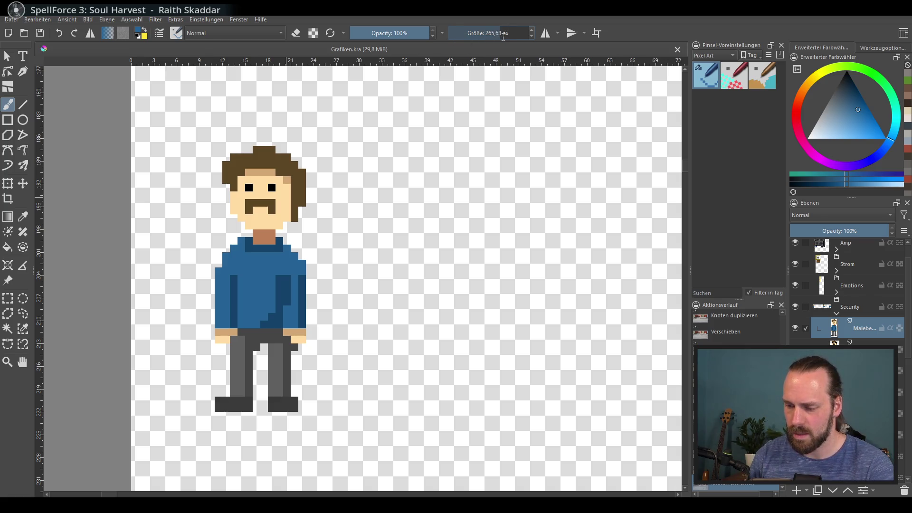
pyautogui.write('1')
pyautogui.press('BackSpace')
pyautogui.press('BackSpace')
pyautogui.press('BackSpace')
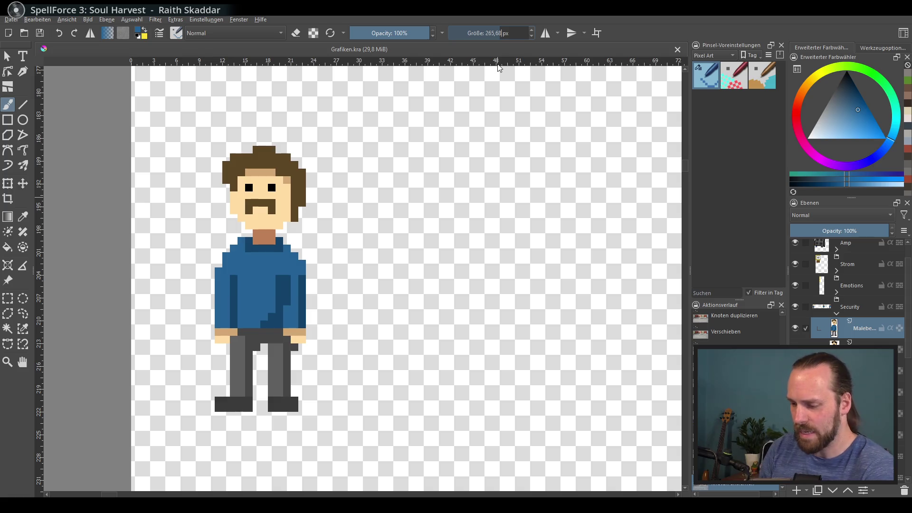
pyautogui.write('1')
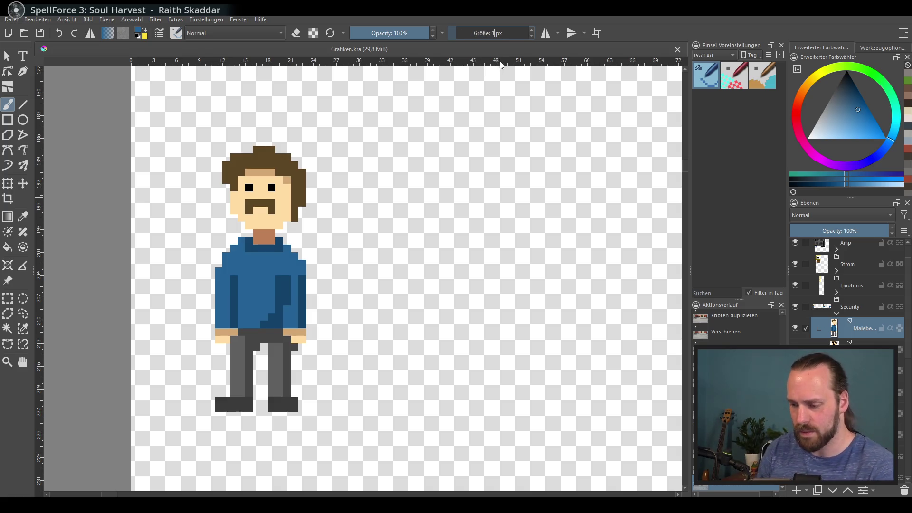
pyautogui.press('Return')
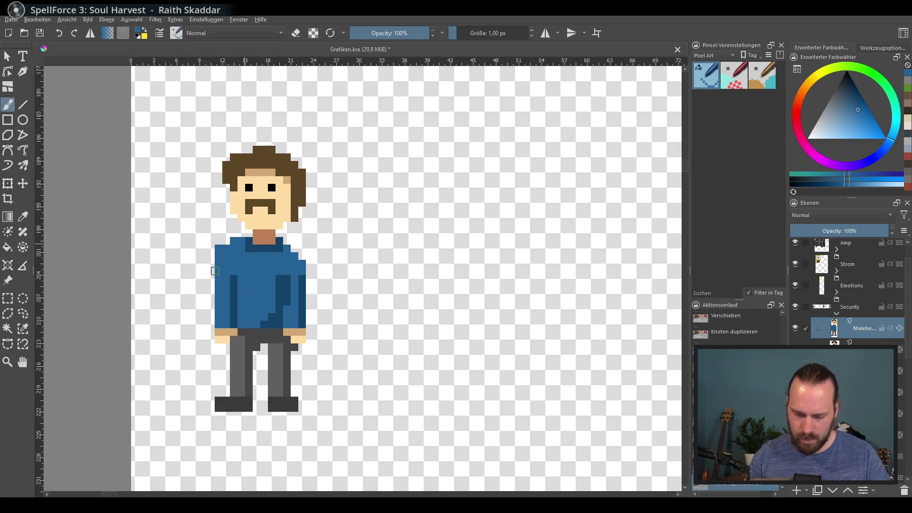
# Step: Widen the shirt sleeves with blue pixels and rework the shading on the shirt's left side
pyautogui.moveTo(211, 268); pyautogui.dragTo(211, 297)
pyautogui.moveTo(245, 241)
pyautogui.mouseDown()
pyautogui.moveTo(223, 257)
pyautogui.moveTo(228, 267)
pyautogui.moveTo(285, 257)
pyautogui.moveTo(310, 308)
pyautogui.mouseUp()
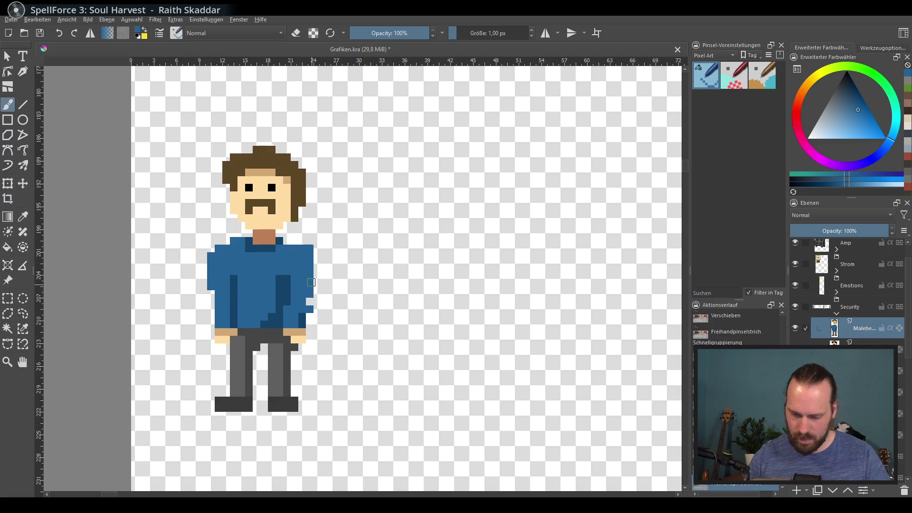
pyautogui.keyDown('ctrl'); pyautogui.click(234, 289); pyautogui.keyUp('ctrl')
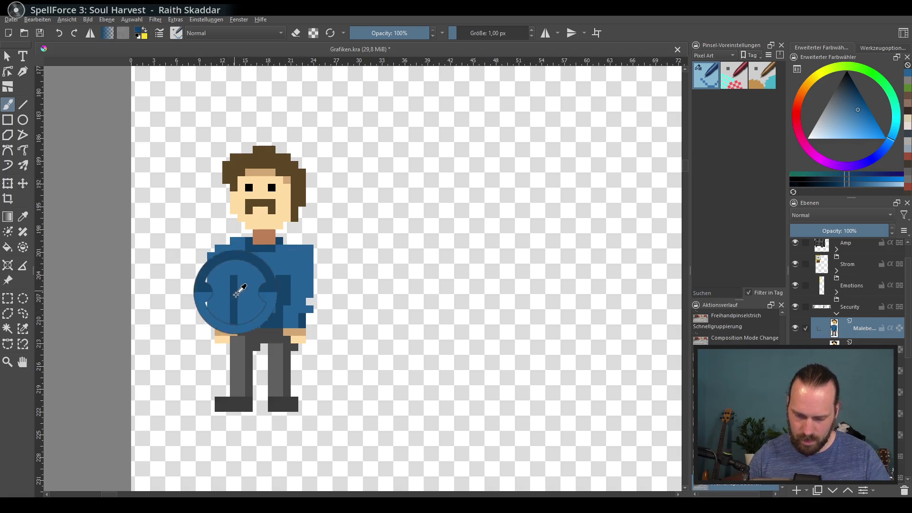
pyautogui.moveTo(226, 269)
pyautogui.mouseDown()
pyautogui.moveTo(226, 304)
pyautogui.moveTo(203, 289)
pyautogui.moveTo(232, 274)
pyautogui.moveTo(219, 289)
pyautogui.mouseUp()
pyautogui.keyDown('ctrl'); pyautogui.click(211, 286); pyautogui.keyUp('ctrl')
pyautogui.keyDown('ctrl'); pyautogui.click(226, 302); pyautogui.keyUp('ctrl')
pyautogui.moveTo(227, 266); pyautogui.dragTo(234, 297)
pyautogui.keyDown('ctrl'); pyautogui.click(255, 285); pyautogui.keyUp('ctrl')
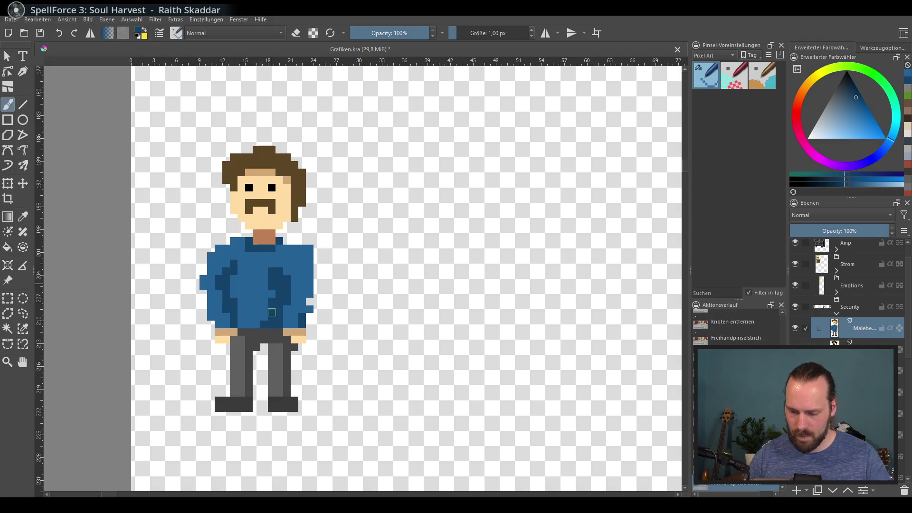
# Step: Repaint the right-side stripe light blue and extend the shirt top up to the neck
pyautogui.keyDown('ctrl'); pyautogui.click(261, 295); pyautogui.keyUp('ctrl')
pyautogui.moveTo(279, 275); pyautogui.dragTo(279, 313)
pyautogui.moveTo(226, 241)
pyautogui.mouseDown()
pyautogui.moveTo(307, 241)
pyautogui.moveTo(302, 248)
pyautogui.mouseUp()
pyautogui.keyDown('ctrl'); pyautogui.click(264, 235); pyautogui.keyUp('ctrl')
pyautogui.click(249, 241)
# Step: Shade the shirt's right side, shoulder and sleeve stripe in darker and mid blues
pyautogui.keyDown('ctrl'); pyautogui.click(282, 248); pyautogui.keyUp('ctrl')
pyautogui.keyDown('ctrl'); pyautogui.click(273, 298); pyautogui.keyUp('ctrl')
pyautogui.hotkey('ctrl', 'z')
pyautogui.moveTo(291, 280); pyautogui.dragTo(275, 317)
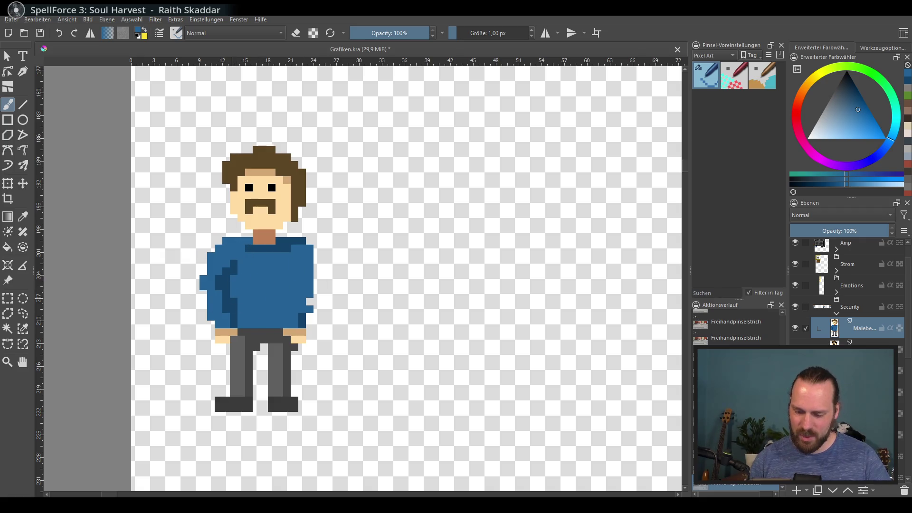
pyautogui.keyDown('ctrl'); pyautogui.click(230, 295); pyautogui.keyUp('ctrl')
pyautogui.moveTo(290, 267); pyautogui.dragTo(292, 327)
pyautogui.moveTo(318, 260); pyautogui.dragTo(310, 321)
pyautogui.moveTo(313, 245); pyautogui.dragTo(322, 259)
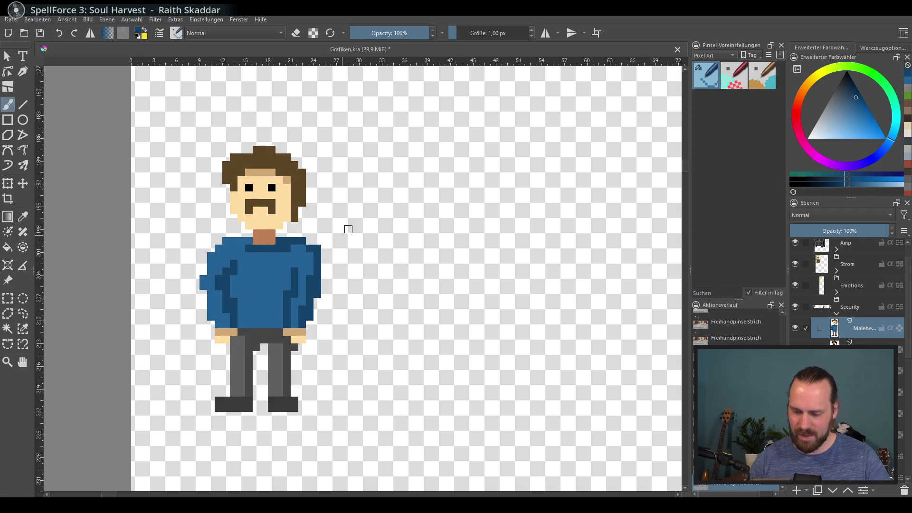
# Step: Shade the trouser legs with dark and lighter greys
pyautogui.moveTo(315, 305); pyautogui.dragTo(316, 300)
pyautogui.keyDown('ctrl'); pyautogui.click(266, 331); pyautogui.keyUp('ctrl')
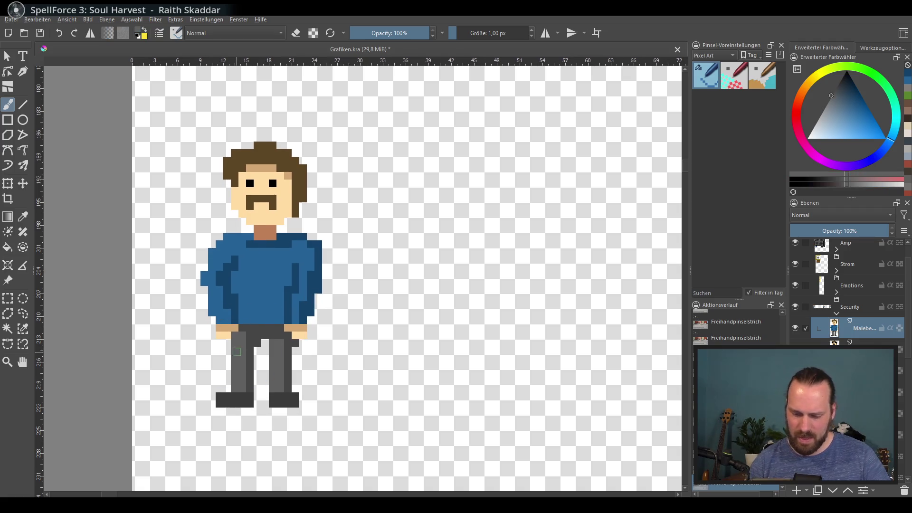
pyautogui.moveTo(228, 338); pyautogui.dragTo(228, 364)
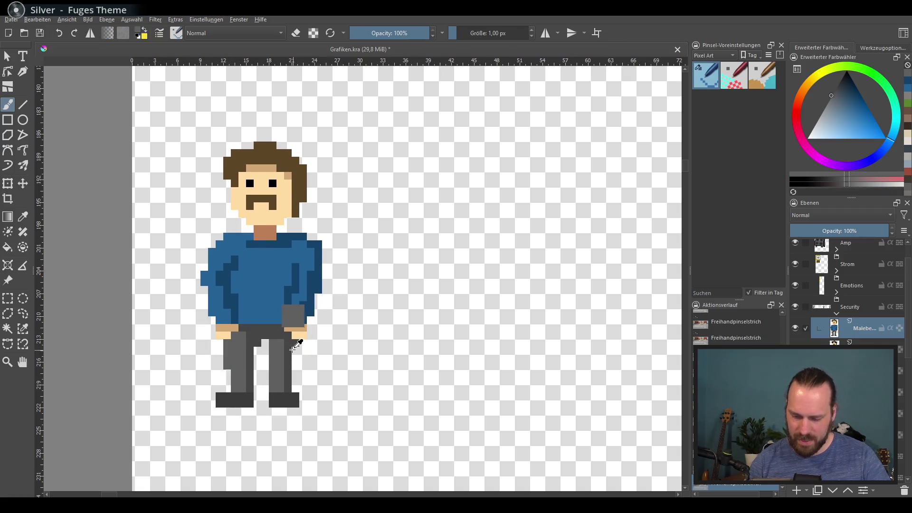
pyautogui.keyDown('ctrl'); pyautogui.click(295, 345); pyautogui.keyUp('ctrl')
pyautogui.scroll(2, 333, 328)
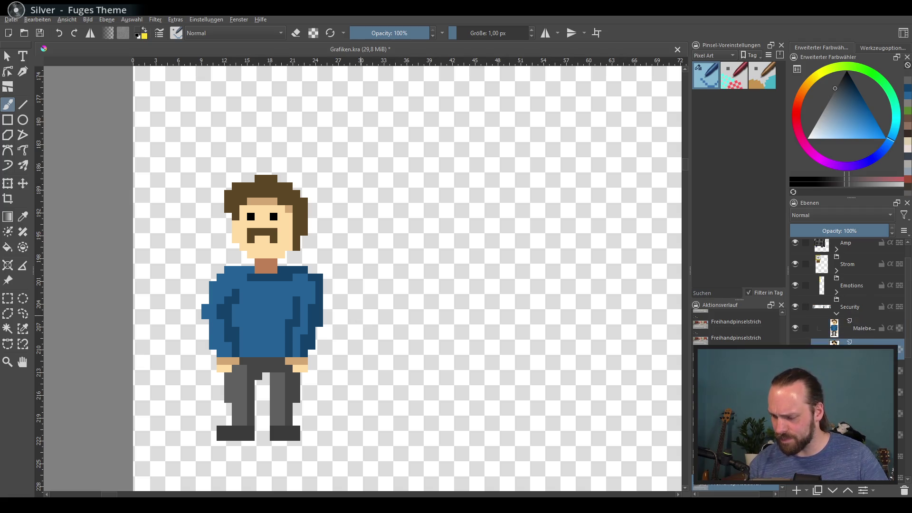
# Step: Extend the dark-brown moustache downward into a goatee
pyautogui.keyDown('ctrl'); pyautogui.click(253, 236); pyautogui.keyUp('ctrl')
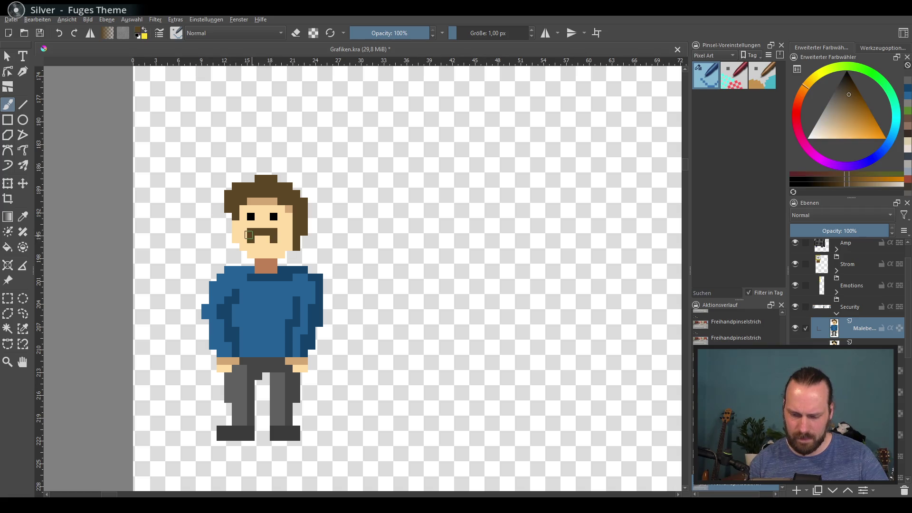
pyautogui.moveTo(251, 239)
pyautogui.mouseDown()
pyautogui.moveTo(247, 247)
pyautogui.moveTo(278, 247)
pyautogui.moveTo(259, 247)
pyautogui.moveTo(286, 236)
pyautogui.mouseUp()
pyautogui.hotkey('ctrl', 'z')
pyautogui.hotkey('ctrl', 'z')
pyautogui.hotkey('ctrl', 'z')
pyautogui.hotkey('ctrl', 'z')
pyautogui.hotkey('ctrl', 'z')
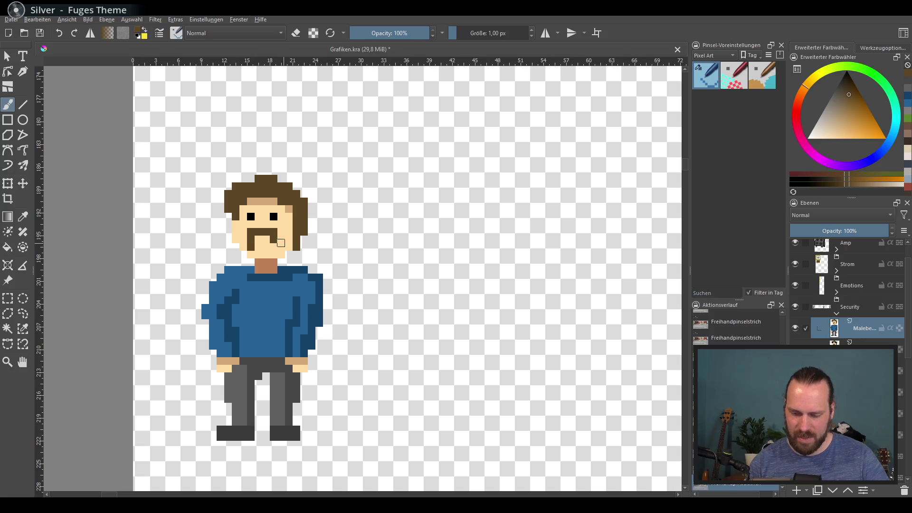
pyautogui.click(840, 84)
# Step: Paint a black band across the top of the hair
pyautogui.moveTo(221, 187); pyautogui.dragTo(289, 186)
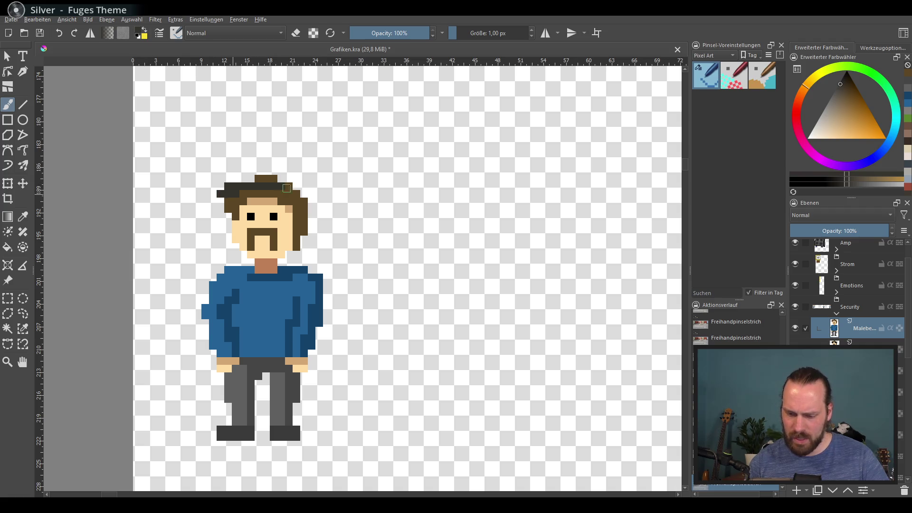
pyautogui.hotkey('ctrl', 'z')
pyautogui.moveTo(220, 190)
pyautogui.mouseDown()
pyautogui.moveTo(297, 193)
pyautogui.moveTo(233, 171)
pyautogui.moveTo(252, 185)
pyautogui.moveTo(287, 187)
pyautogui.mouseUp()
pyautogui.hotkey('ctrl', 'z')
pyautogui.press('d')
pyautogui.hotkey('ctrl', 'z')
pyautogui.moveTo(228, 194)
pyautogui.mouseDown()
pyautogui.moveTo(249, 172)
pyautogui.moveTo(271, 190)
pyautogui.moveTo(297, 184)
pyautogui.moveTo(303, 195)
pyautogui.moveTo(311, 190)
pyautogui.moveTo(299, 178)
pyautogui.mouseUp()
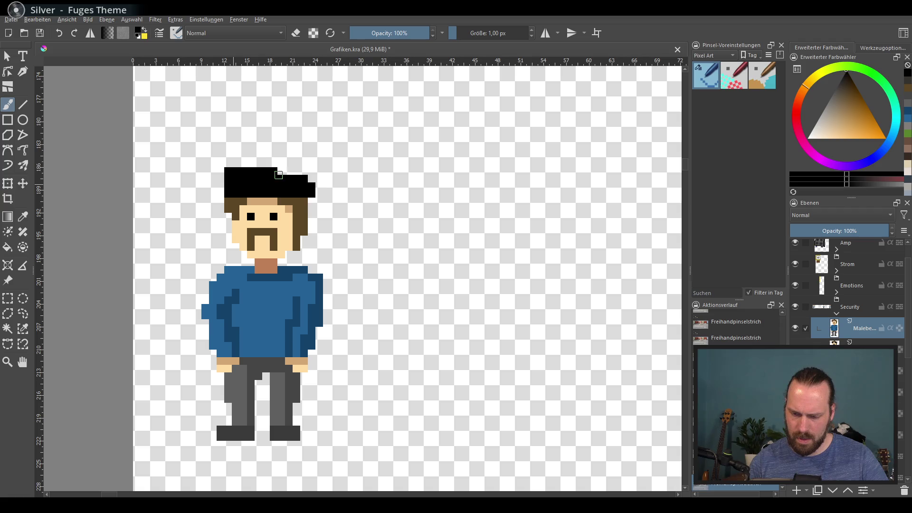
pyautogui.moveTo(228, 164); pyautogui.dragTo(278, 163)
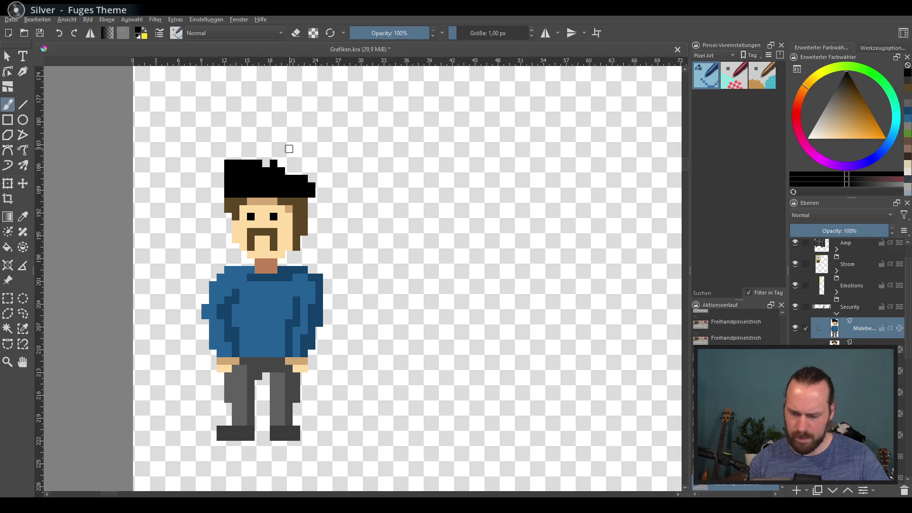
pyautogui.hotkey('ctrl', 'z')
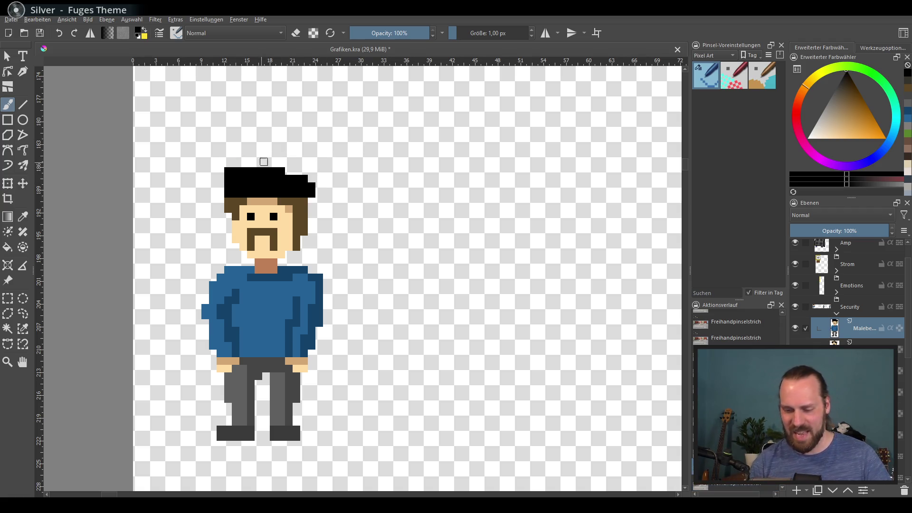
pyautogui.moveTo(220, 194); pyautogui.dragTo(236, 201)
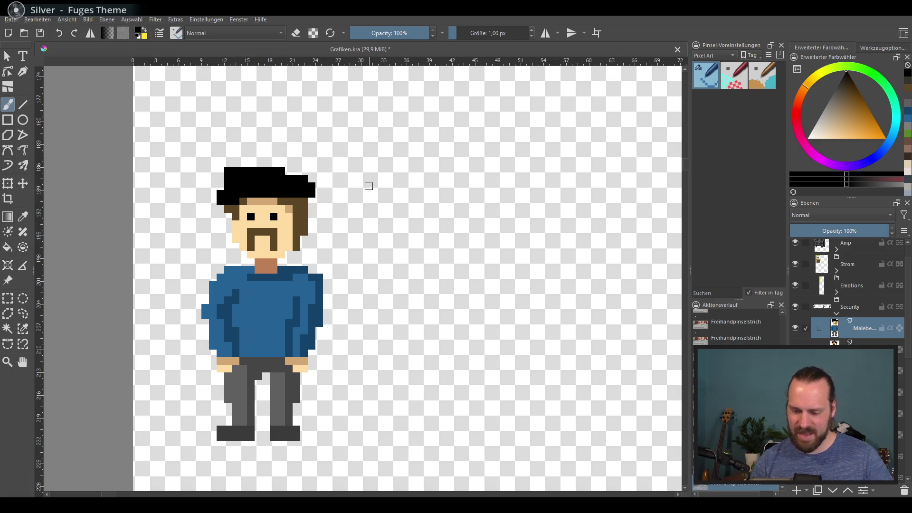
pyautogui.hotkey('ctrl', 'z')
pyautogui.hotkey('ctrl', 'z')
pyautogui.hotkey('ctrl', 'z')
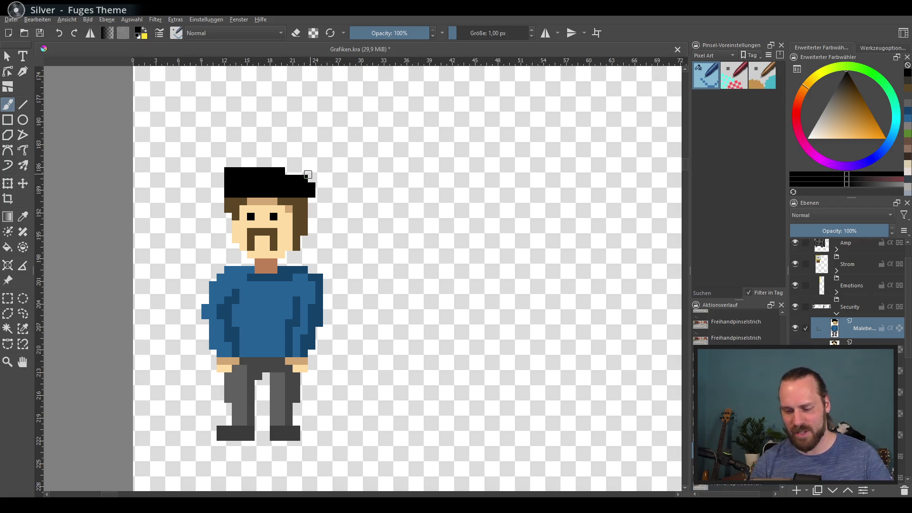
pyautogui.moveTo(221, 194)
pyautogui.mouseDown()
pyautogui.moveTo(232, 178)
pyautogui.moveTo(295, 190)
pyautogui.moveTo(242, 163)
pyautogui.moveTo(283, 169)
pyautogui.moveTo(245, 155)
pyautogui.moveTo(294, 171)
pyautogui.moveTo(280, 171)
pyautogui.moveTo(309, 187)
pyautogui.moveTo(311, 202)
pyautogui.moveTo(300, 191)
pyautogui.moveTo(312, 208)
pyautogui.mouseUp()
# Step: Paint a dark-blue cap over the hair, above its black lower band
pyautogui.keyDown('ctrl'); pyautogui.click(296, 270); pyautogui.keyUp('ctrl')
pyautogui.hotkey('ctrl', 'z')
pyautogui.keyDown('ctrl'); pyautogui.click(264, 184); pyautogui.keyUp('ctrl')
pyautogui.keyDown('ctrl'); pyautogui.click(298, 182); pyautogui.keyUp('ctrl')
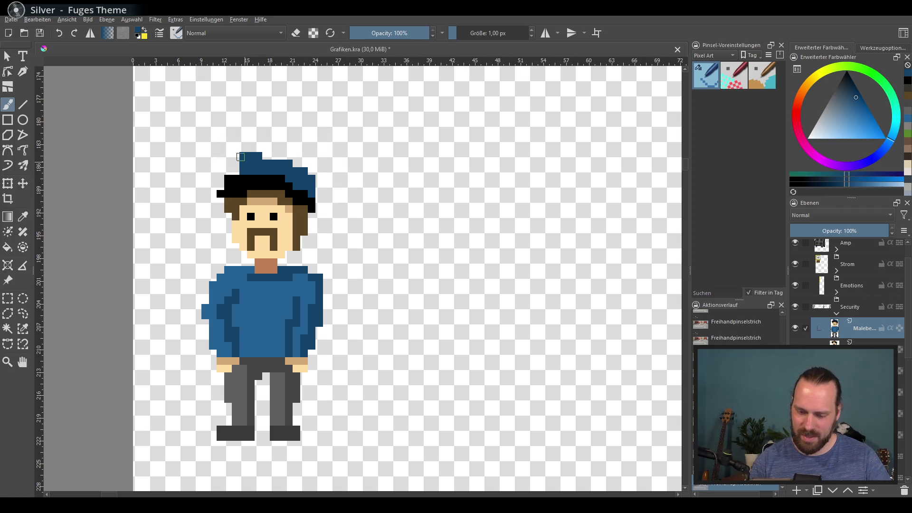
pyautogui.moveTo(236, 172)
pyautogui.mouseDown()
pyautogui.moveTo(236, 156)
pyautogui.moveTo(275, 156)
pyautogui.mouseUp()
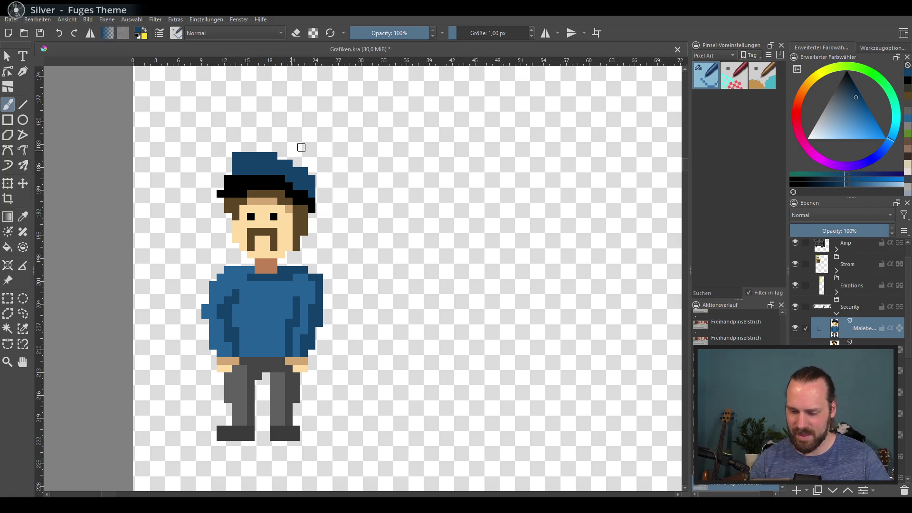
# Step: Choose a pale yellow and dab a badge on the cap
pyautogui.keyDown('ctrl'); pyautogui.click(257, 186); pyautogui.keyUp('ctrl')
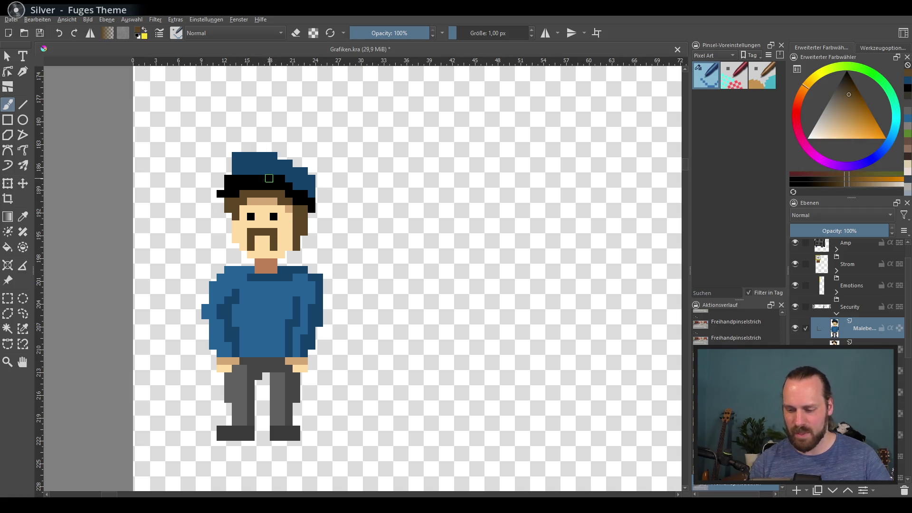
pyautogui.click(844, 93)
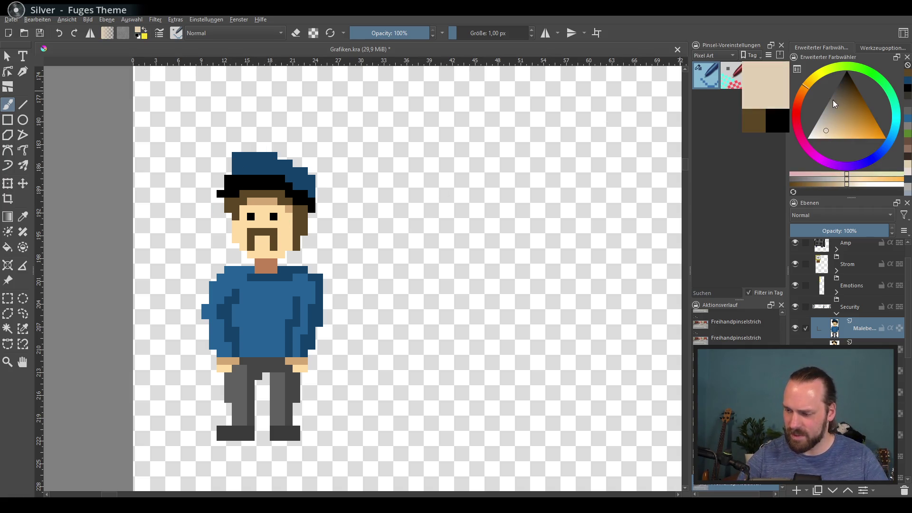
pyautogui.click(808, 90)
pyautogui.click(850, 134)
pyautogui.click(841, 134)
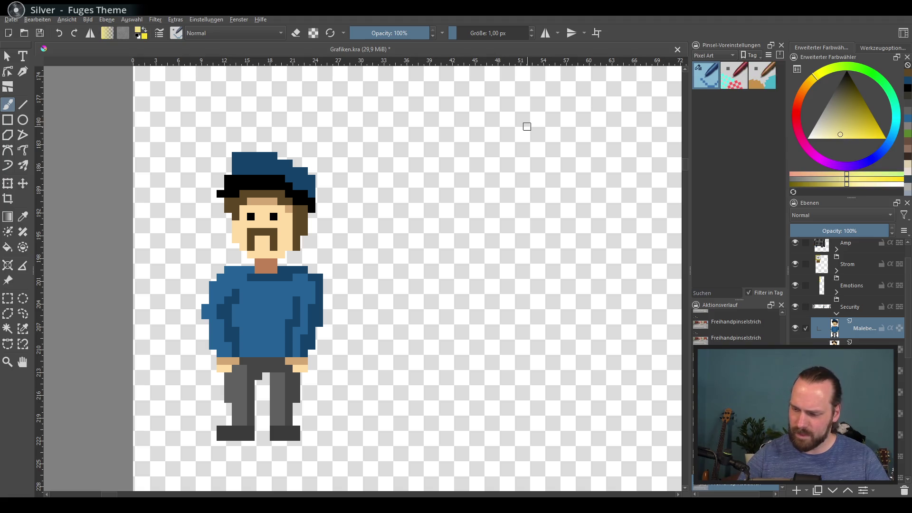
pyautogui.moveTo(252, 162); pyautogui.dragTo(259, 171)
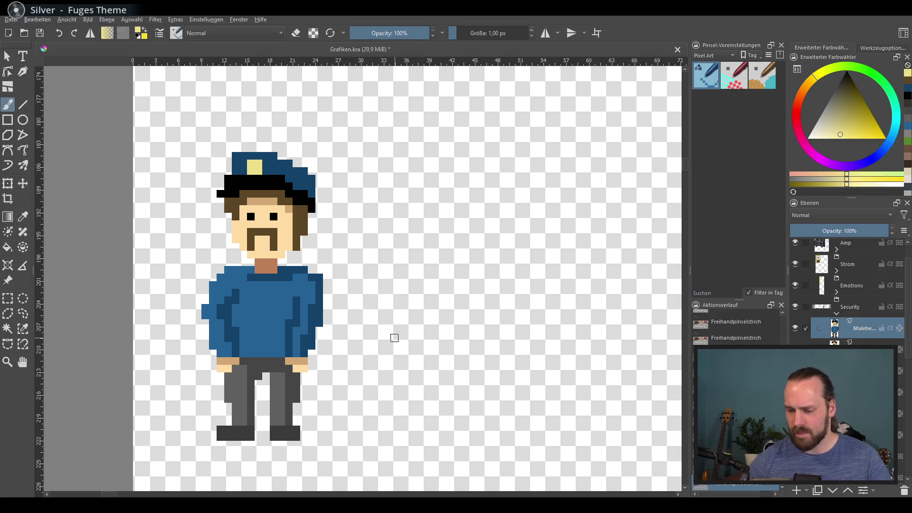
# Step: Add a matching yellow badge on the shirt chest
pyautogui.keyDown('ctrl'); pyautogui.click(263, 320); pyautogui.keyUp('ctrl')
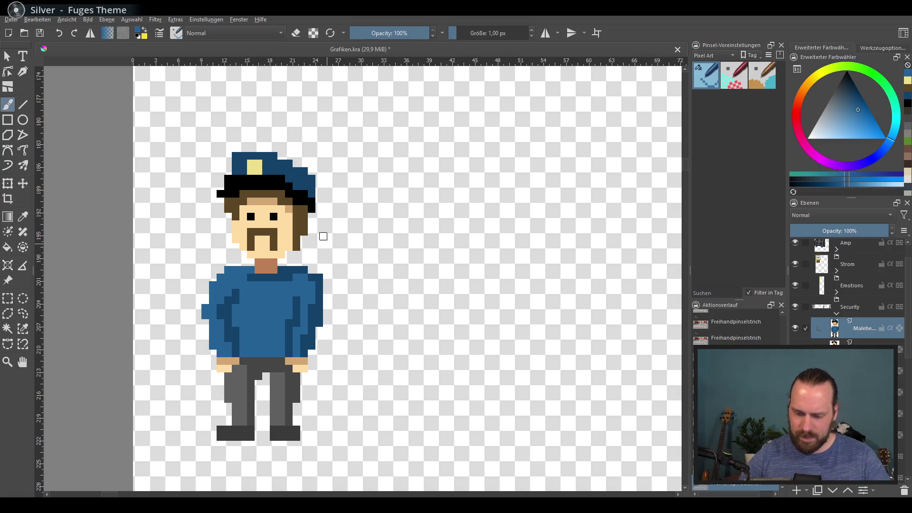
pyautogui.keyDown('ctrl'); pyautogui.click(257, 170); pyautogui.keyUp('ctrl')
pyautogui.moveTo(274, 314)
pyautogui.mouseDown()
pyautogui.moveTo(285, 300)
pyautogui.moveTo(277, 308)
pyautogui.mouseUp()
pyautogui.hotkey('ctrl', 'z')
pyautogui.hotkey('ctrl', 'z')
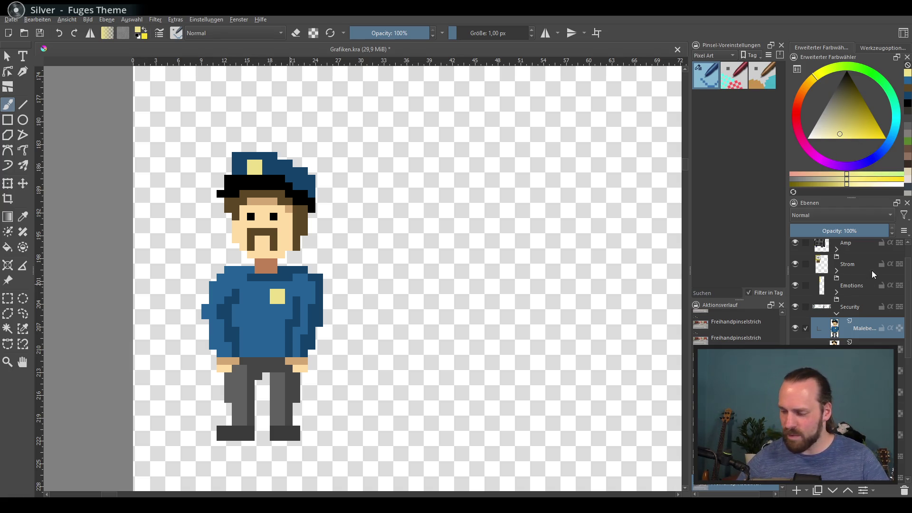
# Step: Repaint the cap top and fill the shirt with a lighter, more saturated blue
pyautogui.keyDown('ctrl'); pyautogui.click(302, 174); pyautogui.keyUp('ctrl')
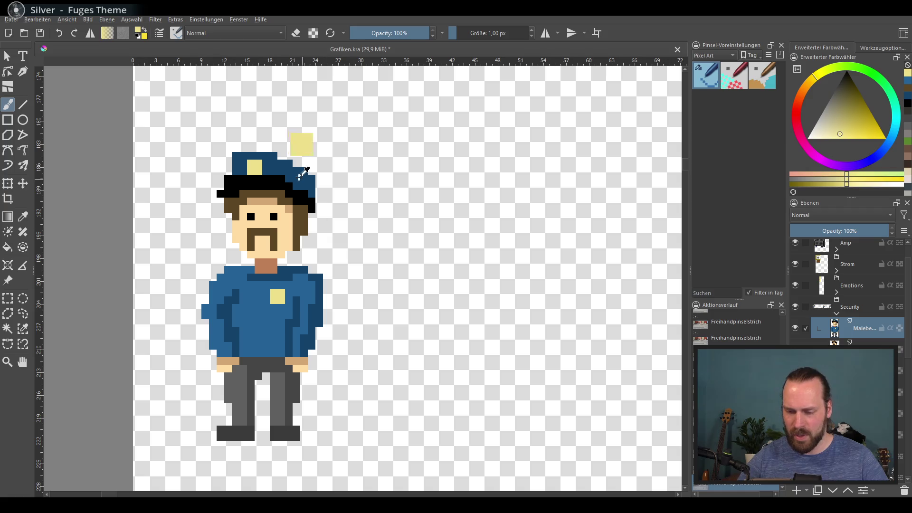
pyautogui.moveTo(861, 132)
pyautogui.mouseDown()
pyautogui.moveTo(871, 122)
pyautogui.moveTo(893, 145)
pyautogui.mouseUp()
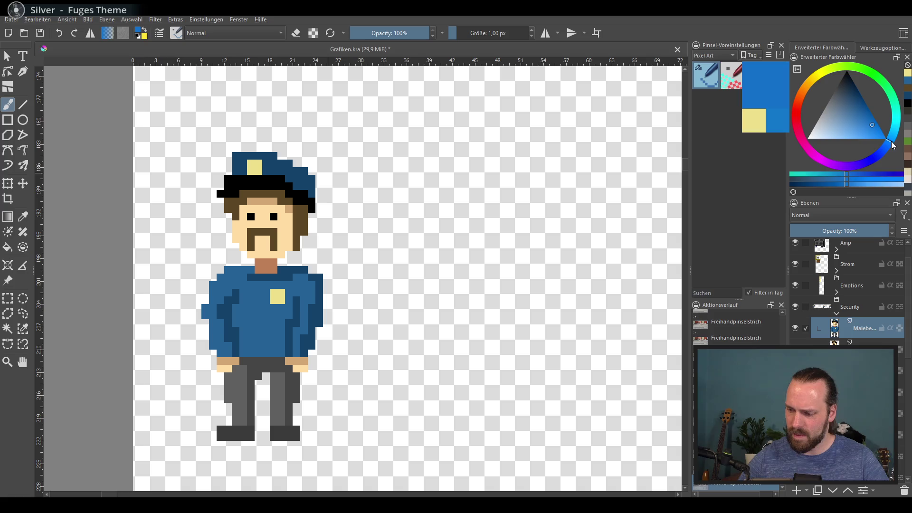
pyautogui.moveTo(235, 156)
pyautogui.mouseDown()
pyautogui.moveTo(245, 172)
pyautogui.moveTo(273, 154)
pyautogui.moveTo(269, 166)
pyautogui.moveTo(278, 165)
pyautogui.mouseUp()
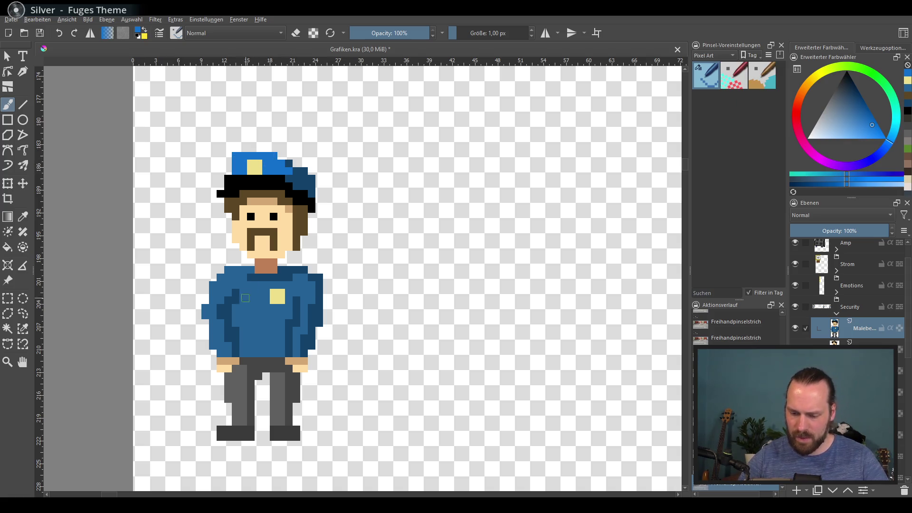
pyautogui.click(7, 252)
pyautogui.click(261, 327)
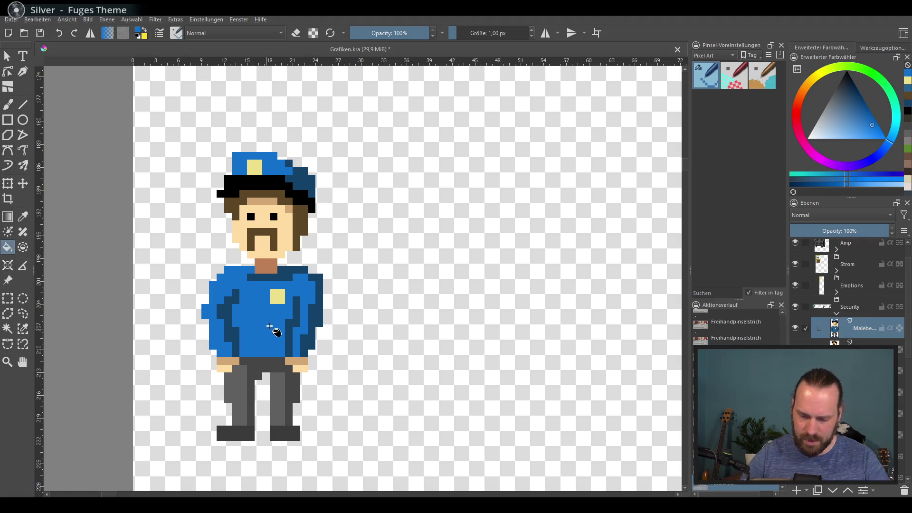
pyautogui.click(14, 105)
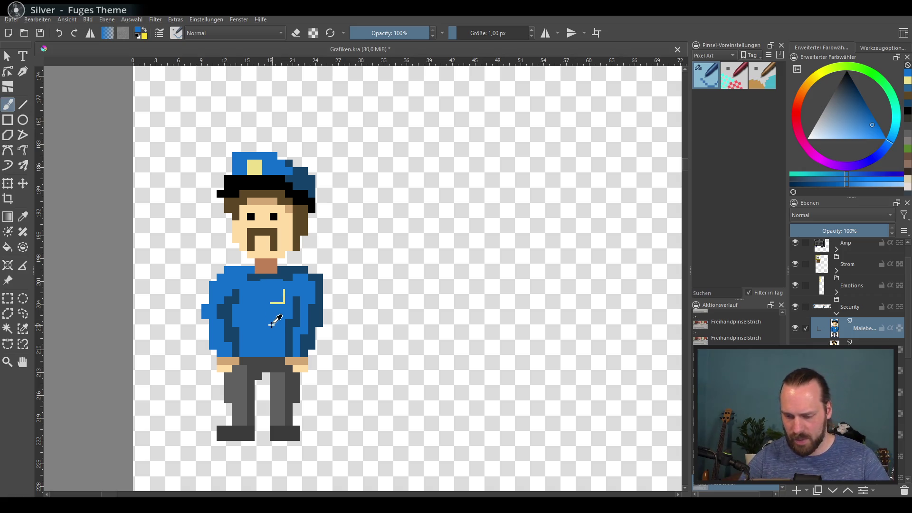
# Step: Paint the left shoe and a belt across the waist in near-black
pyautogui.moveTo(343, 322); pyautogui.dragTo(334, 298)
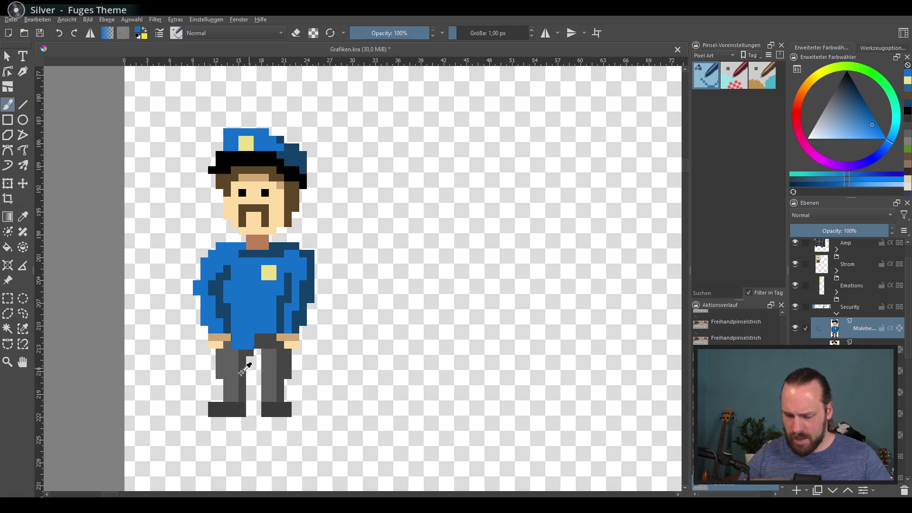
pyautogui.click(843, 81)
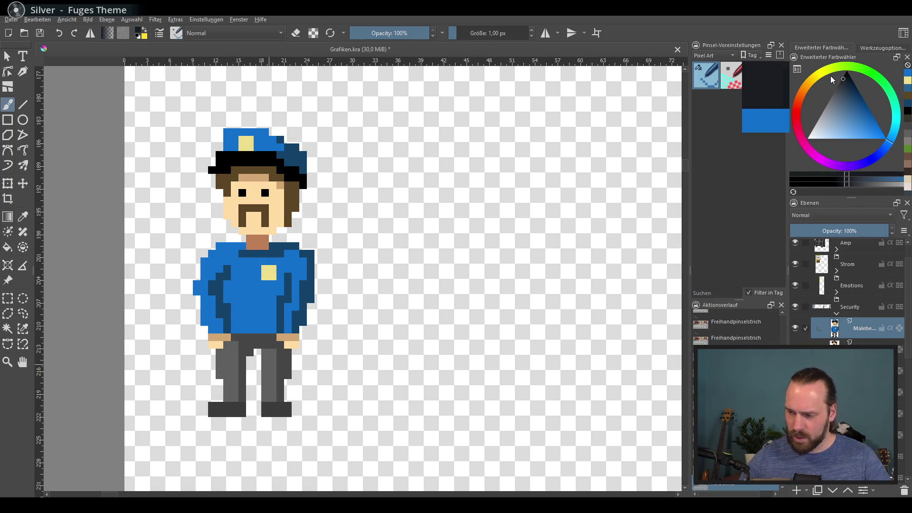
pyautogui.moveTo(228, 412)
pyautogui.mouseDown()
pyautogui.moveTo(235, 410)
pyautogui.moveTo(216, 408)
pyautogui.moveTo(285, 407)
pyautogui.mouseUp()
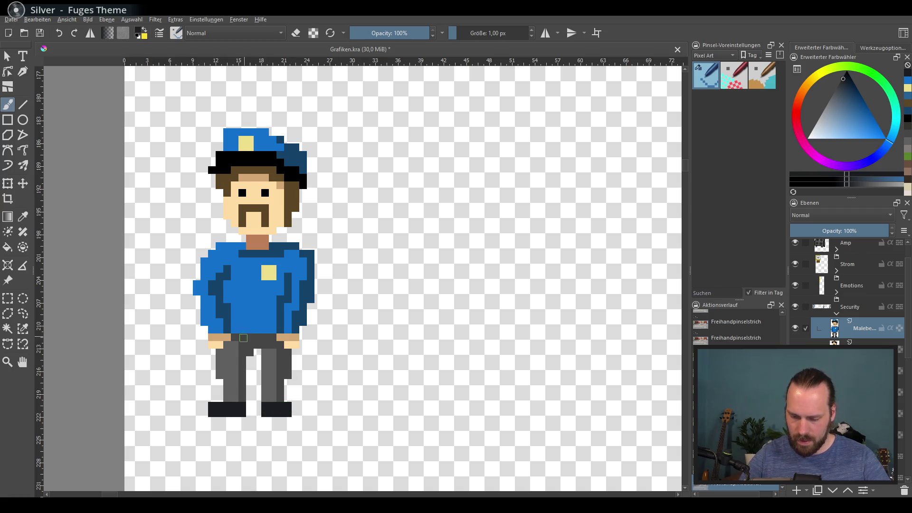
pyautogui.moveTo(243, 337); pyautogui.dragTo(290, 336)
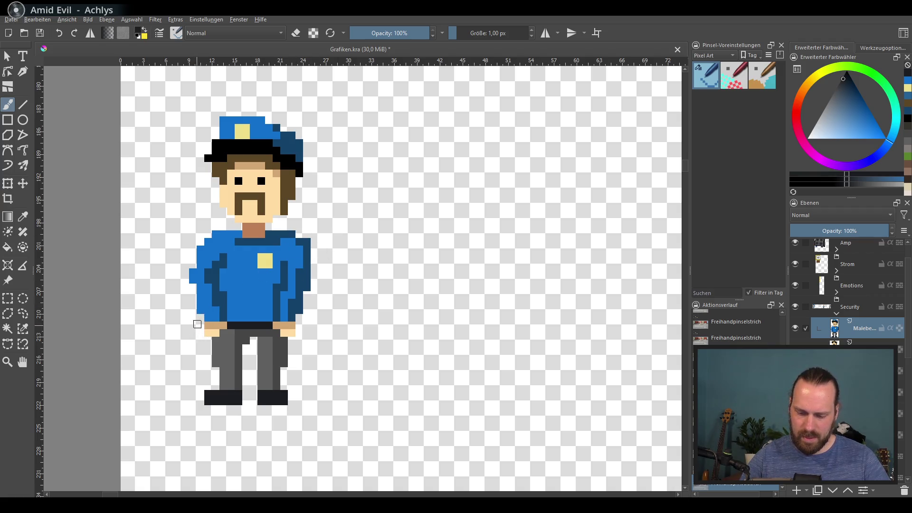
# Step: Try drawing a baton beside the hand, then undo every attempt
pyautogui.moveTo(197, 324); pyautogui.dragTo(177, 357)
pyautogui.hotkey('ctrl', 'z')
pyautogui.moveTo(202, 316)
pyautogui.mouseDown()
pyautogui.moveTo(178, 339)
pyautogui.moveTo(192, 340)
pyautogui.moveTo(178, 357)
pyautogui.mouseUp()
pyautogui.hotkey('ctrl', 'z')
pyautogui.moveTo(242, 302); pyautogui.dragTo(210, 337)
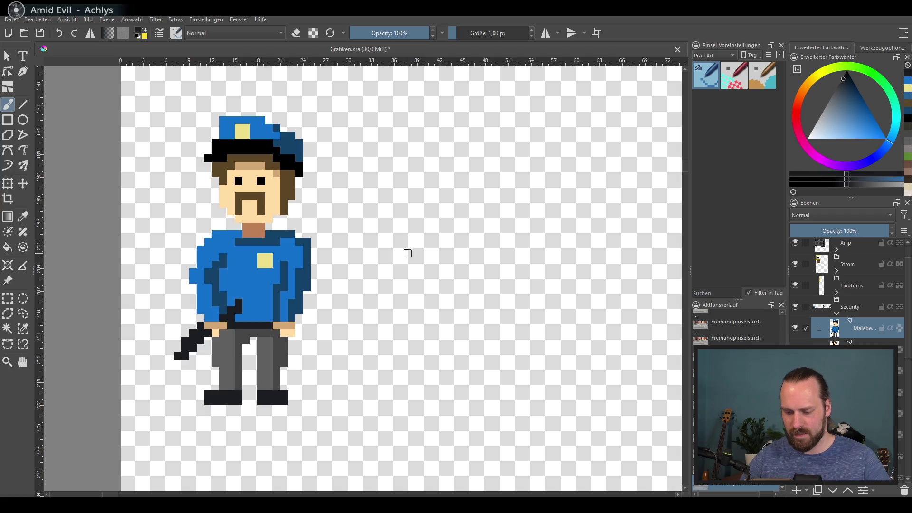
pyautogui.hotkey('ctrl', 'z')
pyautogui.hotkey('ctrl', 'z')
pyautogui.hotkey('ctrl', 'z')
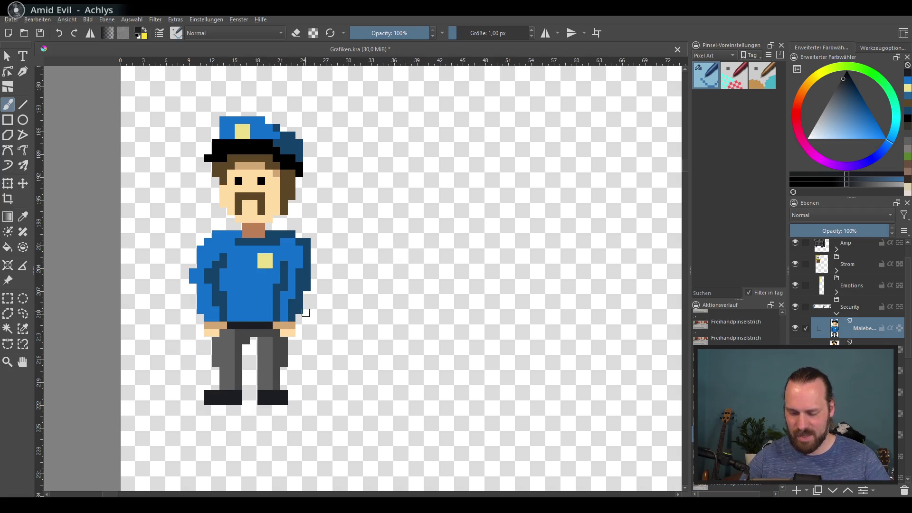
pyautogui.scroll(-2, 316, 295)
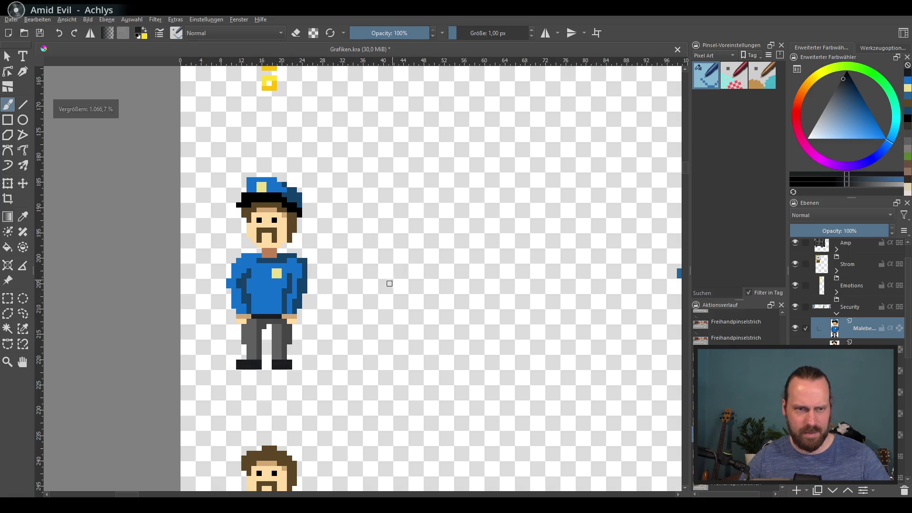
pyautogui.hscroll(5, 363, 335)
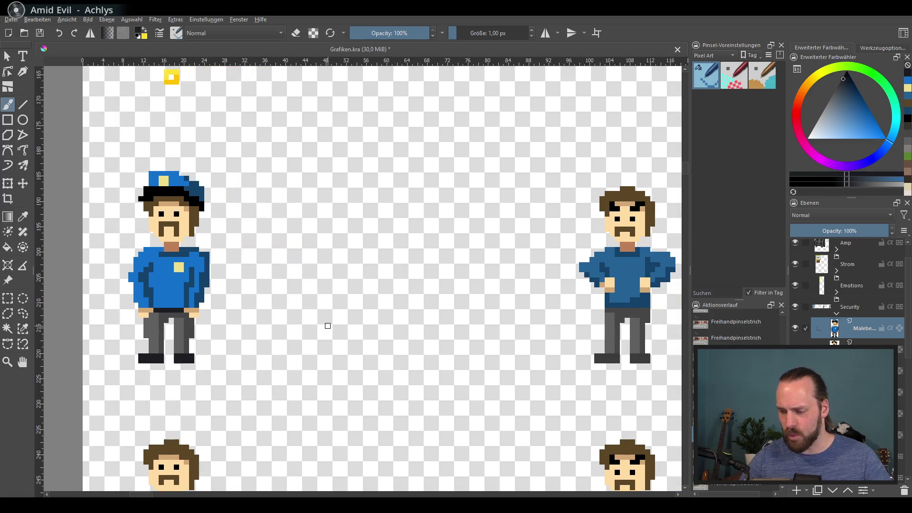
pyautogui.hscroll(2, 264, 336)
pyautogui.scroll(-3, 346, 341)
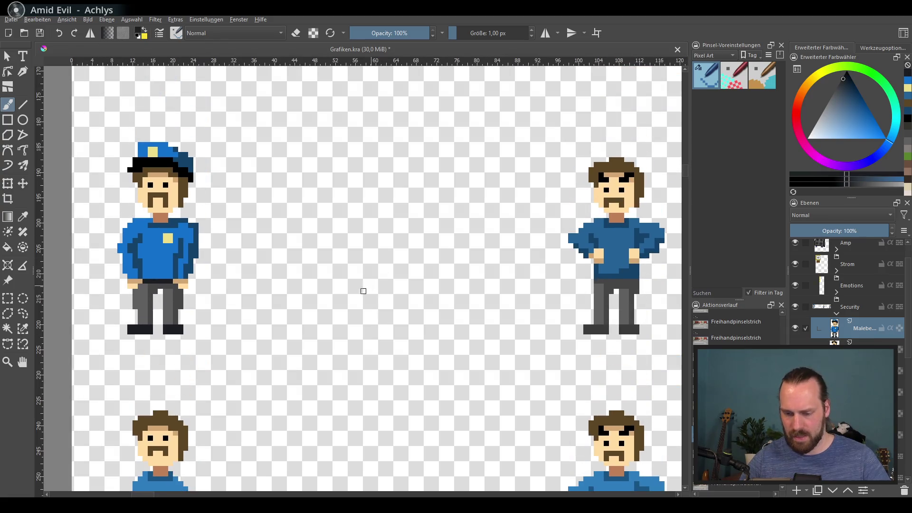
pyautogui.scroll(2, 364, 291)
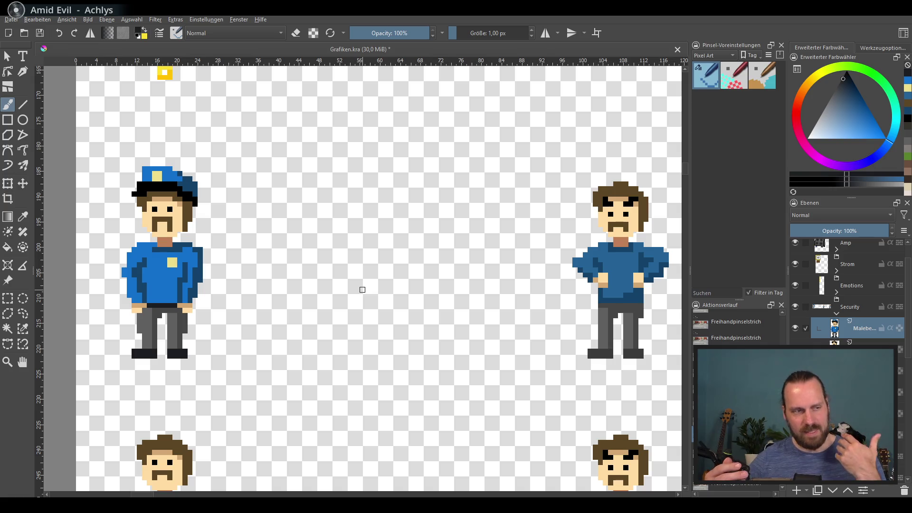
pyautogui.scroll(10, 264, 240)
pyautogui.hscroll(-5, 264, 241)
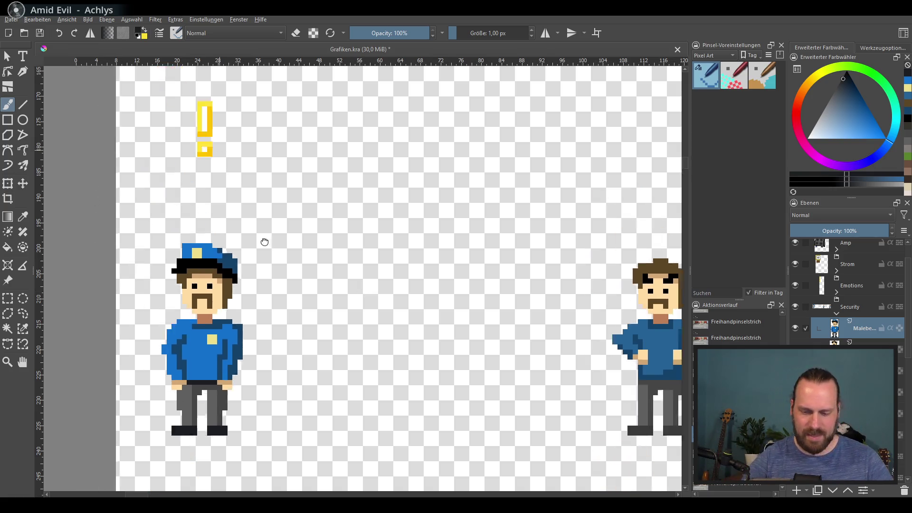
pyautogui.scroll(13, 345, 313)
pyautogui.hscroll(3, 345, 312)
pyautogui.moveTo(369, 300); pyautogui.dragTo(368, 431)
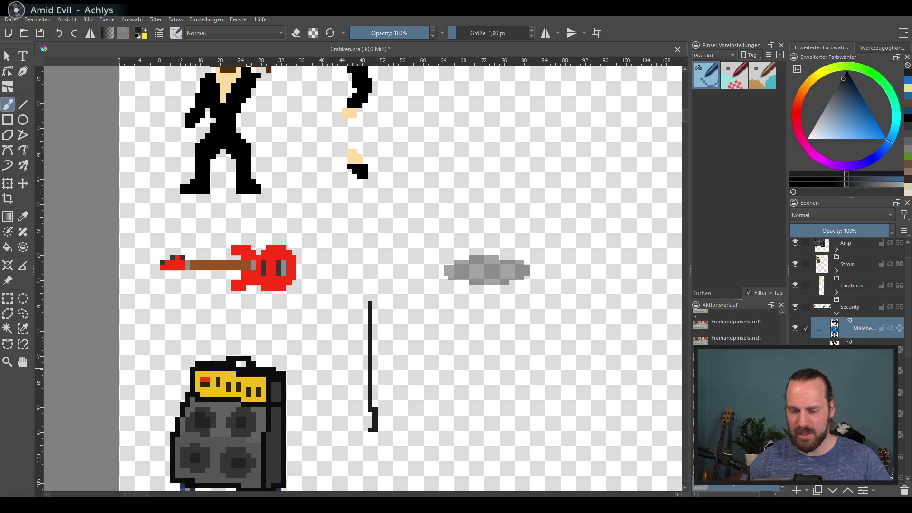
pyautogui.hotkey('ctrl', 'z')
pyautogui.scroll(3, 409, 361)
pyautogui.scroll(-15, 399, 412)
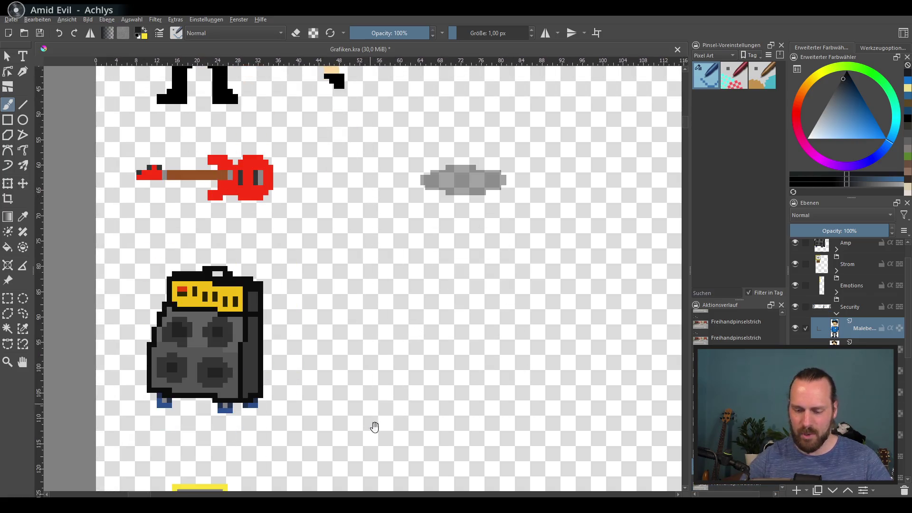
pyautogui.hscroll(3, 379, 400)
pyautogui.scroll(-12, 379, 400)
pyautogui.hscroll(2, 367, 378)
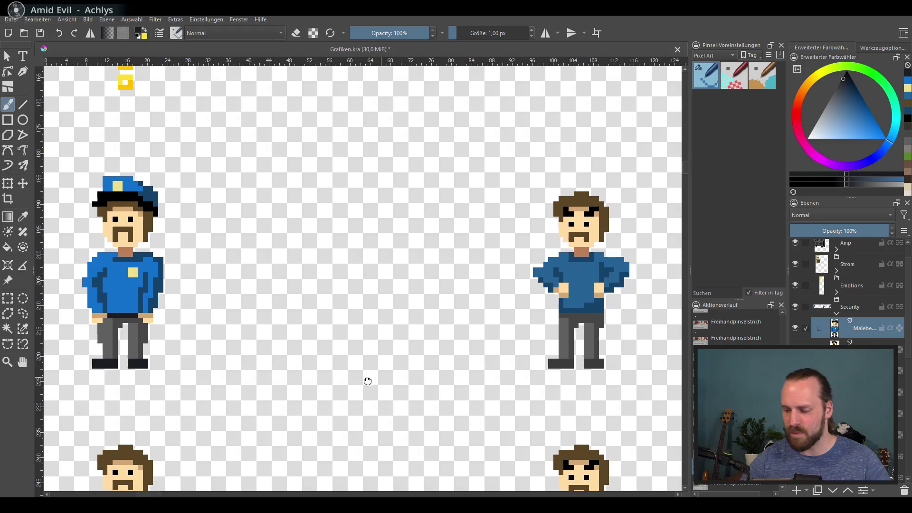
pyautogui.scroll(-1, 297, 281)
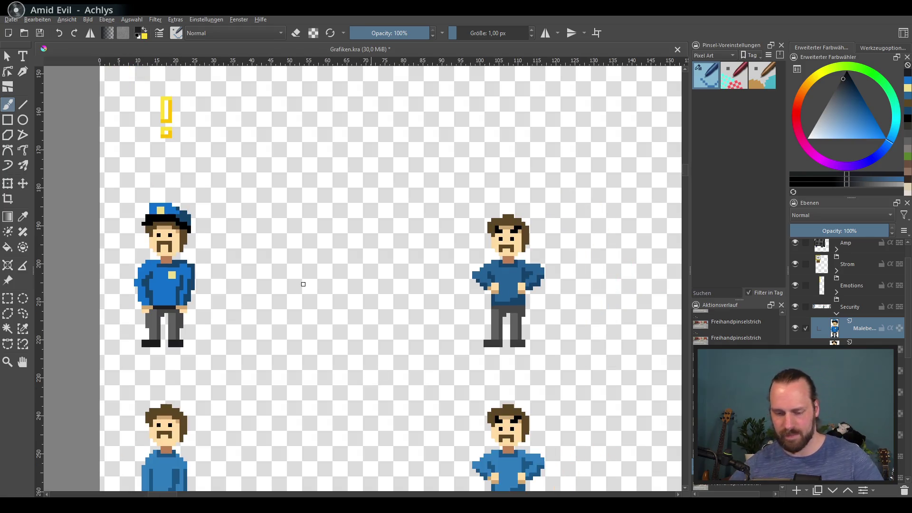
pyautogui.moveTo(310, 274); pyautogui.dragTo(355, 240)
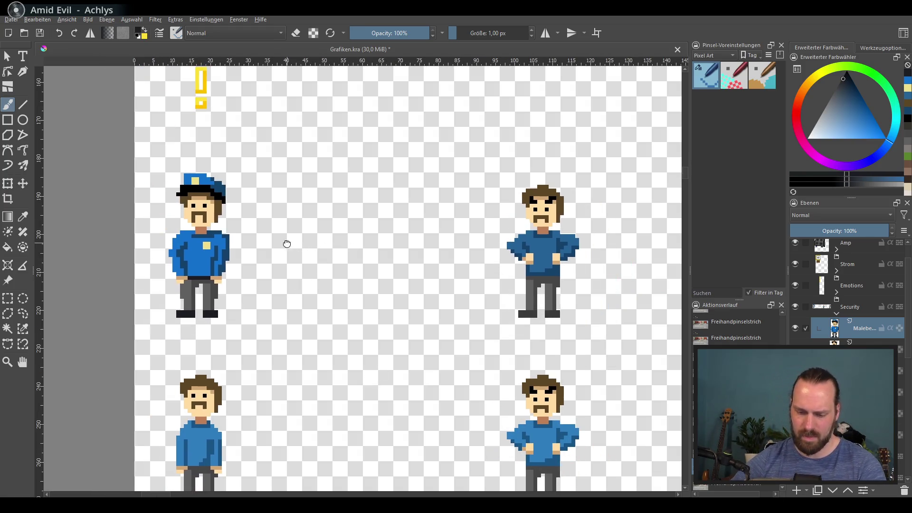
pyautogui.scroll(3, 287, 243)
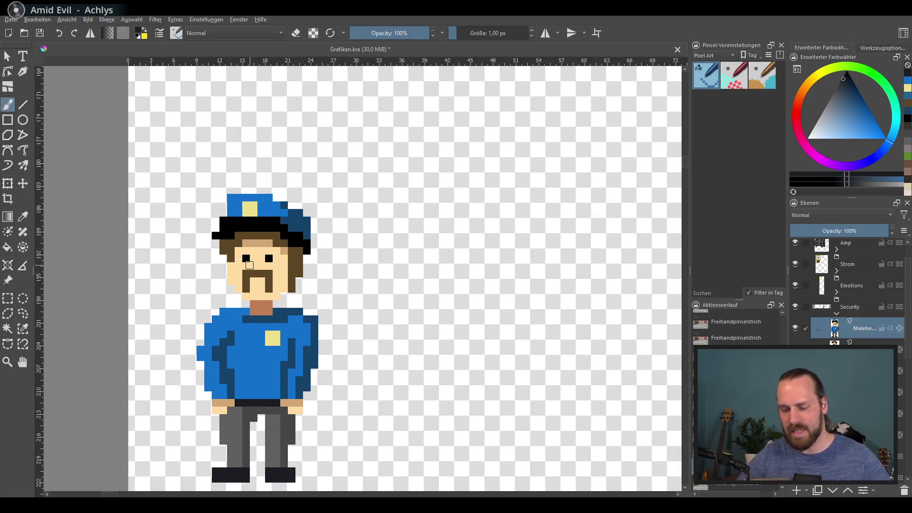
# Step: Reset colours to black and paint black sunglasses across the guard's eyes
pyautogui.keyDown('ctrl'); pyautogui.click(257, 272); pyautogui.keyUp('ctrl')
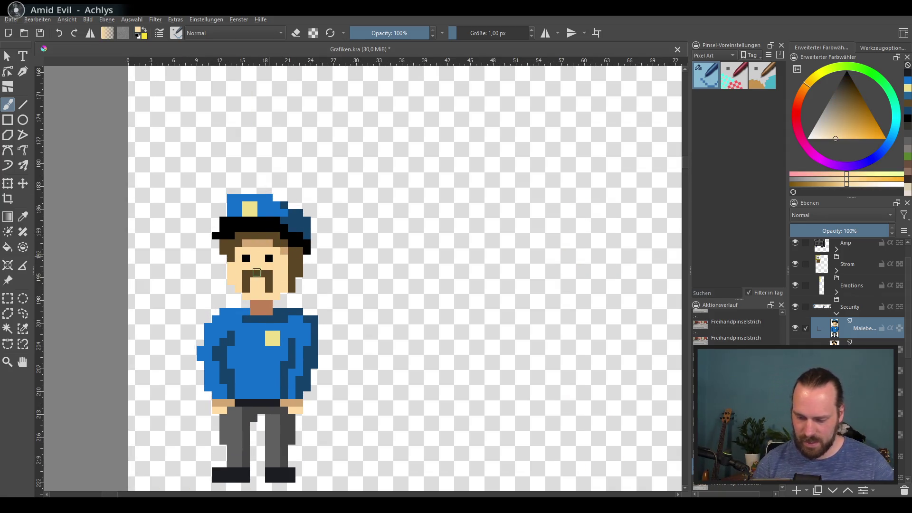
pyautogui.moveTo(257, 272)
pyautogui.mouseDown()
pyautogui.moveTo(247, 290)
pyautogui.moveTo(278, 281)
pyautogui.moveTo(252, 281)
pyautogui.moveTo(271, 285)
pyautogui.mouseUp()
pyautogui.press('d')
pyautogui.hotkey('ctrl', 'z')
pyautogui.hotkey('ctrl', 'z')
pyautogui.hotkey('ctrl', 'z')
pyautogui.moveTo(237, 256)
pyautogui.mouseDown()
pyautogui.moveTo(247, 266)
pyautogui.moveTo(243, 261)
pyautogui.moveTo(279, 259)
pyautogui.mouseUp()
pyautogui.click(277, 261)
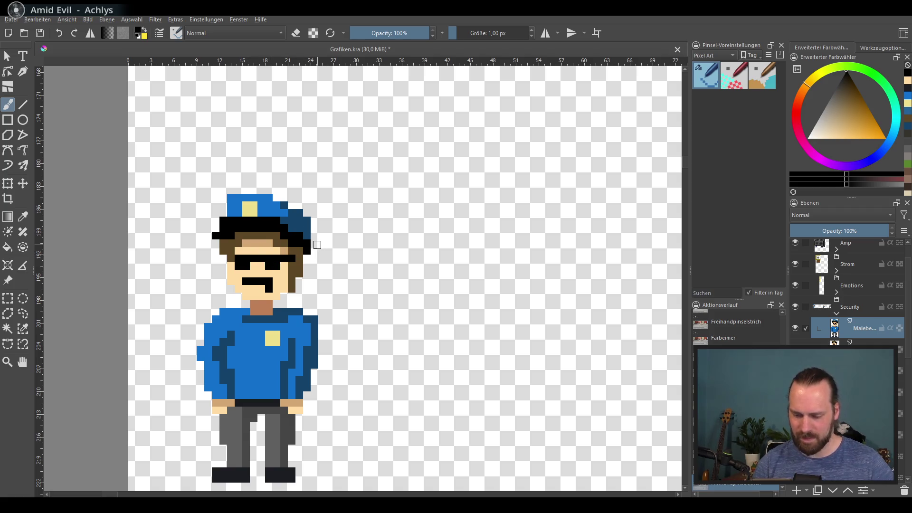
pyautogui.moveTo(238, 265)
pyautogui.mouseDown()
pyautogui.moveTo(239, 254)
pyautogui.moveTo(280, 250)
pyautogui.moveTo(229, 251)
pyautogui.mouseUp()
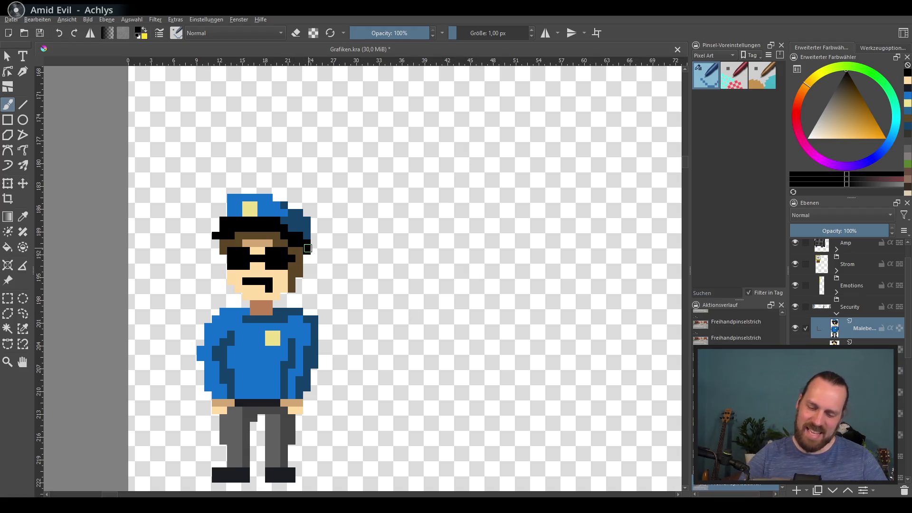
# Step: Restore the skin-toned nose bridge between the sunglass lenses
pyautogui.keyDown('ctrl'); pyautogui.click(256, 251); pyautogui.keyUp('ctrl')
pyautogui.moveTo(253, 261); pyautogui.dragTo(259, 266)
pyautogui.keyDown('ctrl'); pyautogui.click(254, 256); pyautogui.keyUp('ctrl')
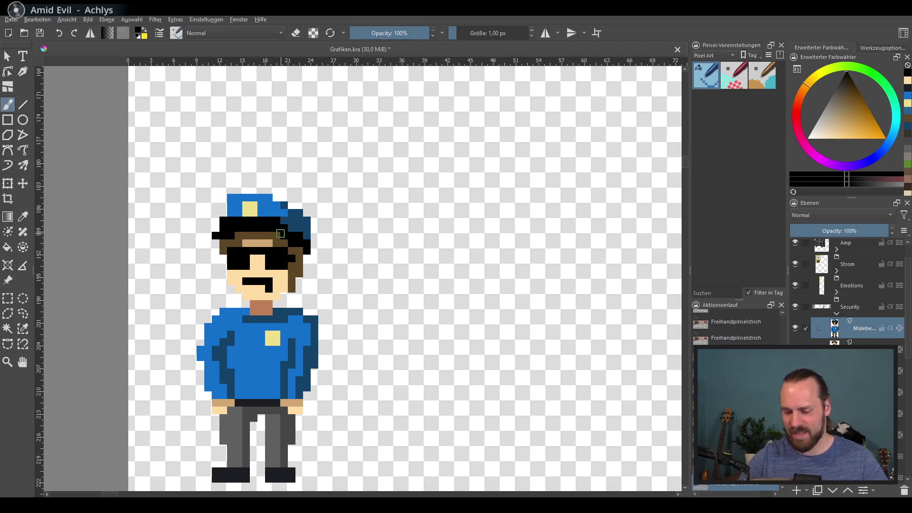
pyautogui.keyDown('ctrl'); pyautogui.click(256, 260); pyautogui.keyUp('ctrl')
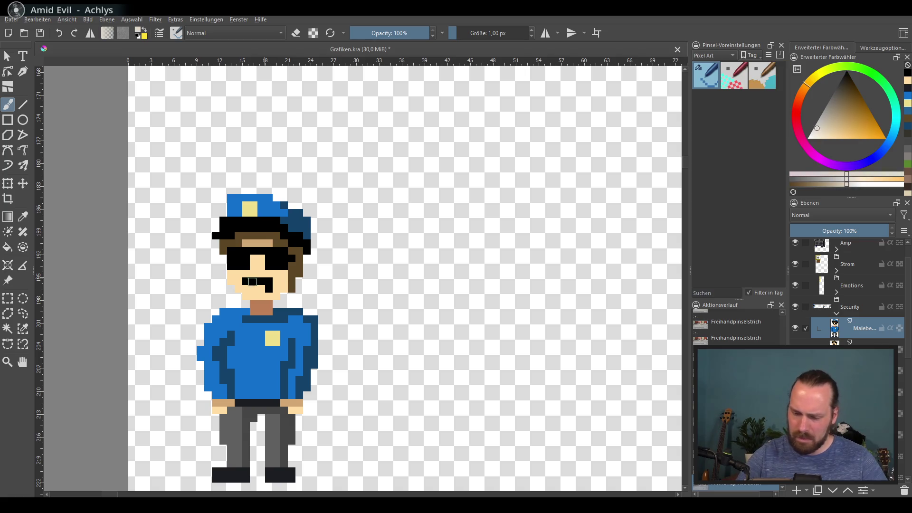
# Step: Repaint the moustache as a short straight grey bar, tidying skin pixels beneath it
pyautogui.moveTo(252, 282); pyautogui.dragTo(261, 281)
pyautogui.hotkey('ctrl', 'z')
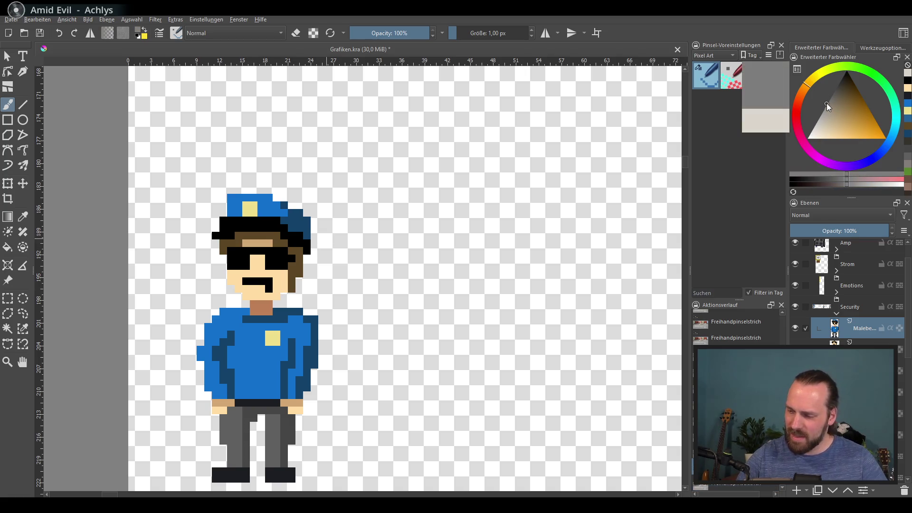
pyautogui.click(834, 97)
pyautogui.moveTo(246, 281); pyautogui.dragTo(269, 282)
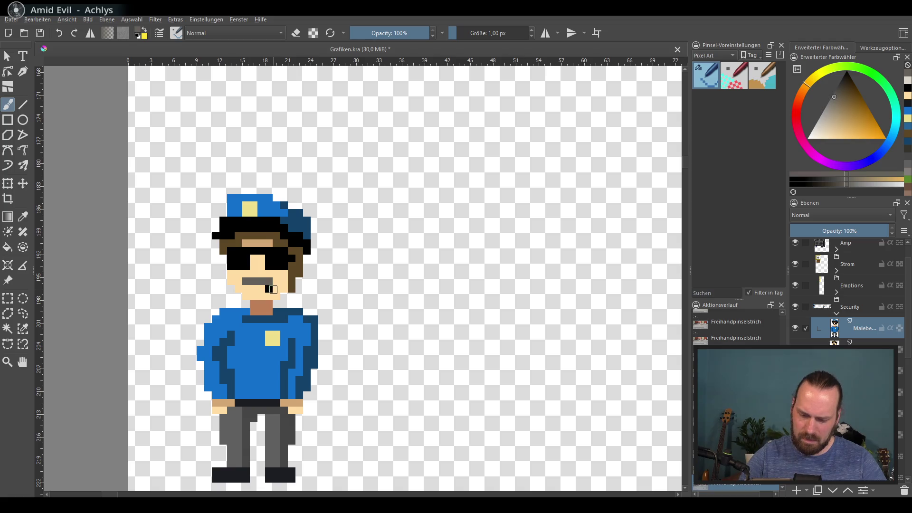
pyautogui.keyDown('ctrl'); pyautogui.click(281, 285); pyautogui.keyUp('ctrl')
pyautogui.click(269, 288)
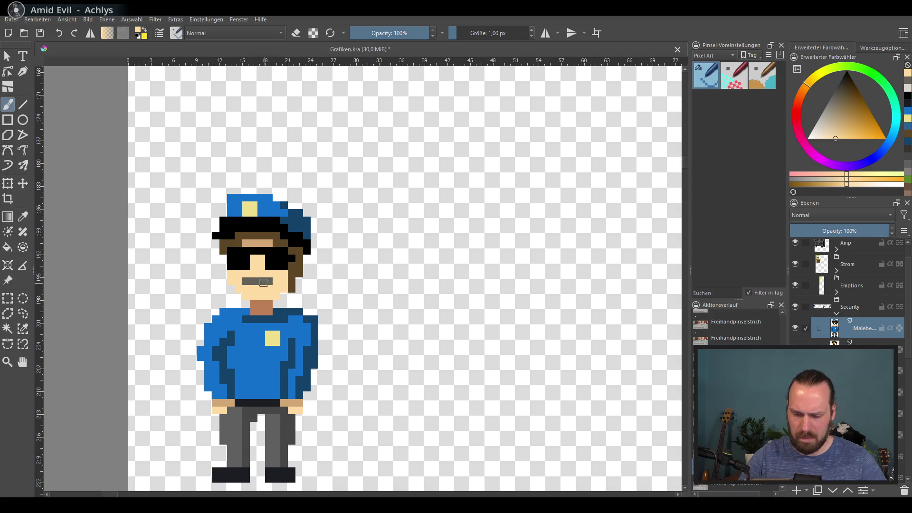
pyautogui.keyDown('ctrl'); pyautogui.click(266, 282); pyautogui.keyUp('ctrl')
pyautogui.moveTo(269, 288); pyautogui.dragTo(277, 289)
pyautogui.hotkey('ctrl', 'z')
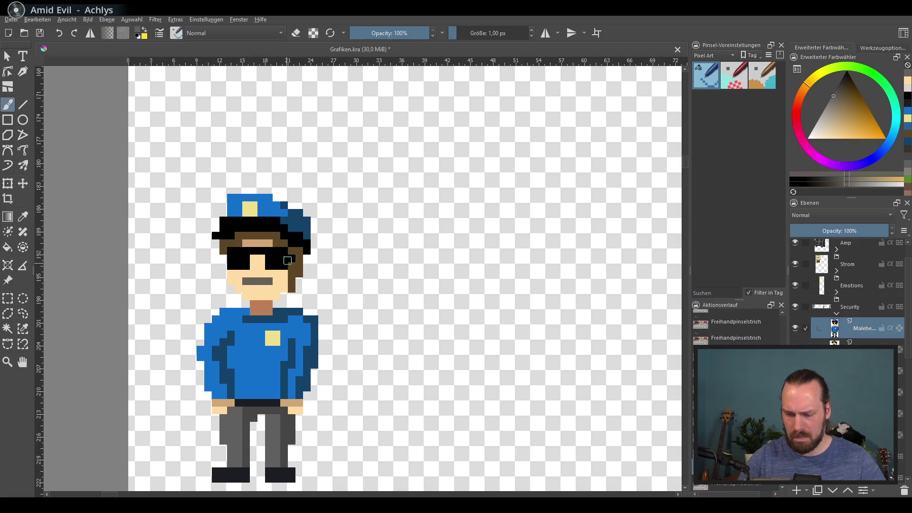
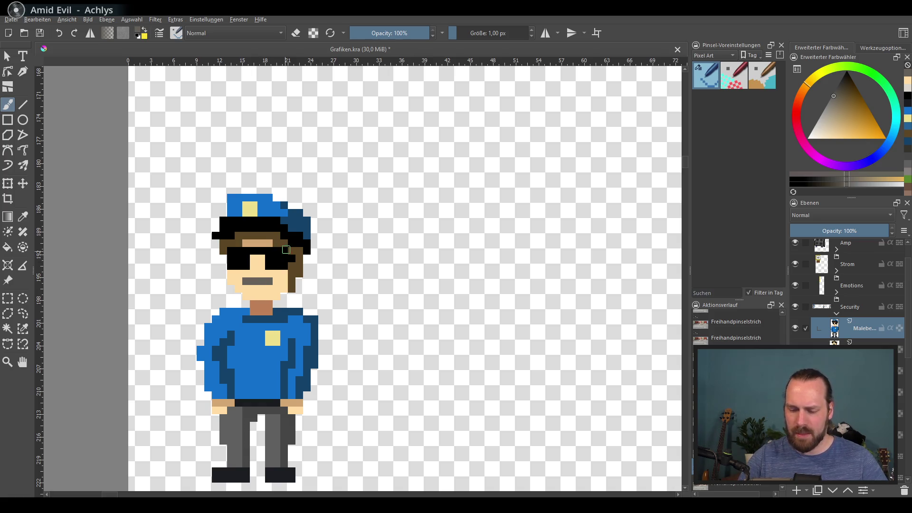
# Step: Repaint the sunglasses bridge in skin tone and extend both grey mustache ends down a pixel
pyautogui.keyDown('ctrl'); pyautogui.click(297, 244); pyautogui.keyUp('ctrl')
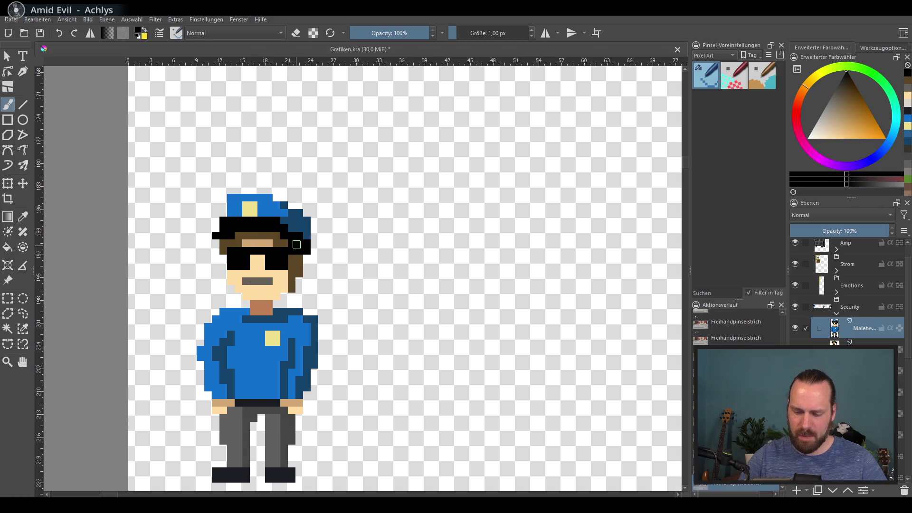
pyautogui.keyDown('ctrl'); pyautogui.click(245, 273); pyautogui.keyUp('ctrl')
pyautogui.moveTo(253, 259); pyautogui.dragTo(261, 266)
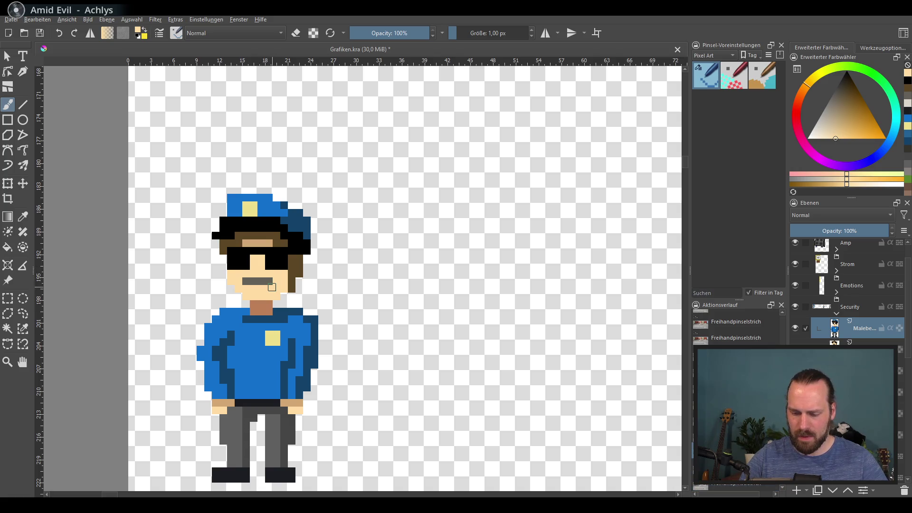
pyautogui.keyDown('ctrl'); pyautogui.click(266, 281); pyautogui.keyUp('ctrl')
pyautogui.click(269, 289)
pyautogui.click(246, 288)
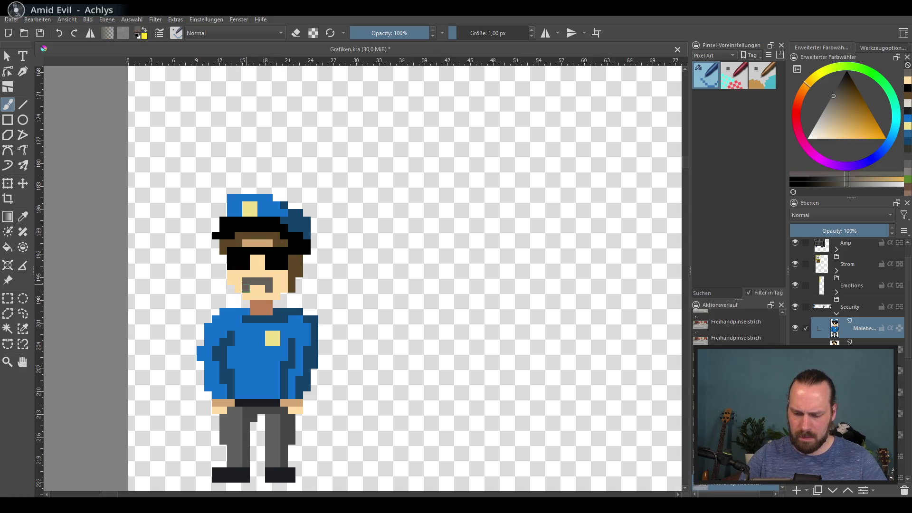
pyautogui.moveTo(321, 275); pyautogui.dragTo(328, 253)
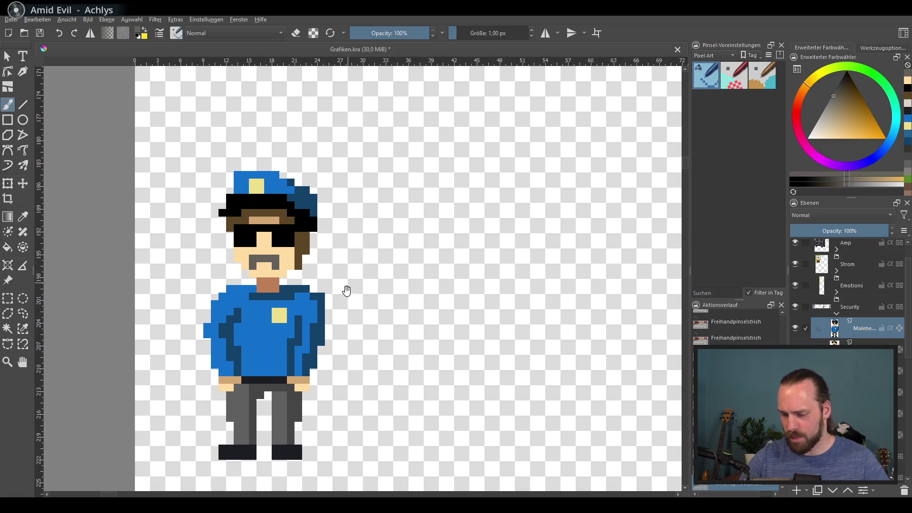
# Step: Duplicate the police sprite's layer and nudge the copy right onto the second character slot
pyautogui.scroll(-2, 352, 245)
pyautogui.moveTo(486, 370); pyautogui.dragTo(355, 387)
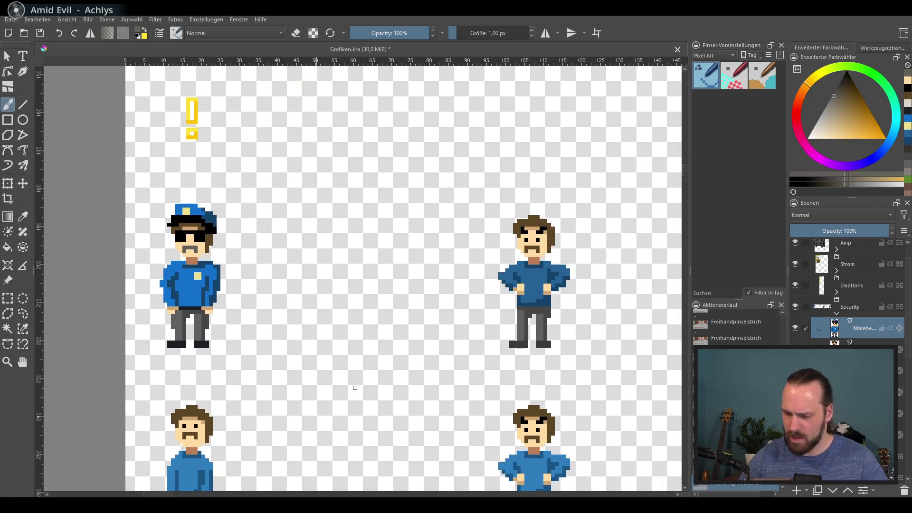
pyautogui.hscroll(2, 407, 364)
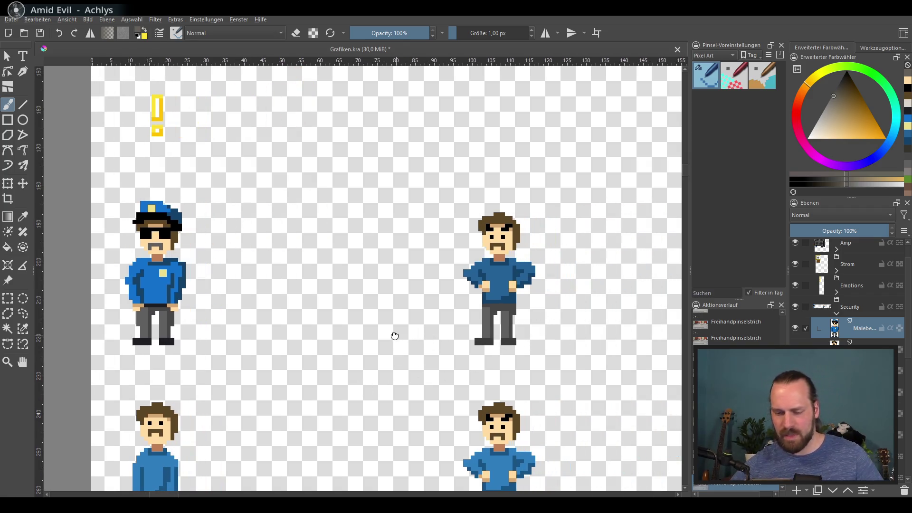
pyautogui.hscroll(1, 541, 312)
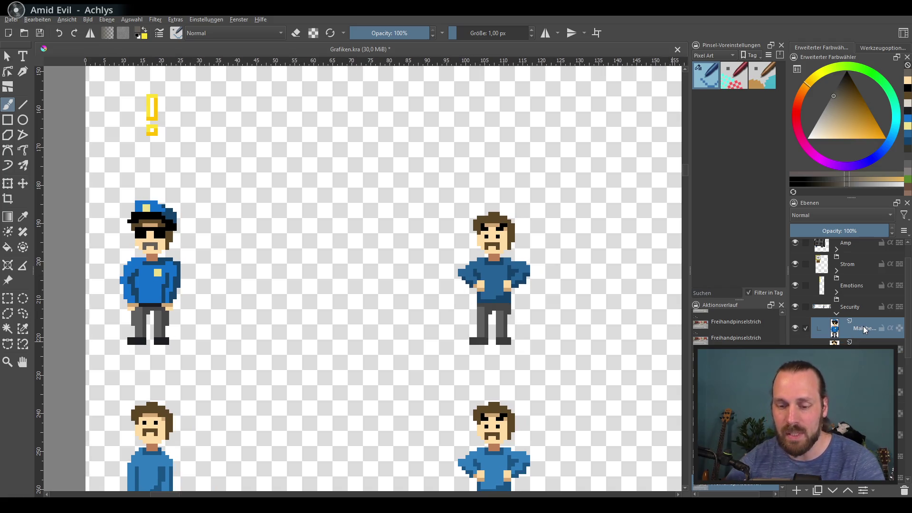
pyautogui.hotkey('ctrl', 'j')
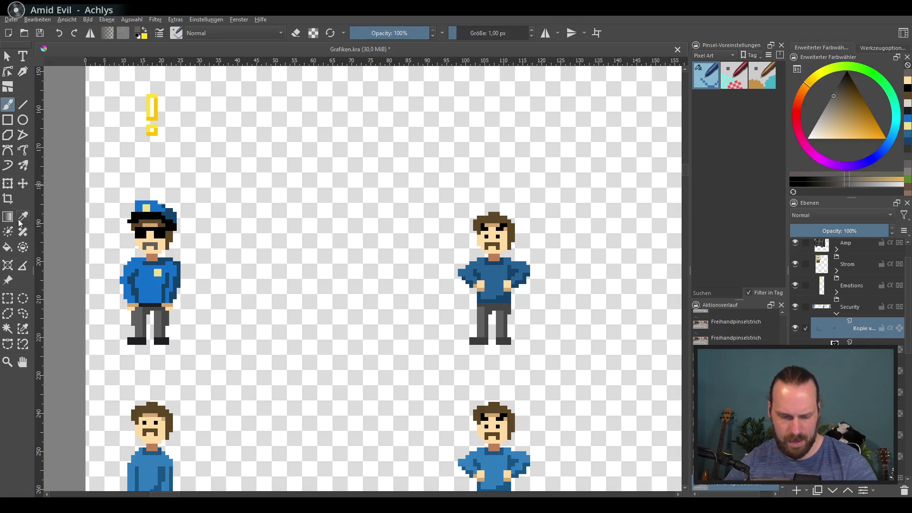
pyautogui.click(23, 183)
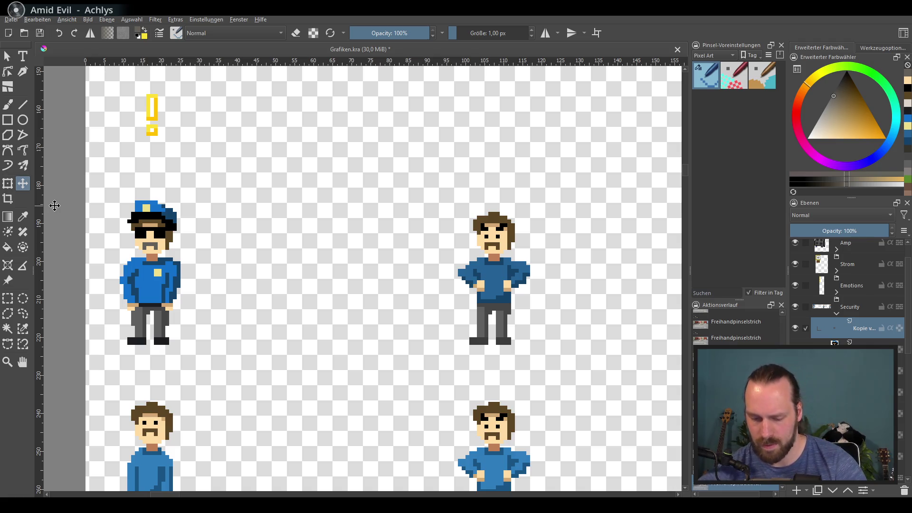
pyautogui.click(158, 300)
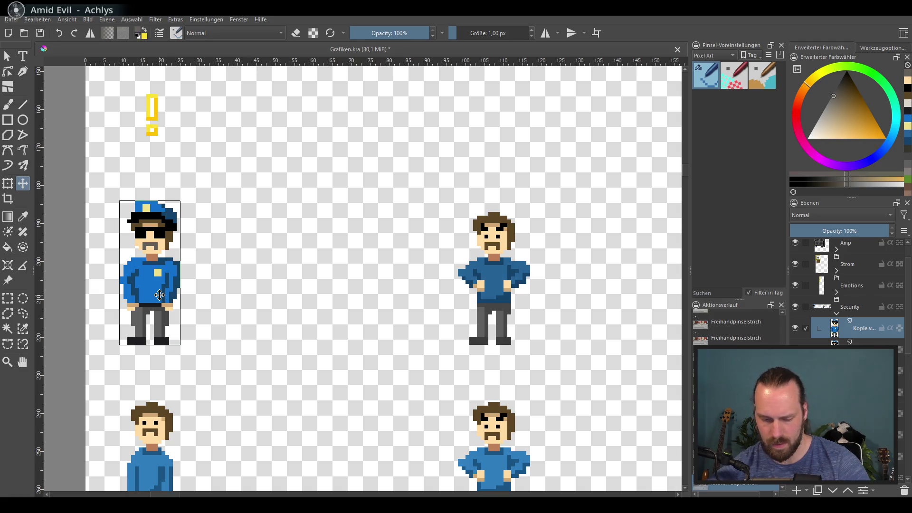
pyautogui.press('Right')
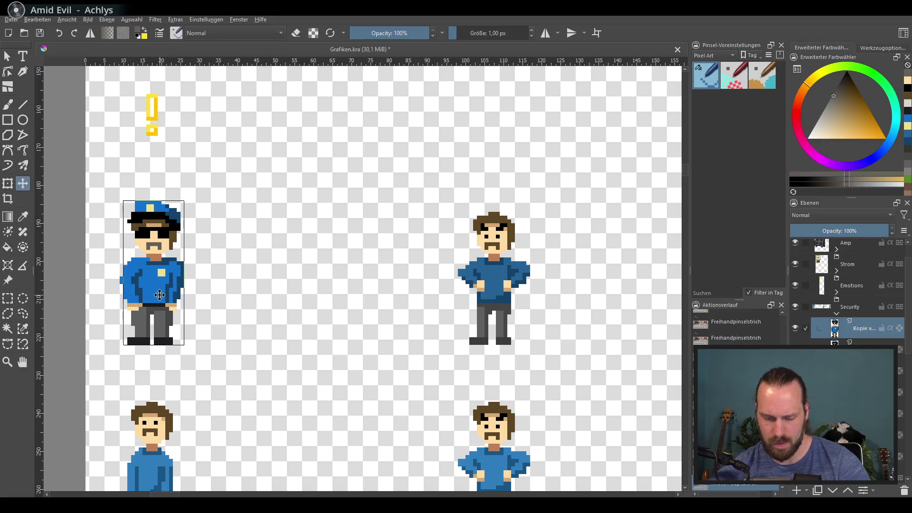
pyautogui.hotkey('shift', 'Right')
pyautogui.hotkey('shift', 'Right')
pyautogui.hotkey('shift', 'Right')
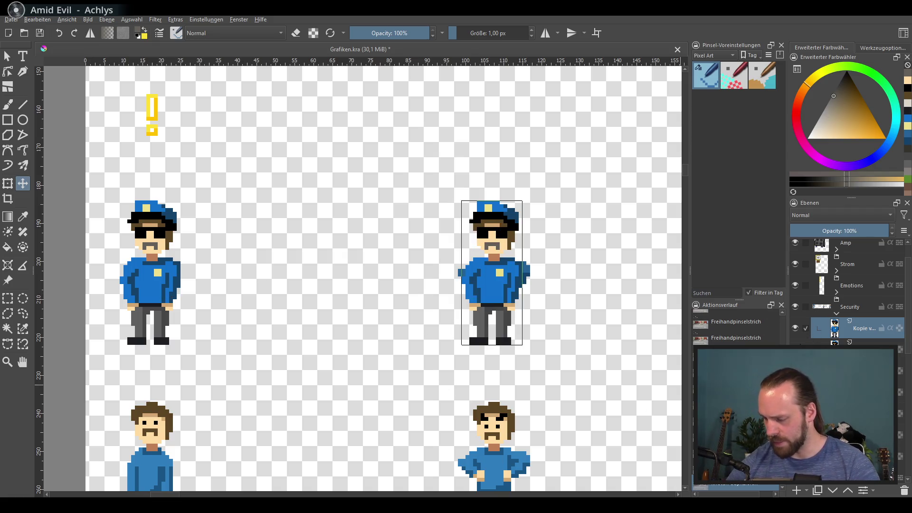
# Step: Toggle the copy's visibility to compare, then hide the hands-on-hips figure beneath it
pyautogui.click(796, 349)
pyautogui.click(795, 349)
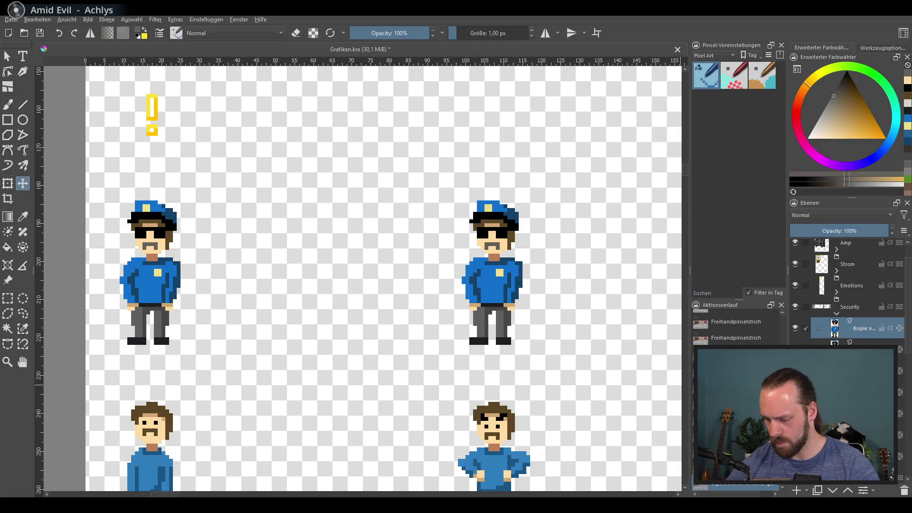
pyautogui.click(855, 392)
pyautogui.hotkey('ctrl', 'z')
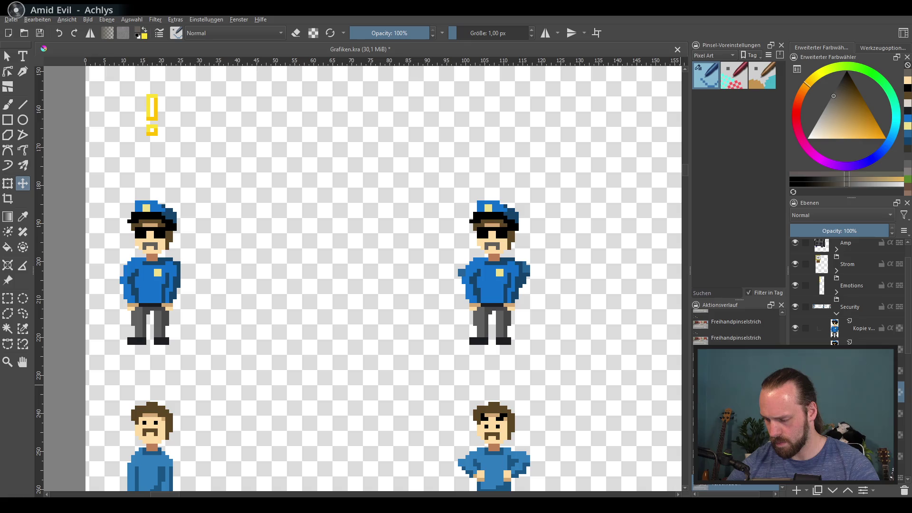
pyautogui.click(905, 491)
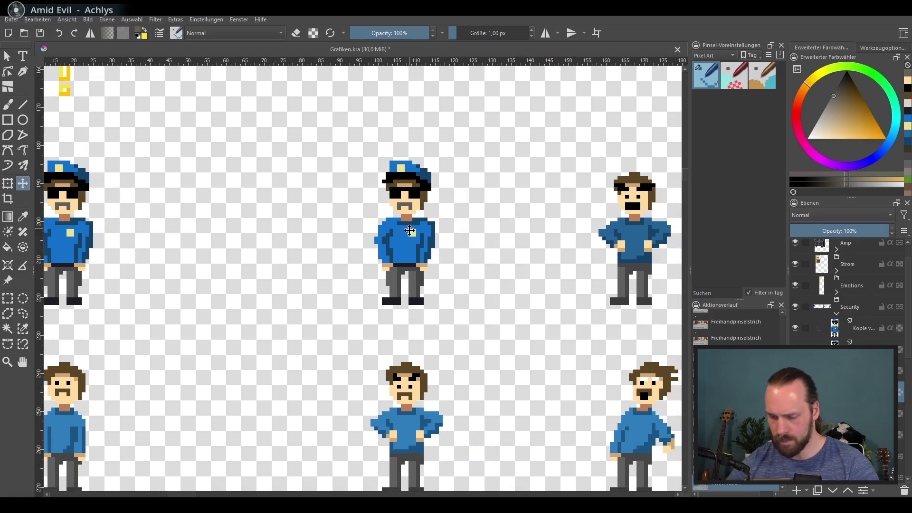
# Step: Zoom in on the copied officer with the Freehand Brush and toggle its layer to compare
pyautogui.scroll(1, 390, 200)
pyautogui.scroll(1, 390, 200)
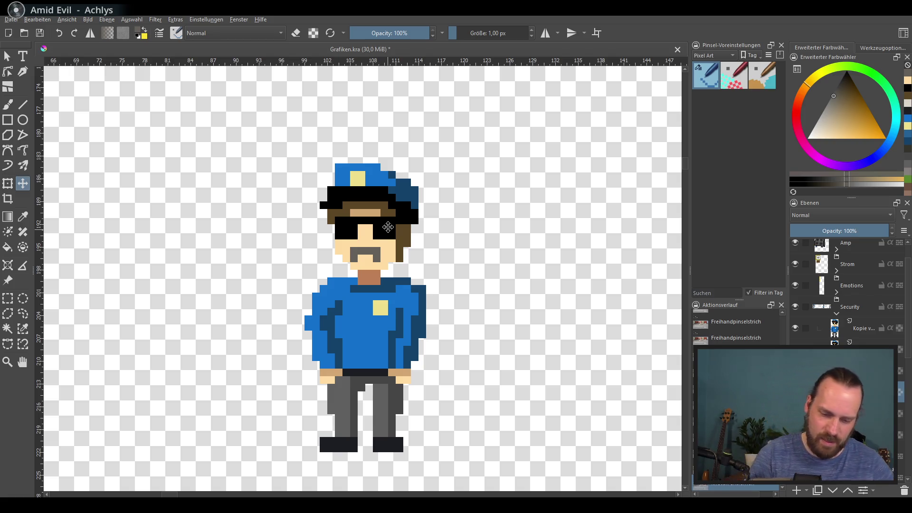
pyautogui.click(16, 103)
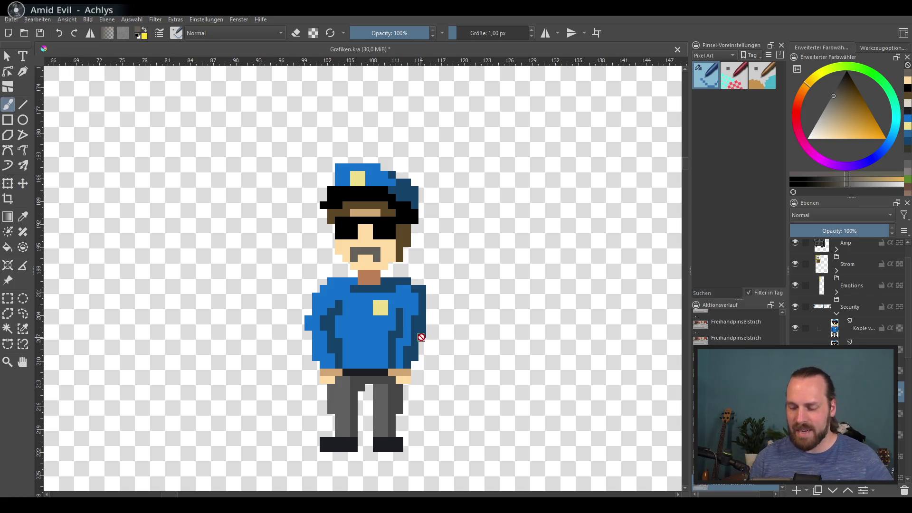
pyautogui.scroll(-1, 368, 301)
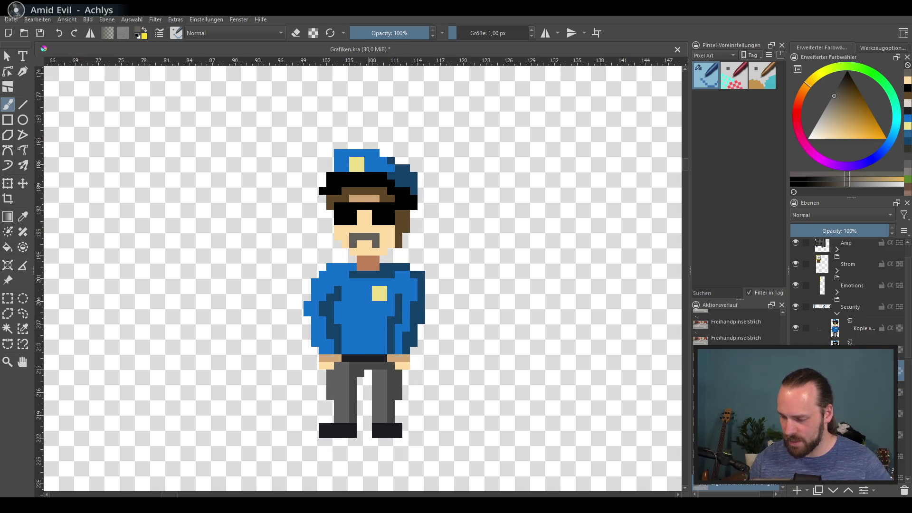
pyautogui.click(796, 328)
pyautogui.click(795, 328)
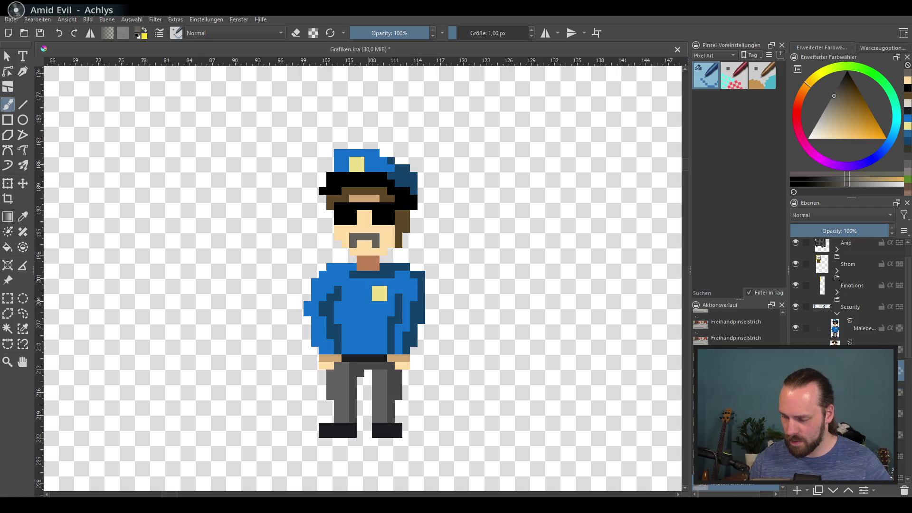
pyautogui.click(796, 328)
pyautogui.click(795, 328)
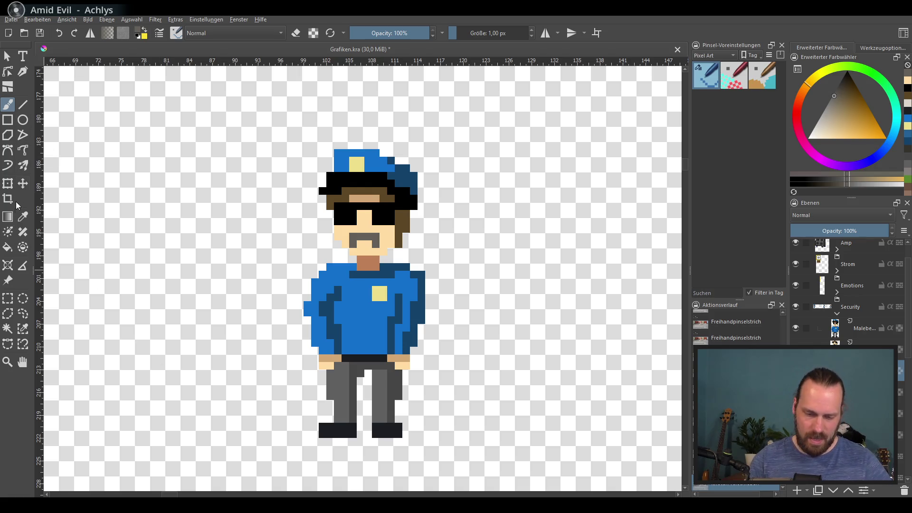
# Step: Erase the old lower-left sleeve and hand, patching the shirt edge blue and the belt black
pyautogui.press('e')
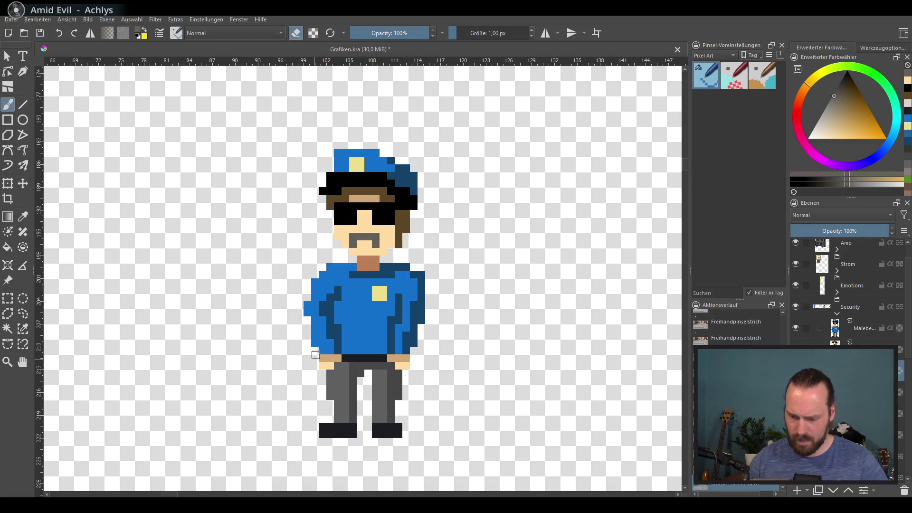
pyautogui.moveTo(323, 365)
pyautogui.mouseDown()
pyautogui.moveTo(331, 363)
pyautogui.moveTo(328, 341)
pyautogui.moveTo(314, 333)
pyautogui.moveTo(337, 352)
pyautogui.mouseUp()
pyautogui.press('e')
pyautogui.keyDown('ctrl'); pyautogui.click(347, 328); pyautogui.keyUp('ctrl')
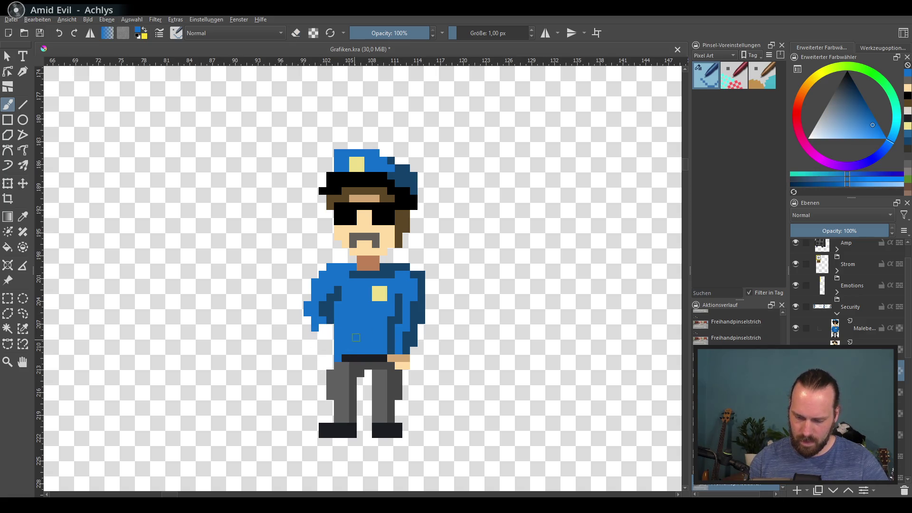
pyautogui.keyDown('ctrl'); pyautogui.click(354, 358); pyautogui.keyUp('ctrl')
pyautogui.click(337, 358)
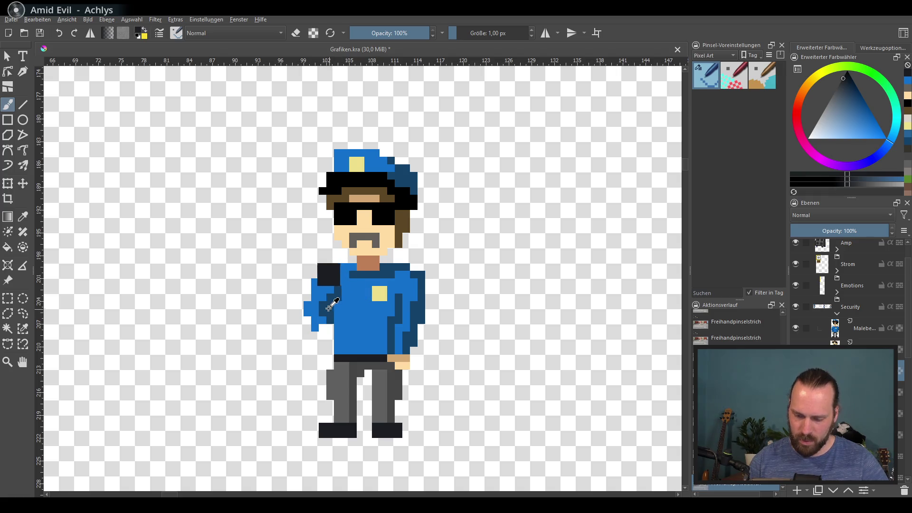
# Step: Paint the raised left sleeve in light and dark blue with a tan hand beside the shoulder
pyautogui.keyDown('ctrl'); pyautogui.click(312, 297); pyautogui.keyUp('ctrl')
pyautogui.moveTo(312, 297)
pyautogui.mouseDown()
pyautogui.moveTo(322, 314)
pyautogui.moveTo(314, 326)
pyautogui.mouseUp()
pyautogui.keyDown('ctrl'); pyautogui.click(332, 309); pyautogui.keyUp('ctrl')
pyautogui.click(339, 296)
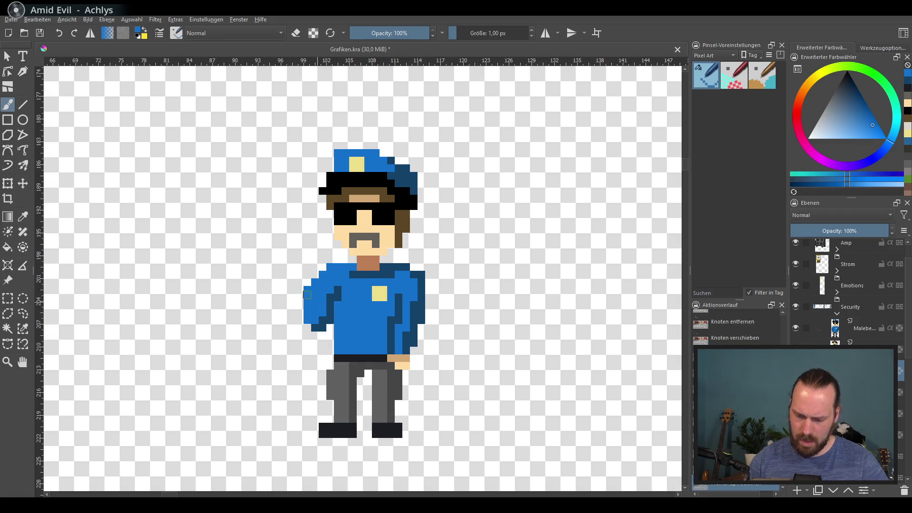
pyautogui.keyDown('ctrl'); pyautogui.click(398, 359); pyautogui.keyUp('ctrl')
pyautogui.moveTo(304, 290)
pyautogui.mouseDown()
pyautogui.moveTo(304, 278)
pyautogui.moveTo(292, 285)
pyautogui.moveTo(308, 276)
pyautogui.moveTo(307, 329)
pyautogui.mouseUp()
pyautogui.keyDown('ctrl'); pyautogui.click(383, 232); pyautogui.keyUp('ctrl')
pyautogui.keyDown('ctrl'); pyautogui.click(320, 304); pyautogui.keyUp('ctrl')
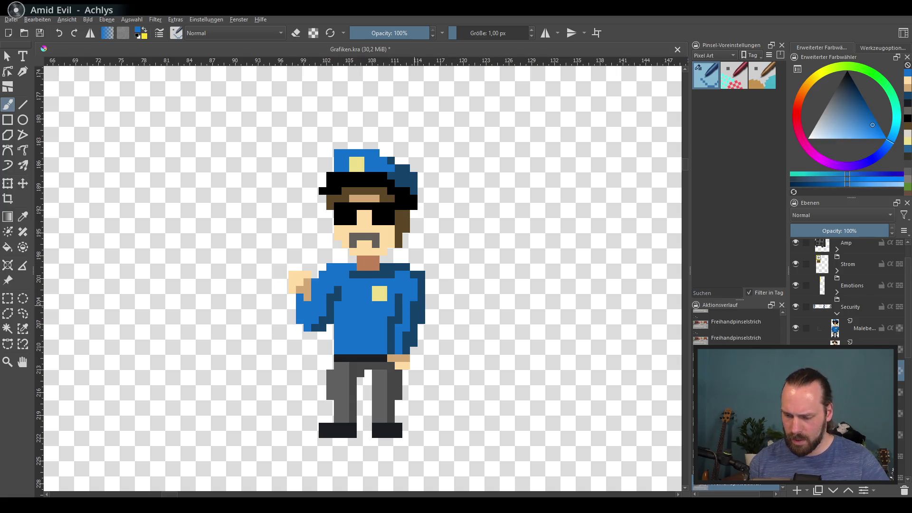
# Step: Extend the right sleeve outward in dark blue and cover the dangling hand near the belt
pyautogui.keyDown('ctrl'); pyautogui.click(423, 284); pyautogui.keyUp('ctrl')
pyautogui.moveTo(434, 292)
pyautogui.mouseDown()
pyautogui.moveTo(444, 309)
pyautogui.moveTo(427, 333)
pyautogui.moveTo(433, 313)
pyautogui.moveTo(391, 337)
pyautogui.mouseUp()
pyautogui.keyDown('ctrl'); pyautogui.click(412, 309); pyautogui.keyUp('ctrl')
pyautogui.keyDown('ctrl'); pyautogui.click(404, 339); pyautogui.keyUp('ctrl')
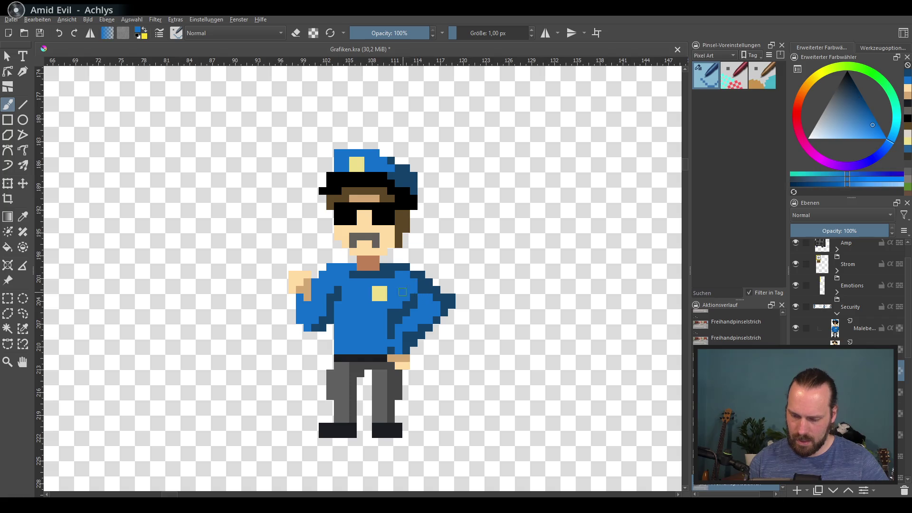
pyautogui.keyDown('ctrl'); pyautogui.click(399, 328); pyautogui.keyUp('ctrl')
pyautogui.moveTo(391, 357); pyautogui.dragTo(406, 366)
pyautogui.keyDown('ctrl'); pyautogui.click(398, 380); pyautogui.keyUp('ctrl')
pyautogui.press('e')
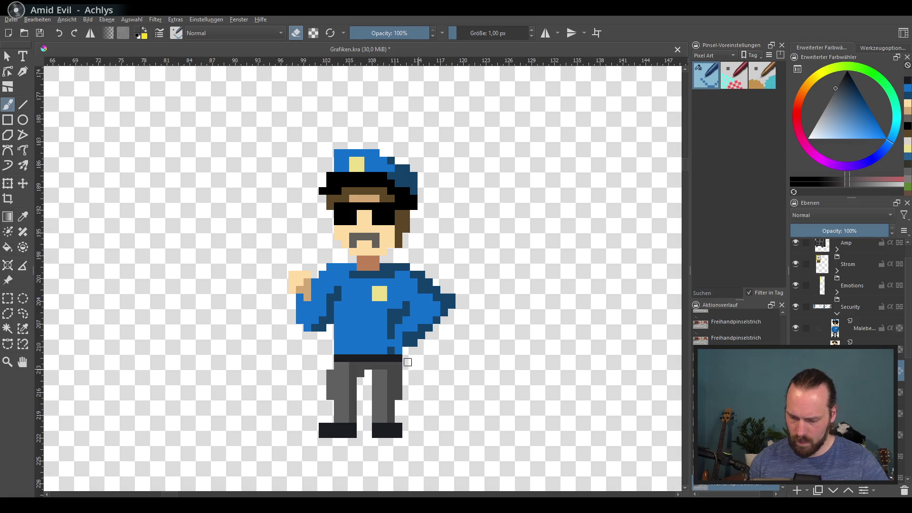
pyautogui.press('e')
pyautogui.keyDown('ctrl'); pyautogui.click(425, 334); pyautogui.keyUp('ctrl')
# Step: Fill the bent right arm in medium blue, erasing stray dark pixels and outlining its outer edge
pyautogui.moveTo(426, 334)
pyautogui.mouseDown()
pyautogui.moveTo(439, 309)
pyautogui.moveTo(393, 353)
pyautogui.moveTo(390, 343)
pyautogui.mouseUp()
pyautogui.keyDown('ctrl'); pyautogui.click(403, 314); pyautogui.keyUp('ctrl')
pyautogui.keyDown('ctrl'); pyautogui.click(418, 328); pyautogui.keyUp('ctrl')
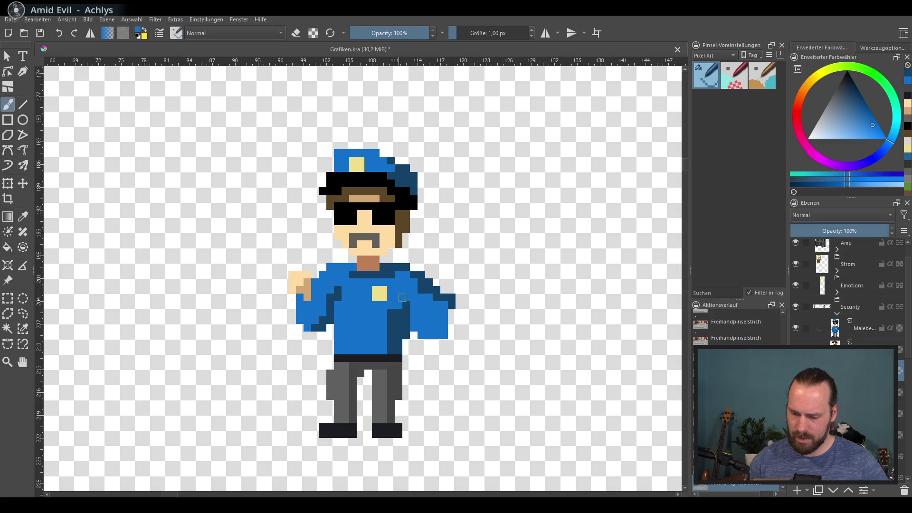
pyautogui.moveTo(399, 311); pyautogui.dragTo(392, 328)
pyautogui.keyDown('ctrl'); pyautogui.click(446, 299); pyautogui.keyUp('ctrl')
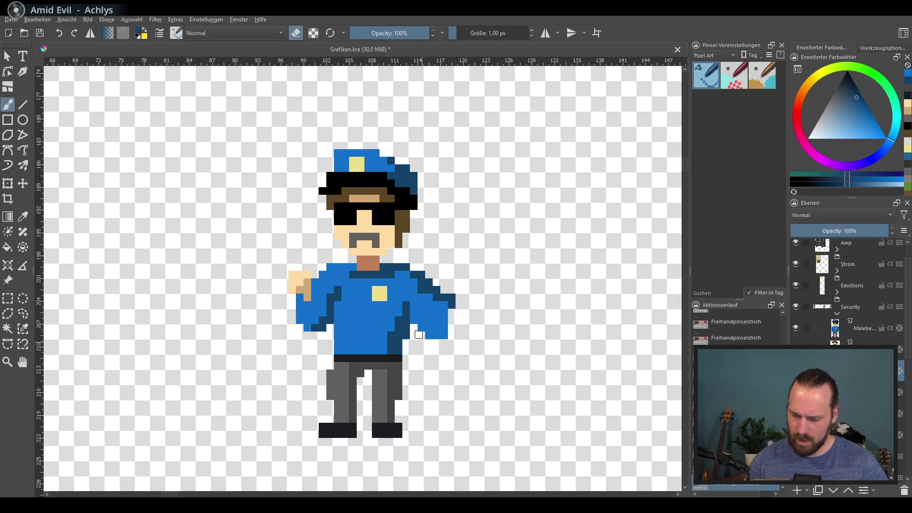
pyautogui.keyDown('ctrl'); pyautogui.click(440, 323); pyautogui.keyUp('ctrl')
pyautogui.press('e')
pyautogui.moveTo(447, 300)
pyautogui.mouseDown()
pyautogui.moveTo(456, 334)
pyautogui.moveTo(435, 337)
pyautogui.moveTo(453, 335)
pyautogui.mouseUp()
pyautogui.press('e')
pyautogui.keyDown('ctrl'); pyautogui.click(444, 297); pyautogui.keyUp('ctrl')
# Step: Paint a light-tan hand at the arm tip and shade both hands reddish-brown
pyautogui.keyDown('ctrl'); pyautogui.click(389, 237); pyautogui.keyUp('ctrl')
pyautogui.keyDown('ctrl'); pyautogui.click(373, 262); pyautogui.keyUp('ctrl')
pyautogui.keyDown('ctrl'); pyautogui.click(447, 343); pyautogui.keyUp('ctrl')
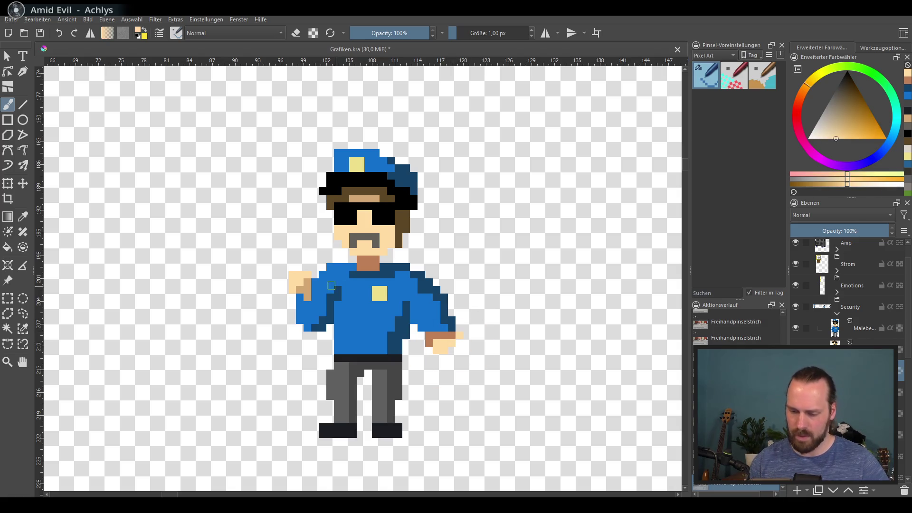
pyautogui.click(300, 296)
pyautogui.keyDown('ctrl'); pyautogui.click(432, 335); pyautogui.keyUp('ctrl')
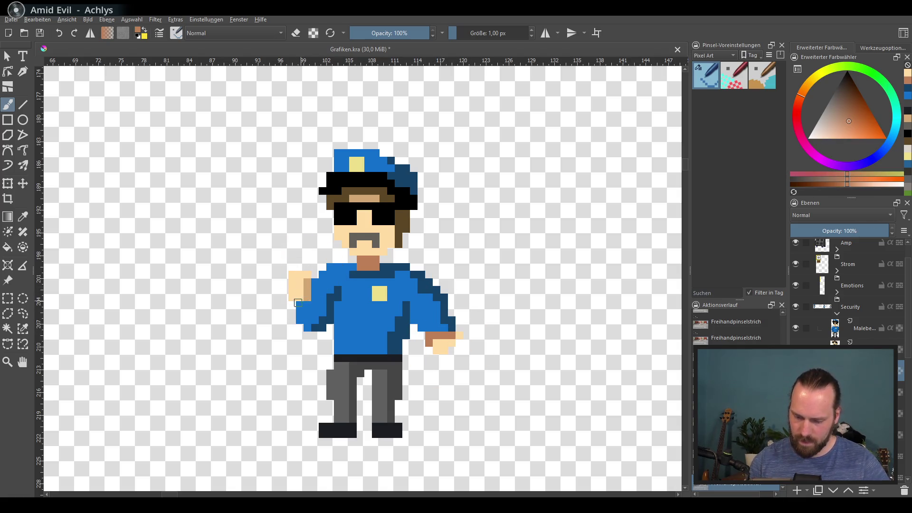
pyautogui.moveTo(298, 303); pyautogui.dragTo(308, 298)
# Step: Try a black stick stroke beside the left hand, then undo it
pyautogui.keyDown('ctrl'); pyautogui.click(383, 178); pyautogui.keyUp('ctrl')
pyautogui.moveTo(298, 264)
pyautogui.mouseDown()
pyautogui.moveTo(291, 243)
pyautogui.moveTo(300, 238)
pyautogui.moveTo(285, 252)
pyautogui.moveTo(299, 209)
pyautogui.moveTo(295, 261)
pyautogui.moveTo(296, 215)
pyautogui.mouseUp()
pyautogui.hotkey('ctrl', 'z')
# Step: Paint a tall black baton beside the left hand and widen the hand around it with skin pixels
pyautogui.hotkey('ctrl', 'z')
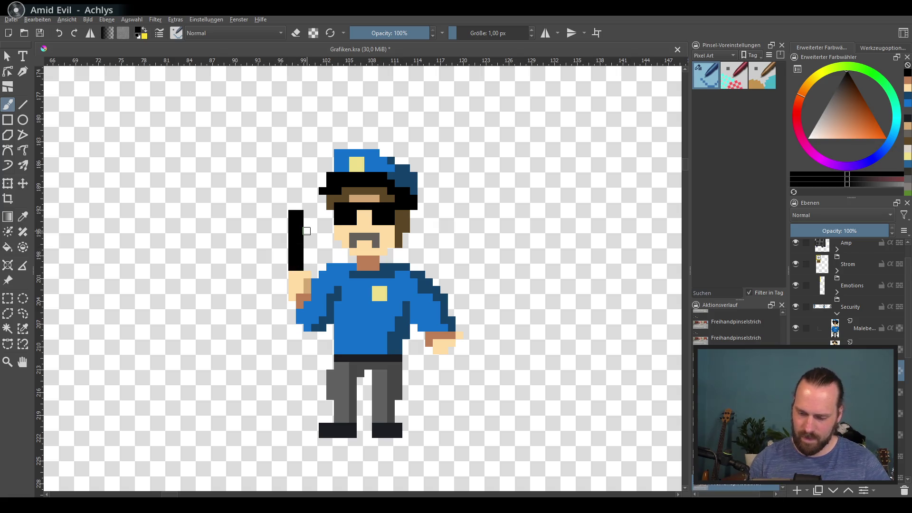
pyautogui.hotkey('ctrl', 'z')
pyautogui.hotkey('ctrl', 'z')
pyautogui.moveTo(291, 270); pyautogui.dragTo(310, 250)
pyautogui.hotkey('ctrl', 'z')
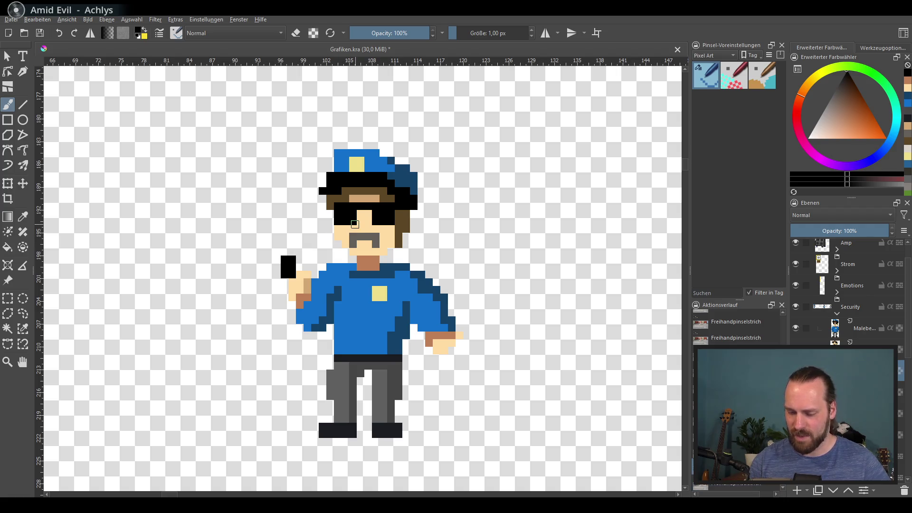
pyautogui.hotkey('ctrl', 'z')
pyautogui.moveTo(291, 212); pyautogui.dragTo(297, 292)
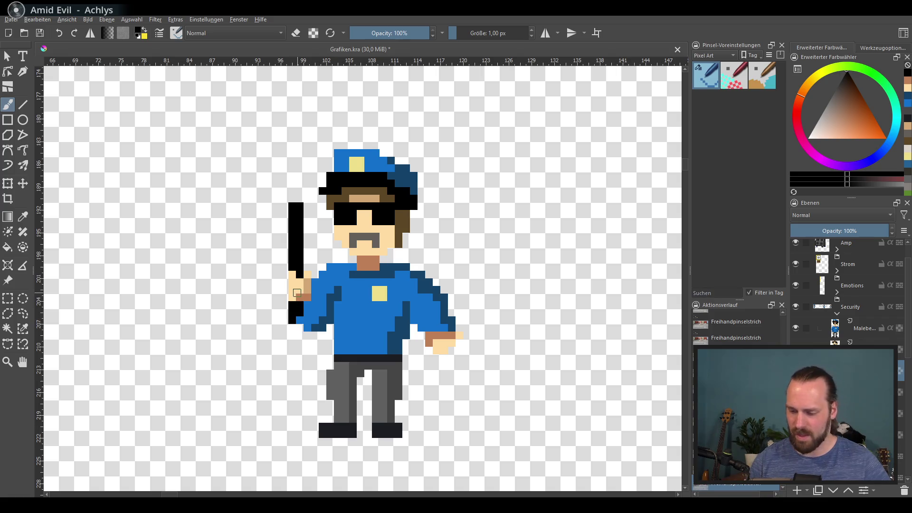
pyautogui.moveTo(308, 220); pyautogui.dragTo(306, 243)
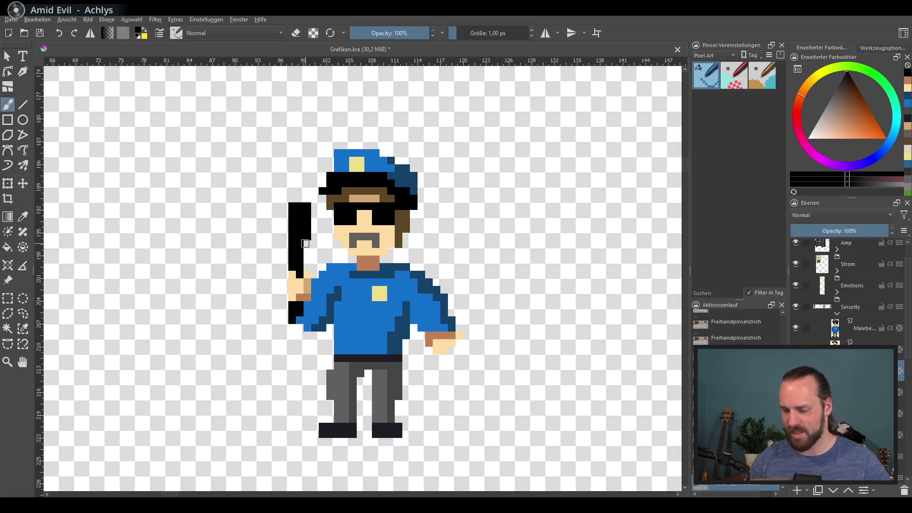
pyautogui.hotkey('ctrl', 'z')
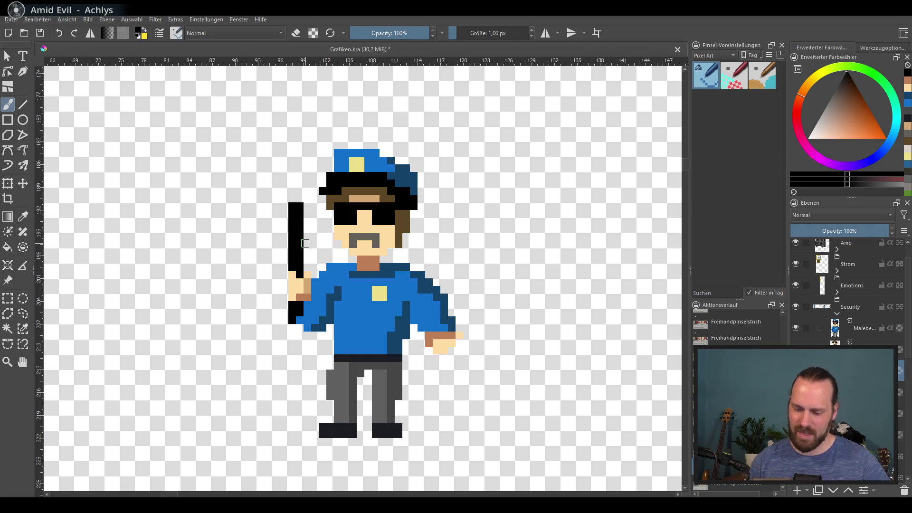
pyautogui.keyDown('ctrl'); pyautogui.click(300, 285); pyautogui.keyUp('ctrl')
pyautogui.moveTo(289, 278)
pyautogui.mouseDown()
pyautogui.moveTo(284, 297)
pyautogui.moveTo(307, 287)
pyautogui.mouseUp()
pyautogui.keyDown('ctrl'); pyautogui.click(314, 294); pyautogui.keyUp('ctrl')
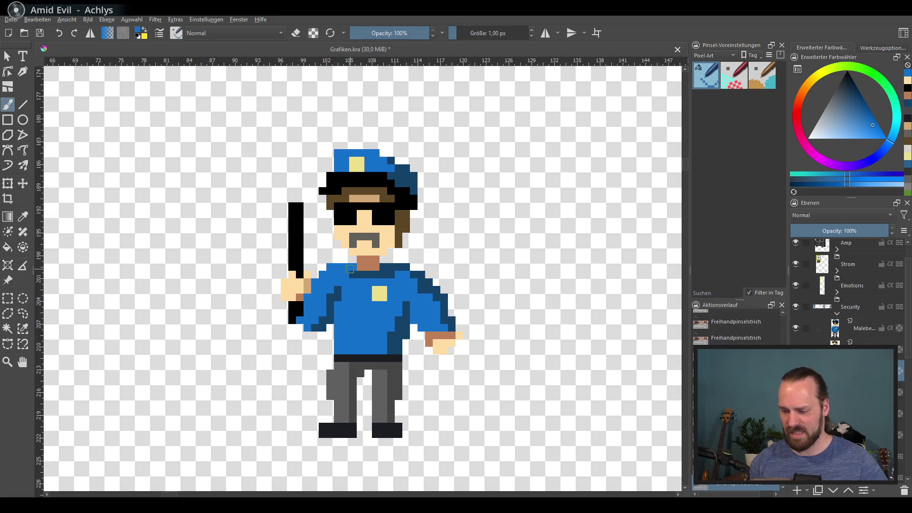
# Step: Repaint part of the mustache in a lighter greyish brown
pyautogui.keyDown('ctrl'); pyautogui.click(347, 213); pyautogui.keyUp('ctrl')
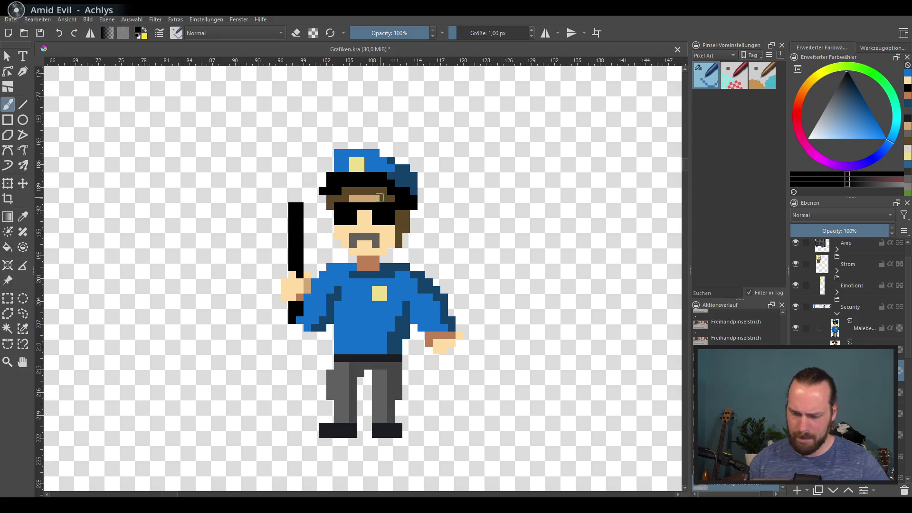
pyautogui.keyDown('ctrl'); pyautogui.click(356, 240); pyautogui.keyUp('ctrl')
pyautogui.click(813, 131)
pyautogui.click(374, 240)
pyautogui.moveTo(375, 240)
pyautogui.mouseDown()
pyautogui.moveTo(354, 244)
pyautogui.moveTo(377, 236)
pyautogui.mouseUp()
pyautogui.click(836, 102)
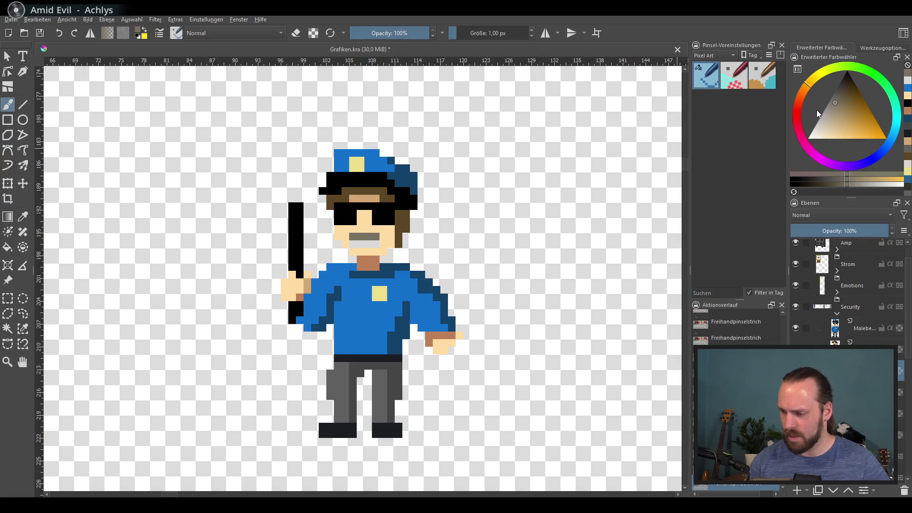
# Step: Repaint the mustache rows in light grey to form a teeth-baring grin
pyautogui.click(352, 243)
pyautogui.click(376, 244)
pyautogui.keyDown('ctrl'); pyautogui.click(368, 243); pyautogui.keyUp('ctrl')
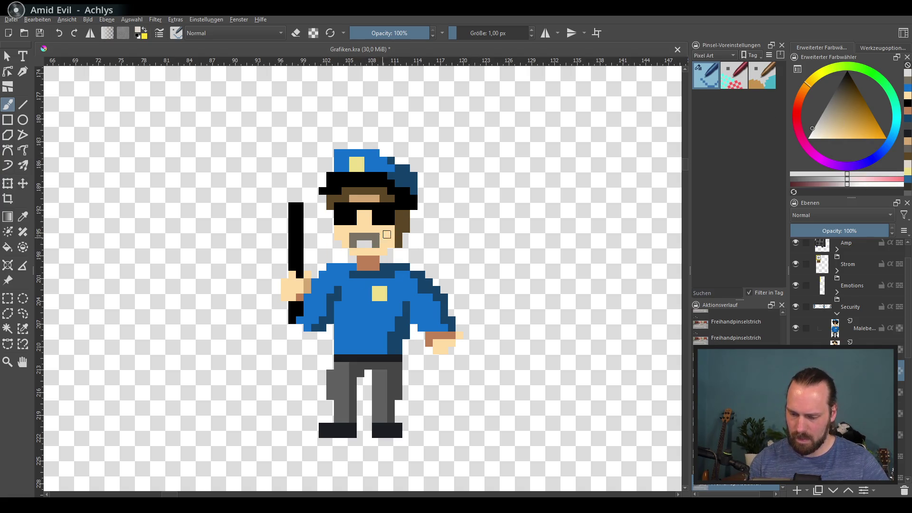
pyautogui.moveTo(369, 236); pyautogui.dragTo(353, 244)
pyautogui.keyDown('ctrl'); pyautogui.click(377, 238); pyautogui.keyUp('ctrl')
# Step: Shade the grin's upper row with a darker brownish grey
pyautogui.click(832, 111)
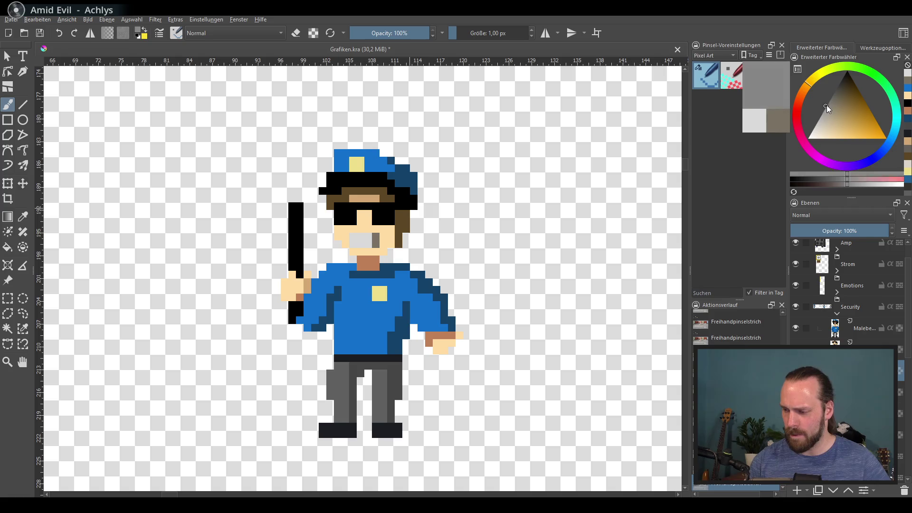
pyautogui.moveTo(358, 238); pyautogui.dragTo(352, 236)
pyautogui.keyDown('ctrl'); pyautogui.click(365, 241); pyautogui.keyUp('ctrl')
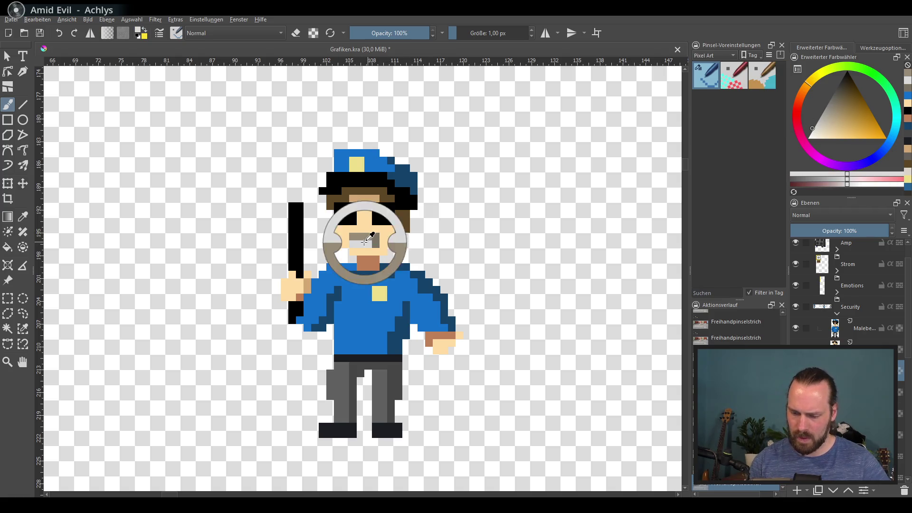
pyautogui.click(824, 112)
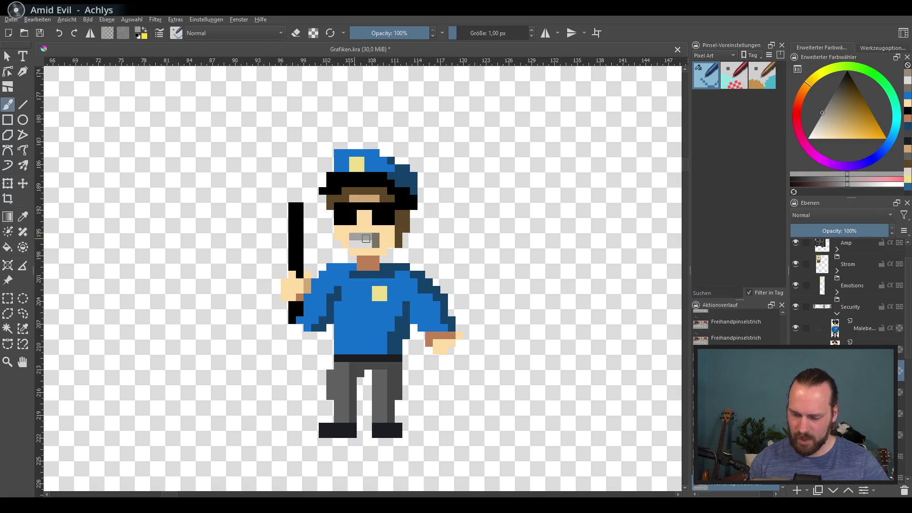
pyautogui.keyDown('ctrl'); pyautogui.click(366, 241); pyautogui.keyUp('ctrl')
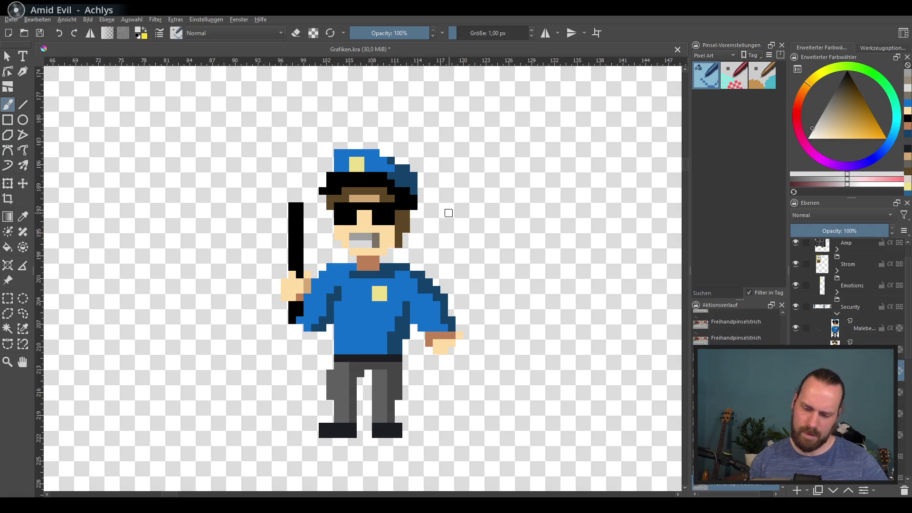
pyautogui.keyDown('ctrl'); pyautogui.click(376, 240); pyautogui.keyUp('ctrl')
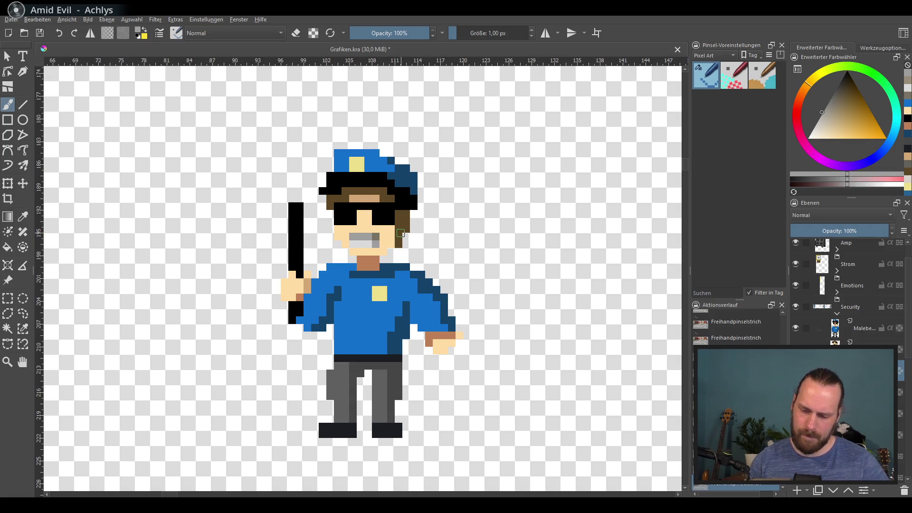
# Step: Zoom out to the neighbouring sprites and select the lower character layers in the Layers panel
pyautogui.scroll(-2, 489, 283)
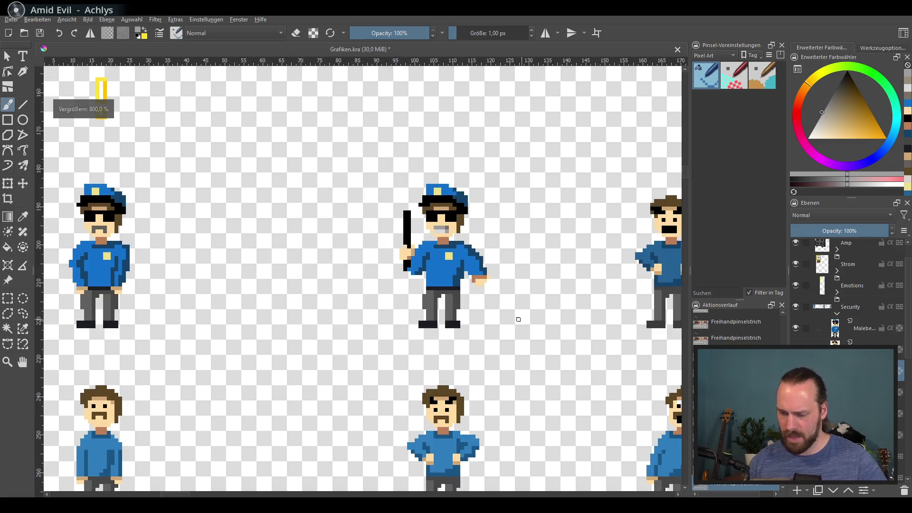
pyautogui.moveTo(491, 330)
pyautogui.mouseDown()
pyautogui.moveTo(356, 342)
pyautogui.moveTo(459, 344)
pyautogui.moveTo(418, 332)
pyautogui.moveTo(448, 360)
pyautogui.moveTo(422, 339)
pyautogui.mouseUp()
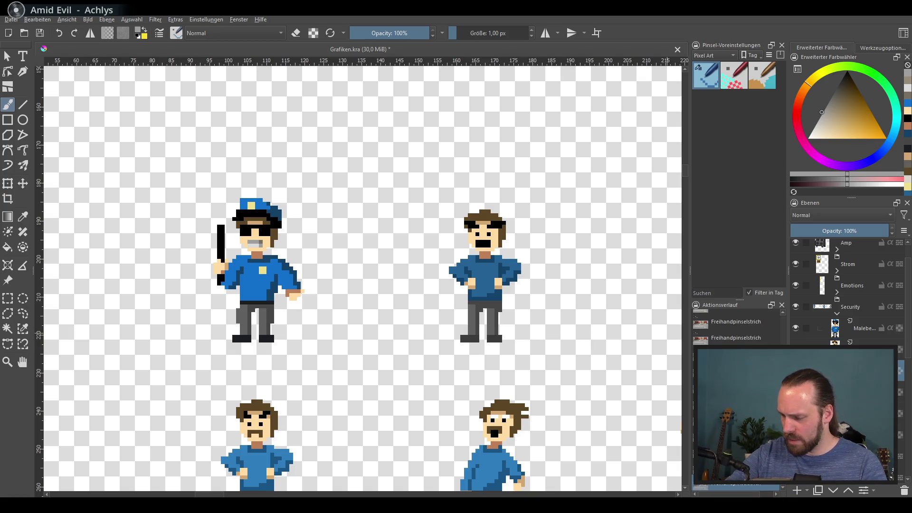
pyautogui.click(855, 341)
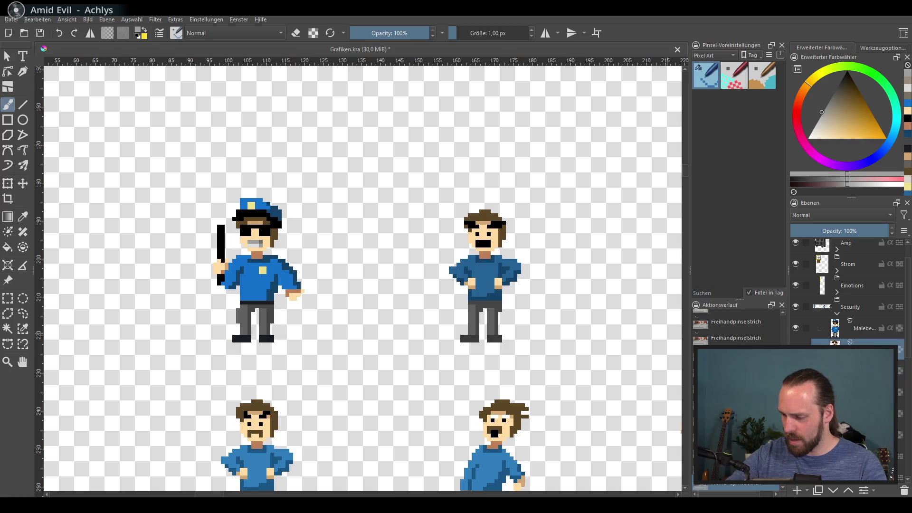
pyautogui.click(855, 370)
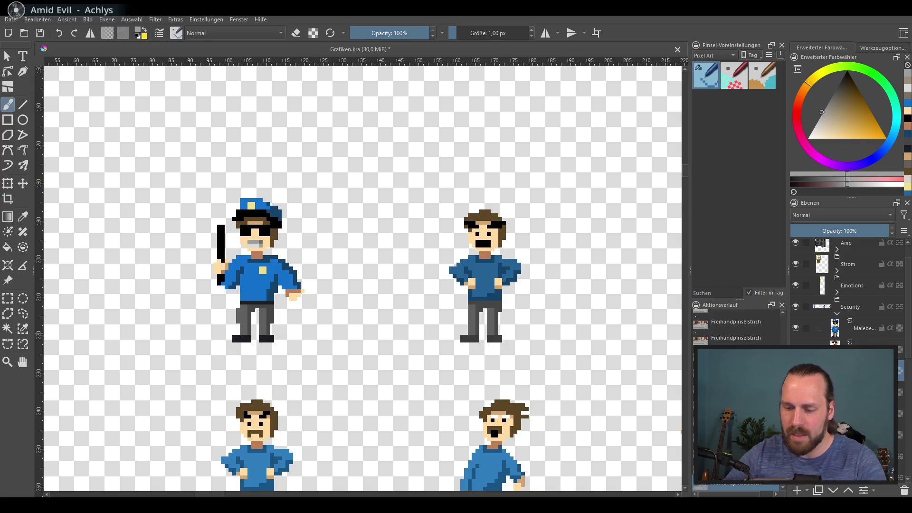
pyautogui.moveTo(452, 311)
pyautogui.mouseDown()
pyautogui.moveTo(633, 311)
pyautogui.moveTo(460, 299)
pyautogui.mouseUp()
pyautogui.click(850, 342)
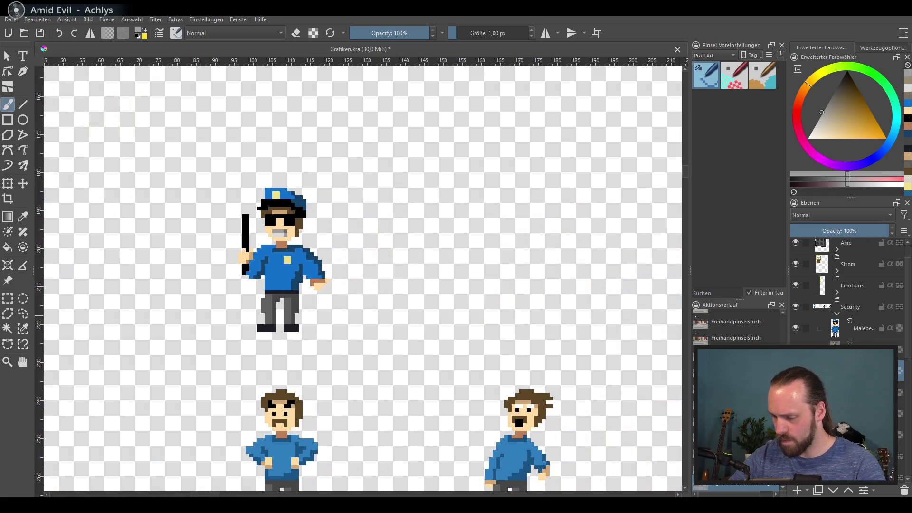
pyautogui.click(849, 343)
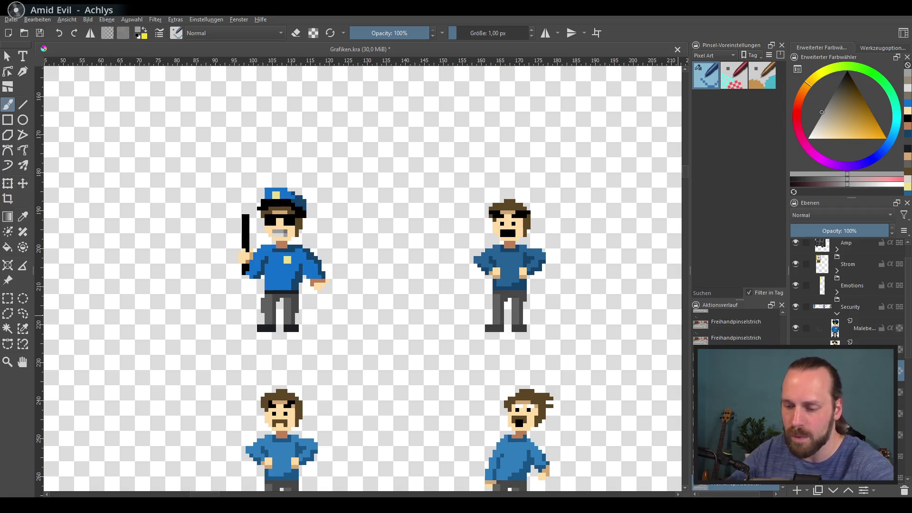
pyautogui.click(846, 392)
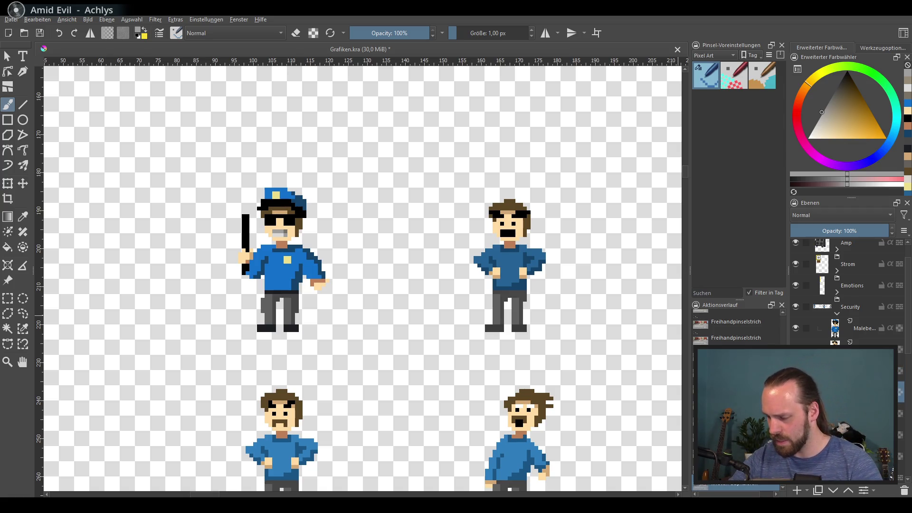
pyautogui.click(24, 184)
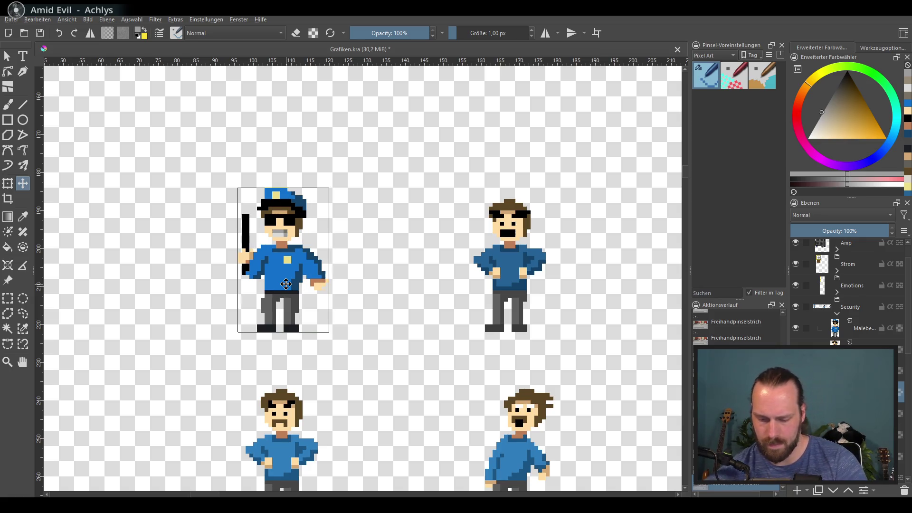
# Step: Shift the duplicated police sprite right into the next character slot and zoom in on it
pyautogui.hotkey('shift', 'Right')
pyautogui.hotkey('shift', 'Right')
pyautogui.hotkey('shift', 'Right')
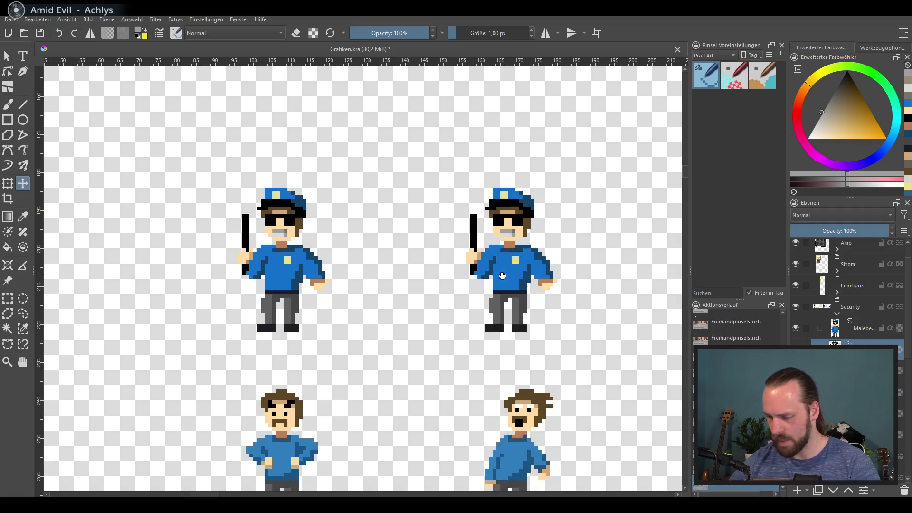
pyautogui.hscroll(3, 470, 265)
pyautogui.scroll(3, 471, 265)
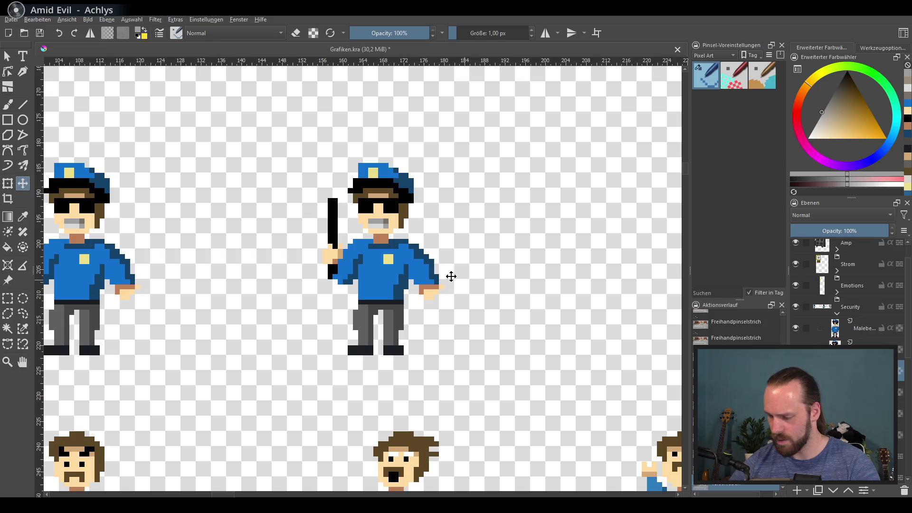
pyautogui.scroll(1, 405, 274)
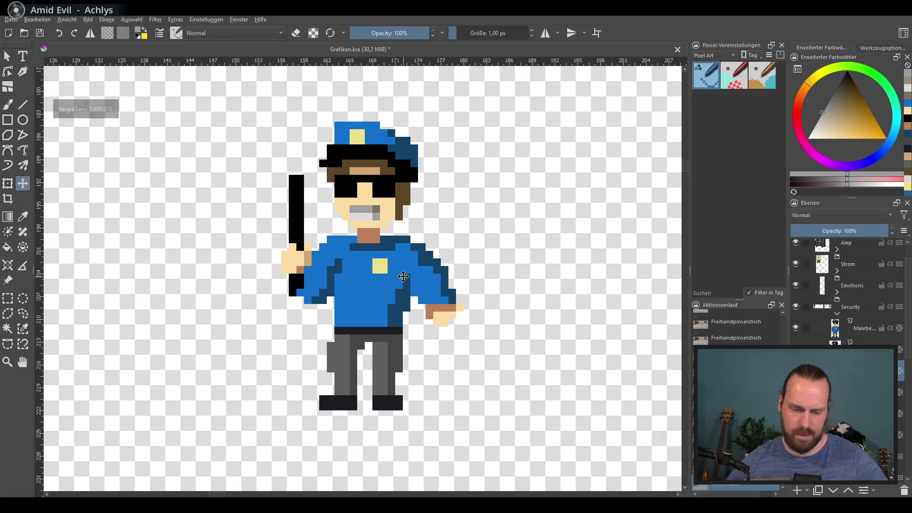
# Step: Erase the baton and raised fist, then repaint the sleeve raised in blue with dark shading
pyautogui.click(12, 107)
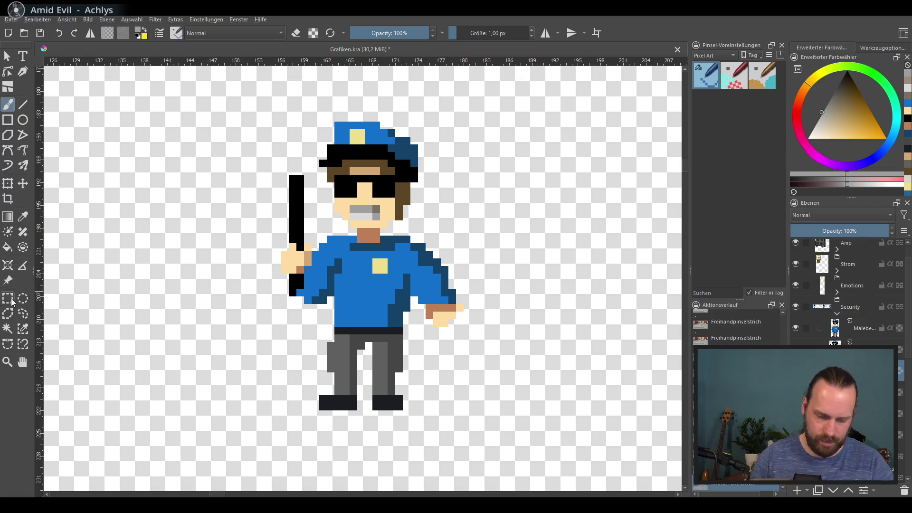
pyautogui.press('e')
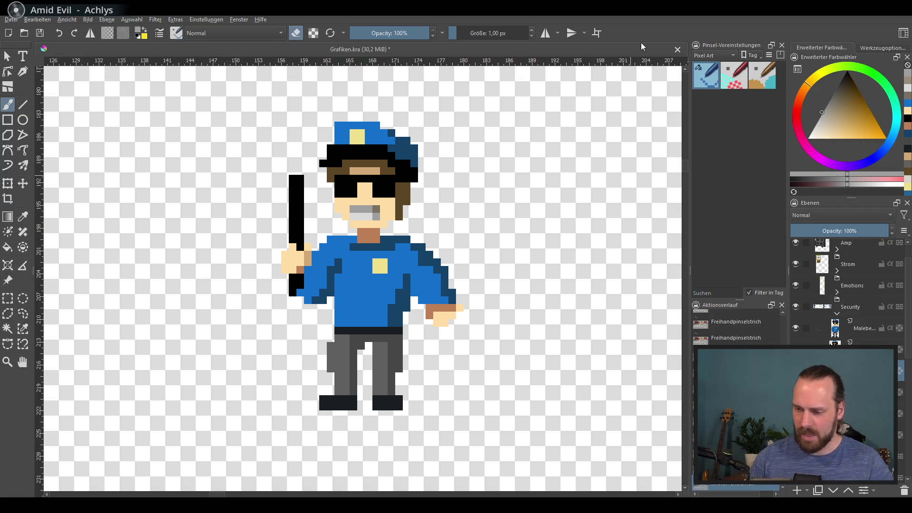
pyautogui.moveTo(290, 188)
pyautogui.mouseDown()
pyautogui.moveTo(281, 275)
pyautogui.moveTo(304, 290)
pyautogui.moveTo(290, 253)
pyautogui.moveTo(325, 297)
pyautogui.mouseUp()
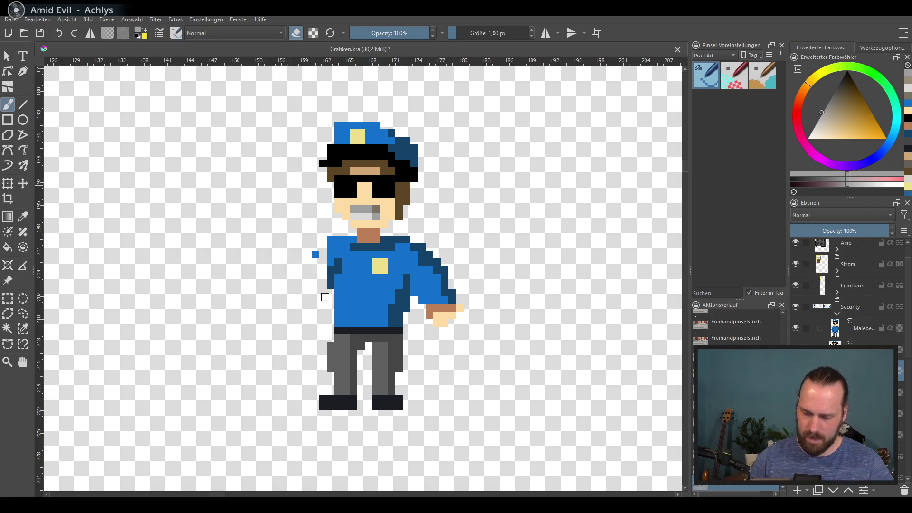
pyautogui.press('e')
pyautogui.keyDown('ctrl'); pyautogui.click(346, 252); pyautogui.keyUp('ctrl')
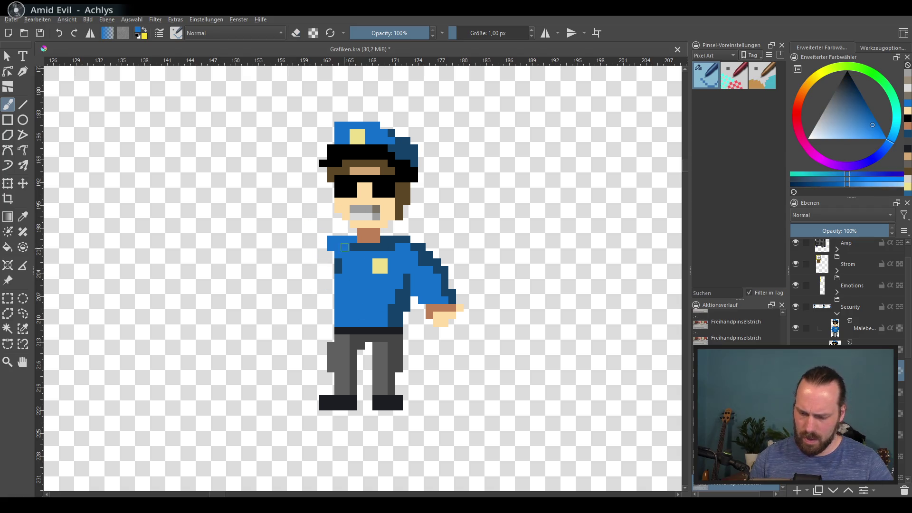
pyautogui.moveTo(344, 247)
pyautogui.mouseDown()
pyautogui.moveTo(304, 268)
pyautogui.moveTo(311, 283)
pyautogui.moveTo(303, 243)
pyautogui.moveTo(280, 232)
pyautogui.moveTo(330, 276)
pyautogui.mouseUp()
pyautogui.hotkey('ctrl', 'z')
pyautogui.hotkey('ctrl', 'z')
pyautogui.hotkey('ctrl', 'z')
pyautogui.keyDown('ctrl'); pyautogui.click(398, 241); pyautogui.keyUp('ctrl')
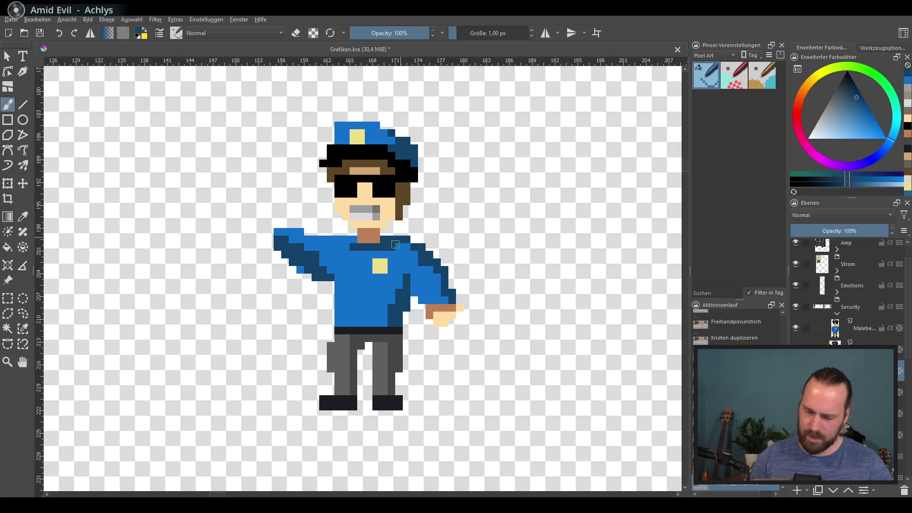
# Step: Paint a pale open hand above the sleeve, shading it brown and erasing stray pixels
pyautogui.keyDown('ctrl'); pyautogui.click(442, 319); pyautogui.keyUp('ctrl')
pyautogui.moveTo(306, 193)
pyautogui.mouseDown()
pyautogui.moveTo(299, 212)
pyautogui.moveTo(314, 195)
pyautogui.moveTo(304, 223)
pyautogui.moveTo(307, 204)
pyautogui.moveTo(284, 215)
pyautogui.mouseUp()
pyautogui.keyDown('ctrl'); pyautogui.click(369, 227); pyautogui.keyUp('ctrl')
pyautogui.keyDown('ctrl'); pyautogui.click(304, 195); pyautogui.keyUp('ctrl')
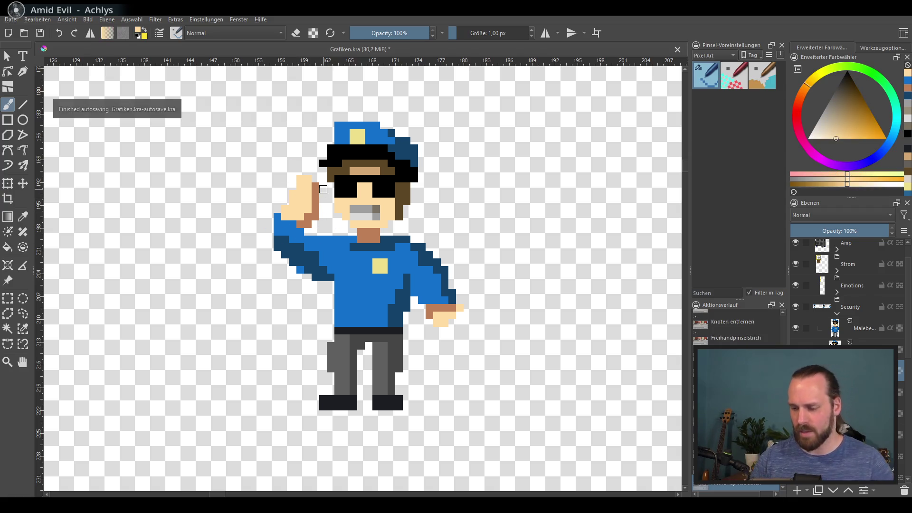
pyautogui.press('e')
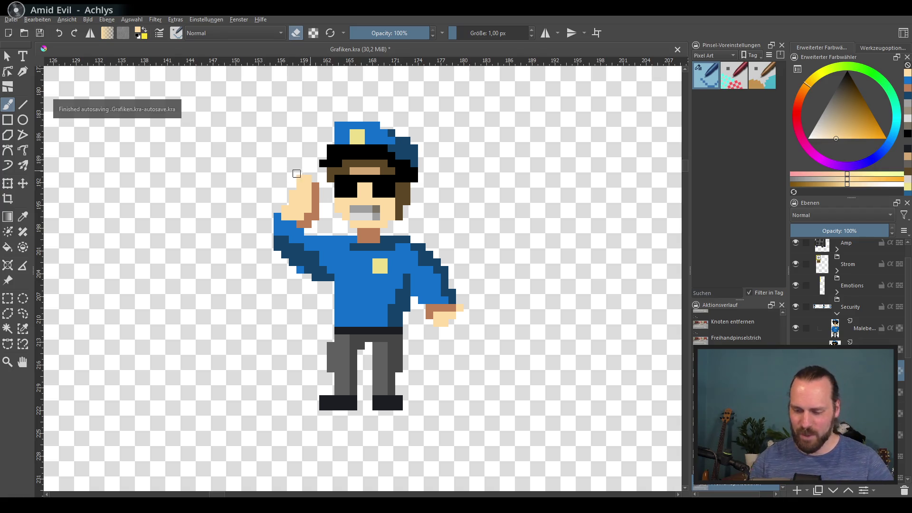
pyautogui.moveTo(317, 183); pyautogui.dragTo(316, 195)
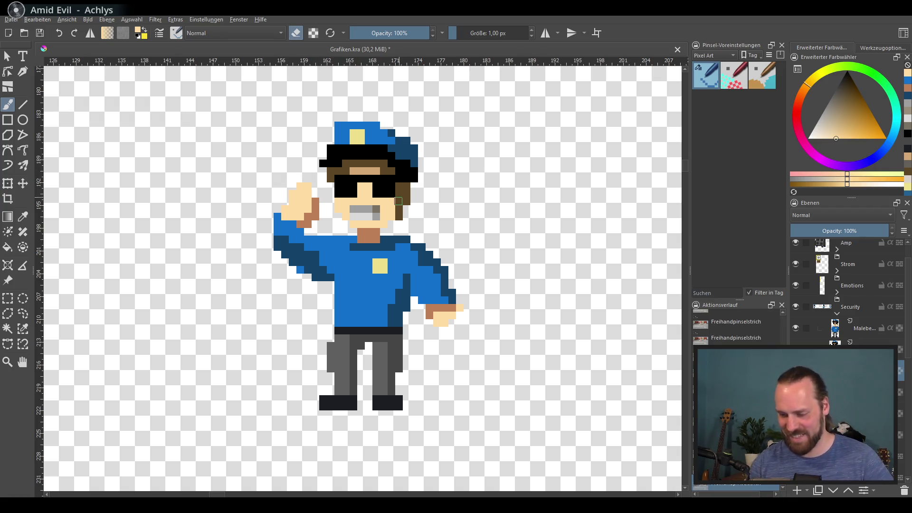
pyautogui.press('e')
# Step: Replace the grin with a small open black mouth and a warm-grey lower lip
pyautogui.click(355, 211)
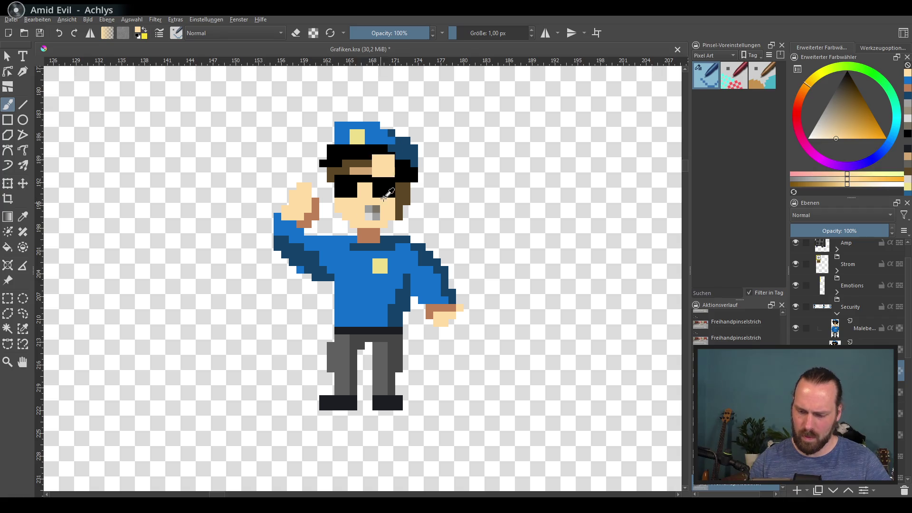
pyautogui.press('d')
pyautogui.moveTo(368, 209); pyautogui.dragTo(377, 216)
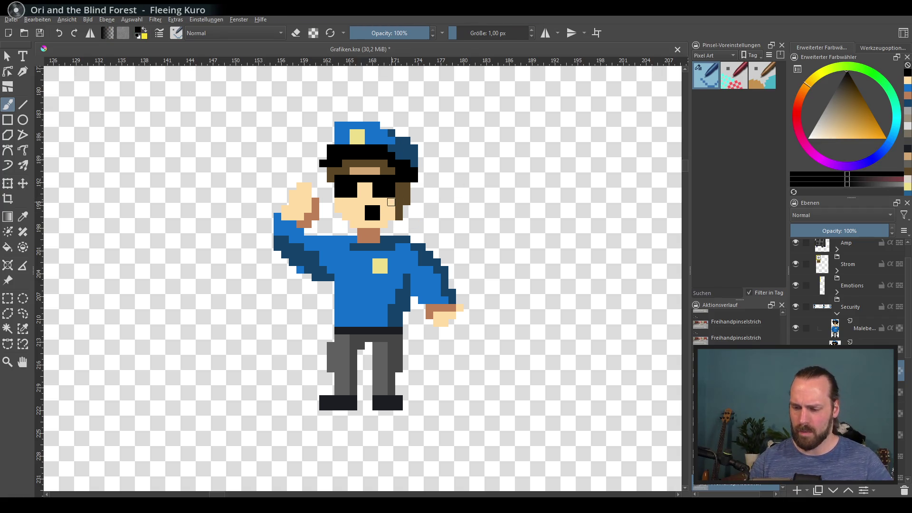
pyautogui.click(828, 112)
pyautogui.moveTo(369, 217); pyautogui.dragTo(388, 217)
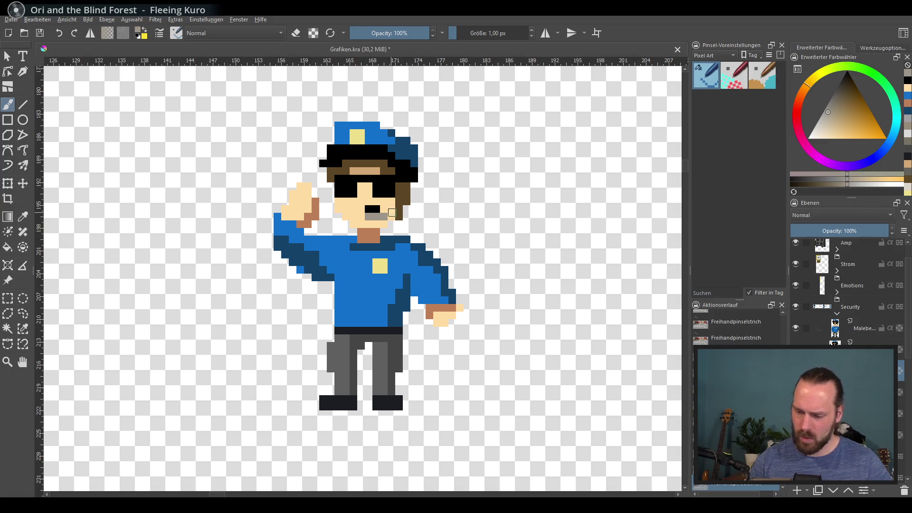
pyautogui.hotkey('ctrl', 'z')
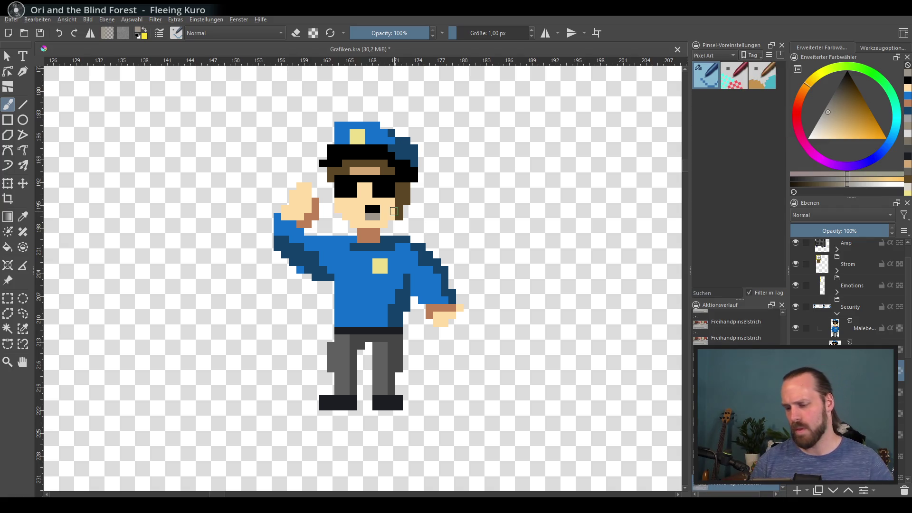
# Step: Try a rectangular selection around the officer's head, then clear it
pyautogui.click(7, 298)
pyautogui.moveTo(325, 112); pyautogui.dragTo(418, 216)
pyautogui.click(459, 213)
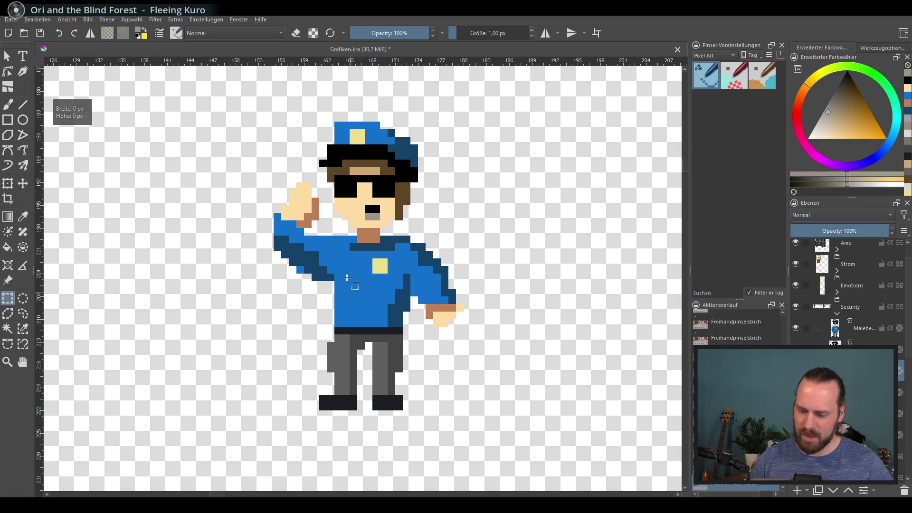
# Step: Shift the officer's upper torso, then his head and raised arm, a few pixels left, and deselect
pyautogui.moveTo(258, 113)
pyautogui.mouseDown()
pyautogui.moveTo(408, 242)
pyautogui.moveTo(479, 352)
pyautogui.moveTo(471, 341)
pyautogui.mouseUp()
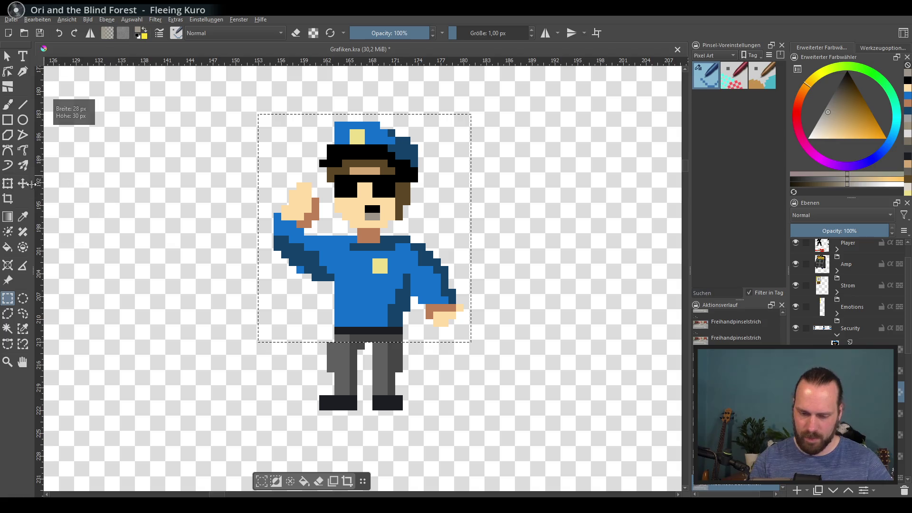
pyautogui.click(22, 184)
pyautogui.moveTo(408, 256); pyautogui.dragTo(400, 256)
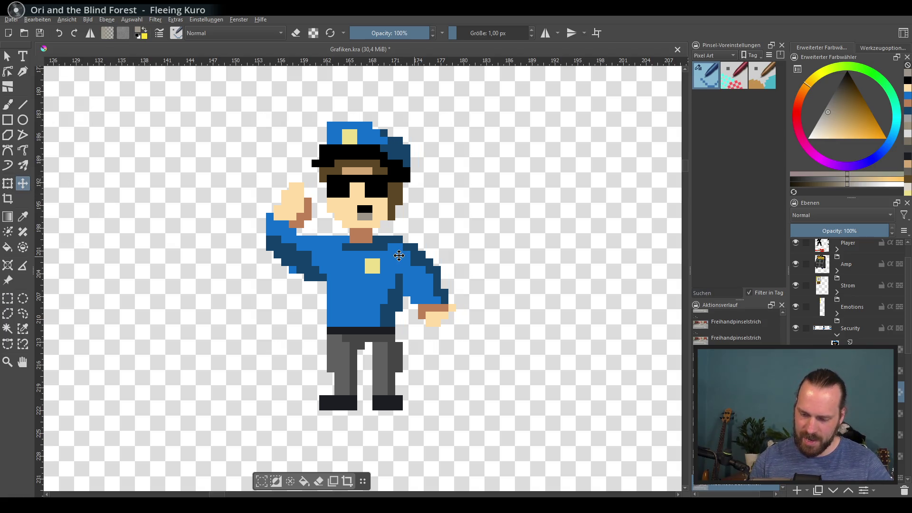
pyautogui.click(8, 298)
pyautogui.moveTo(210, 93)
pyautogui.mouseDown()
pyautogui.moveTo(384, 185)
pyautogui.moveTo(487, 288)
pyautogui.mouseUp()
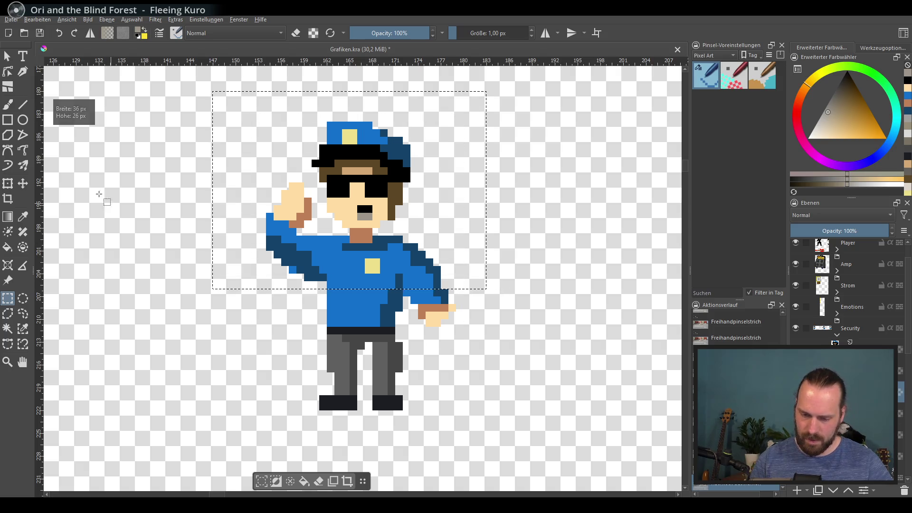
pyautogui.click(23, 184)
pyautogui.moveTo(431, 269); pyautogui.dragTo(423, 262)
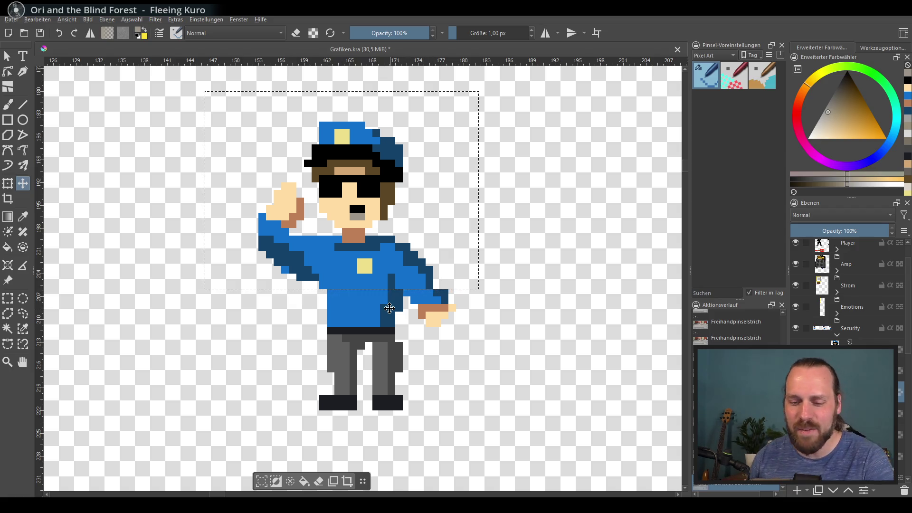
pyautogui.hotkey('ctrl', 'shift', 'a')
# Step: Zoom out and pan over the police and civilian sprite rows, then scroll the Layers panel to the Person groups
pyautogui.scroll(-3, 485, 255)
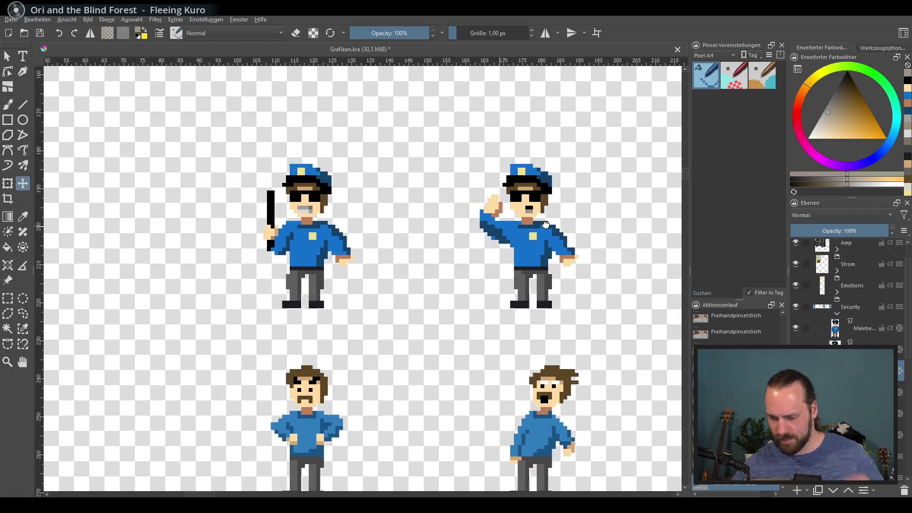
pyautogui.scroll(-3, 487, 255)
pyautogui.hscroll(3, 510, 232)
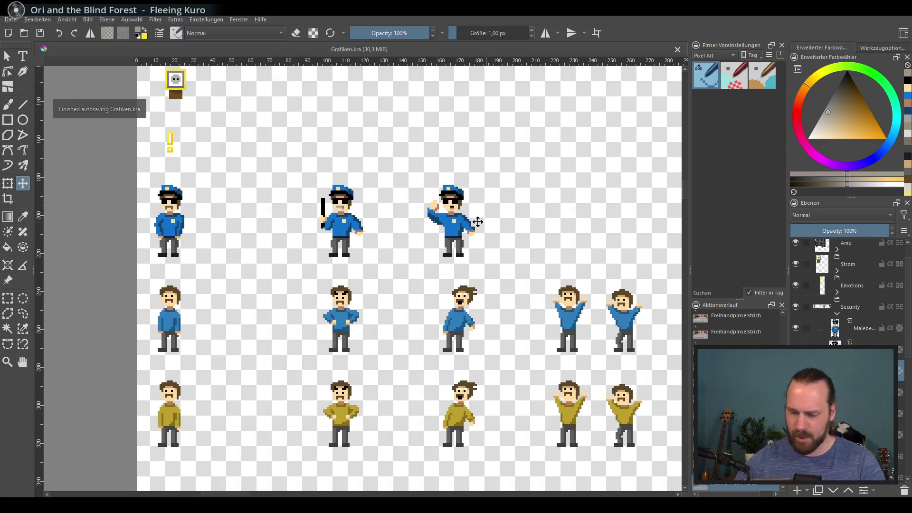
pyautogui.hscroll(5, 473, 220)
pyautogui.scroll(2, 452, 226)
pyautogui.moveTo(451, 239)
pyautogui.mouseDown()
pyautogui.moveTo(463, 204)
pyautogui.moveTo(458, 266)
pyautogui.mouseUp()
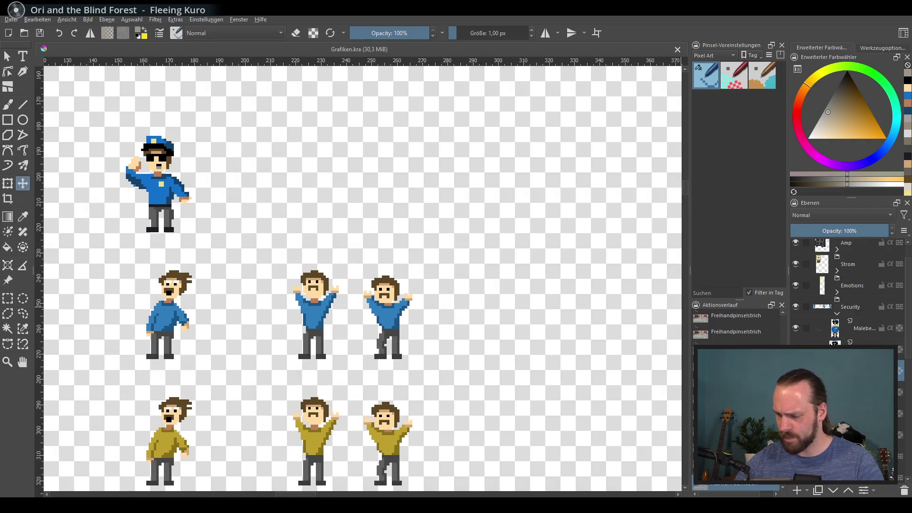
pyautogui.moveTo(466, 332); pyautogui.dragTo(433, 258)
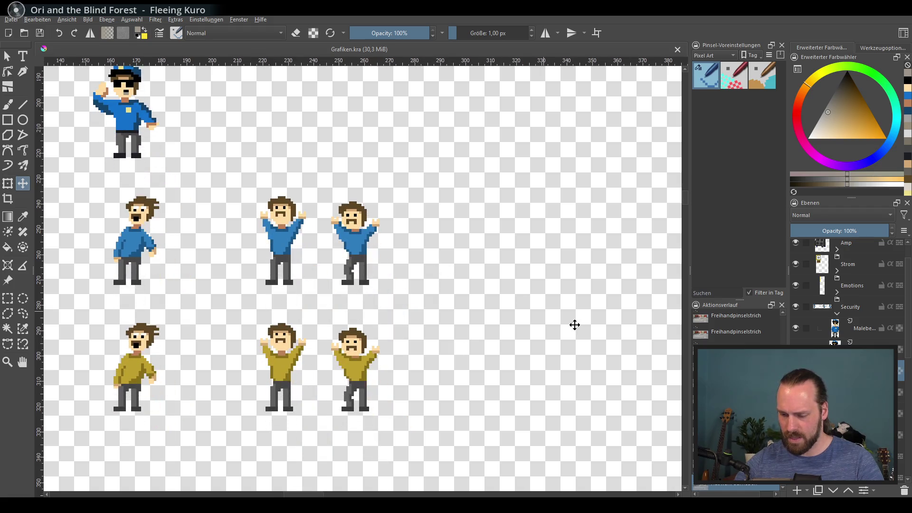
pyautogui.scroll(1, 845, 285)
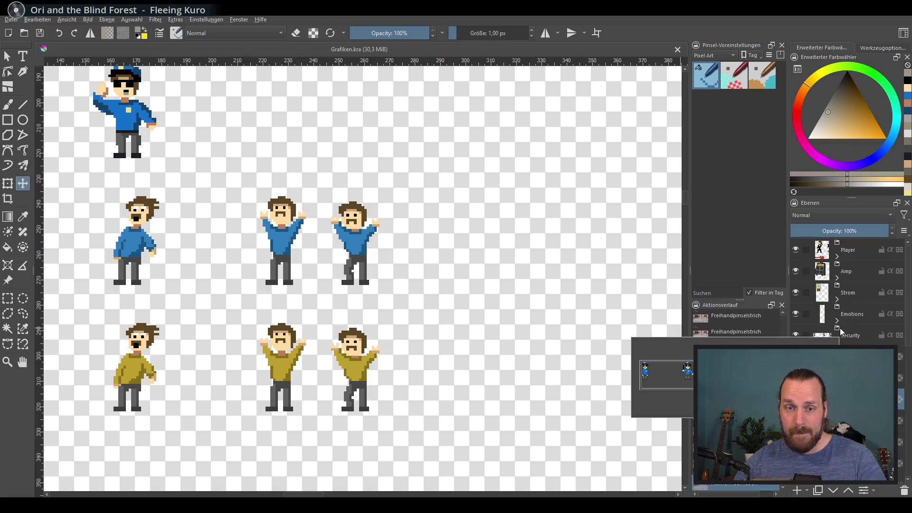
pyautogui.moveTo(838, 340)
pyautogui.scroll(-3, 838, 309)
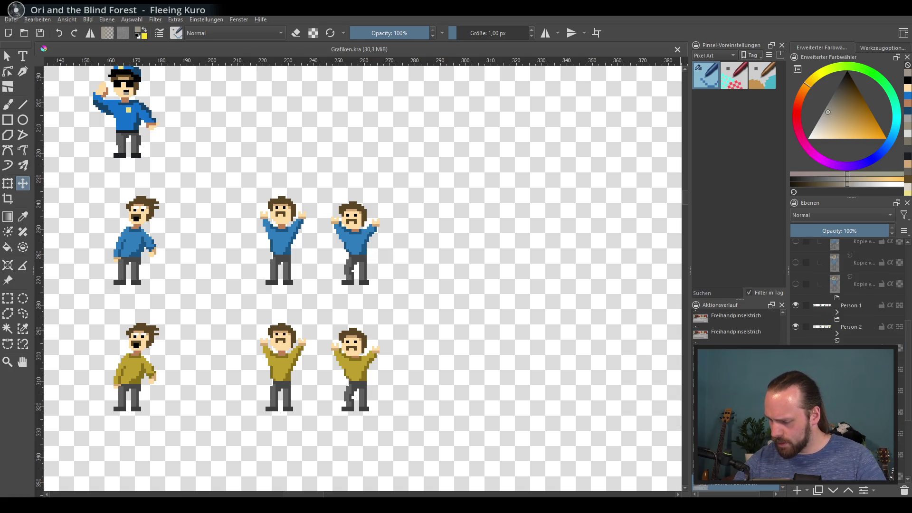
# Step: Expand the Person 1 group and nudge the copied blue arms-raised figure to the right
pyautogui.click(837, 313)
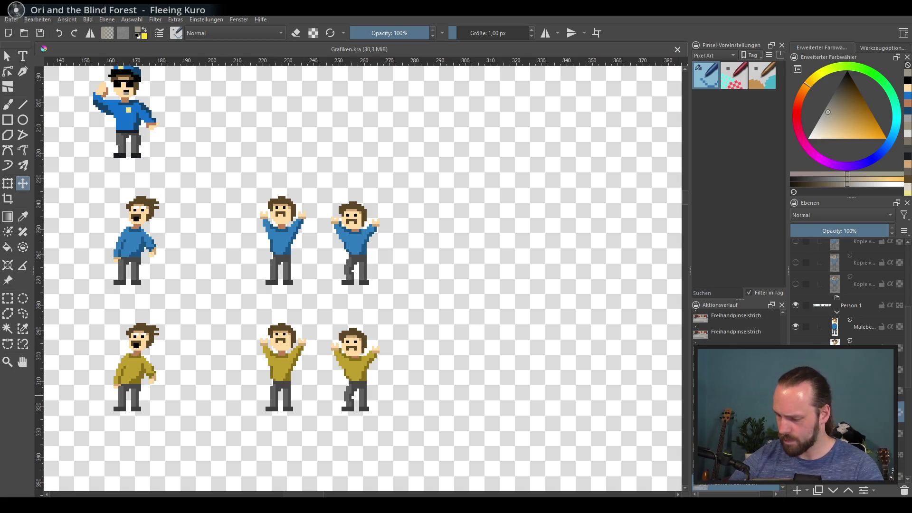
pyautogui.click(81, 201)
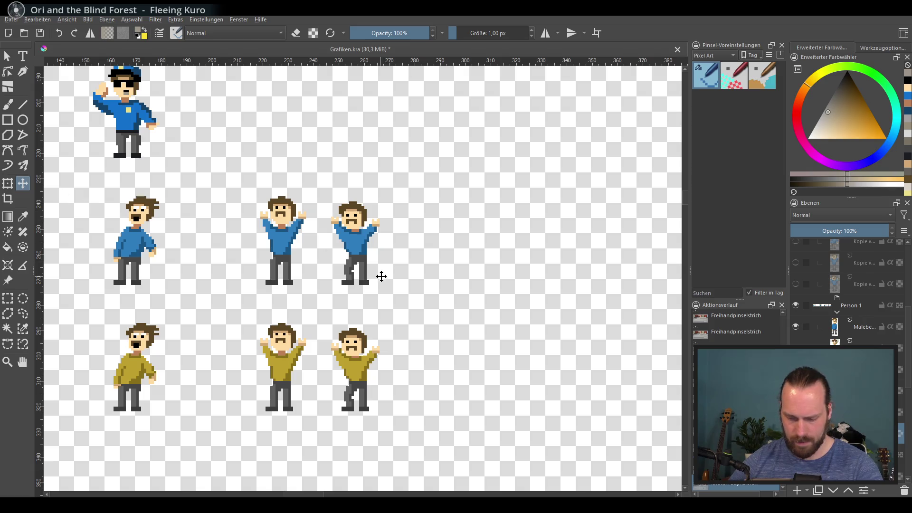
pyautogui.click(365, 260)
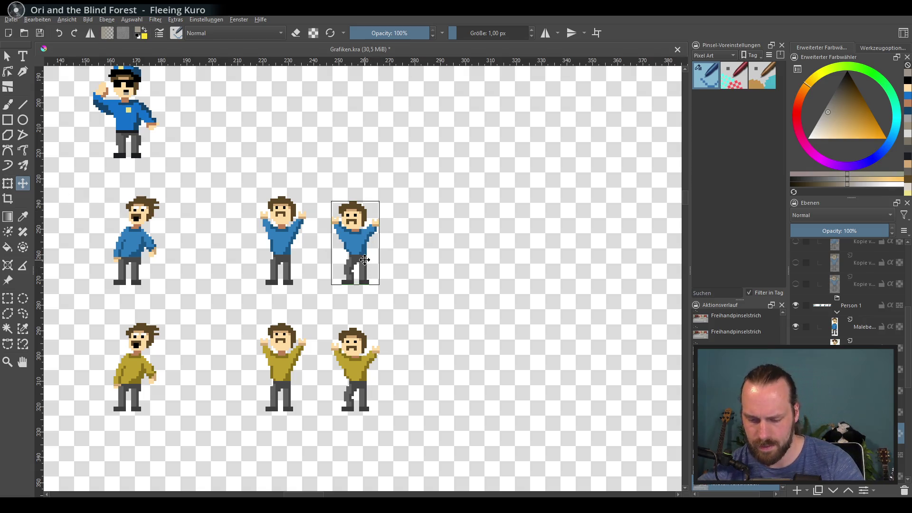
pyautogui.hotkey('shift', 'Right')
pyautogui.hotkey('shift', 'Right')
pyautogui.hotkey('shift', 'Right')
pyautogui.hotkey('shift', 'Left')
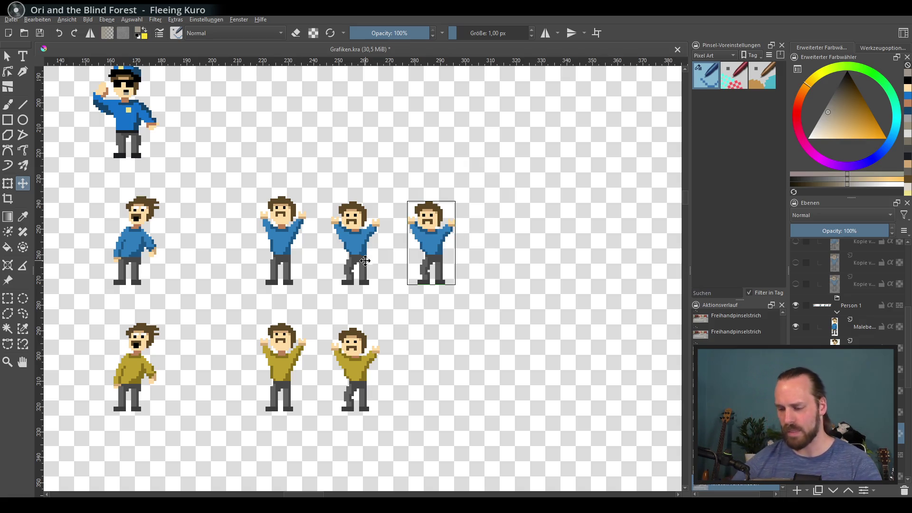
# Step: Identify the police copy layer by toggling its visibility and shifting it up and back down the stack
pyautogui.moveTo(364, 260)
pyautogui.mouseDown()
pyautogui.moveTo(539, 262)
pyautogui.moveTo(413, 247)
pyautogui.moveTo(772, 283)
pyautogui.moveTo(479, 277)
pyautogui.mouseUp()
pyautogui.hscroll(5, 576, 315)
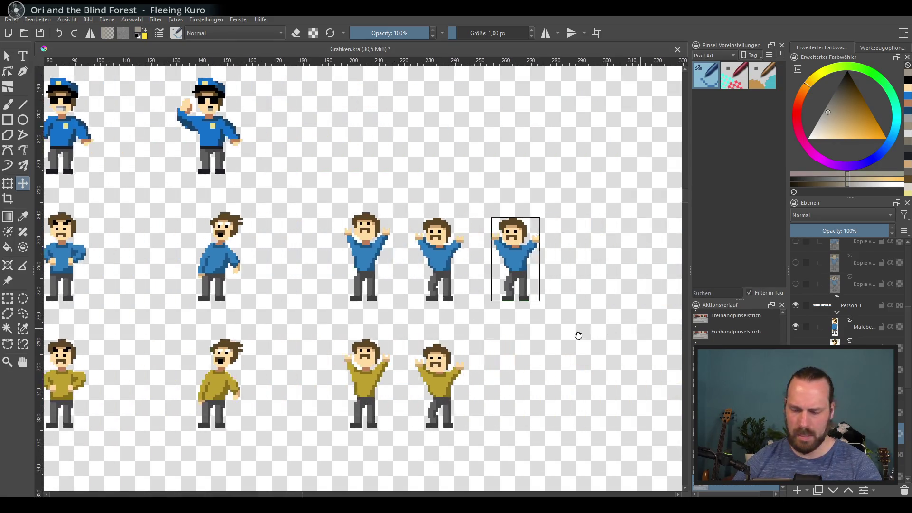
pyautogui.scroll(2, 607, 322)
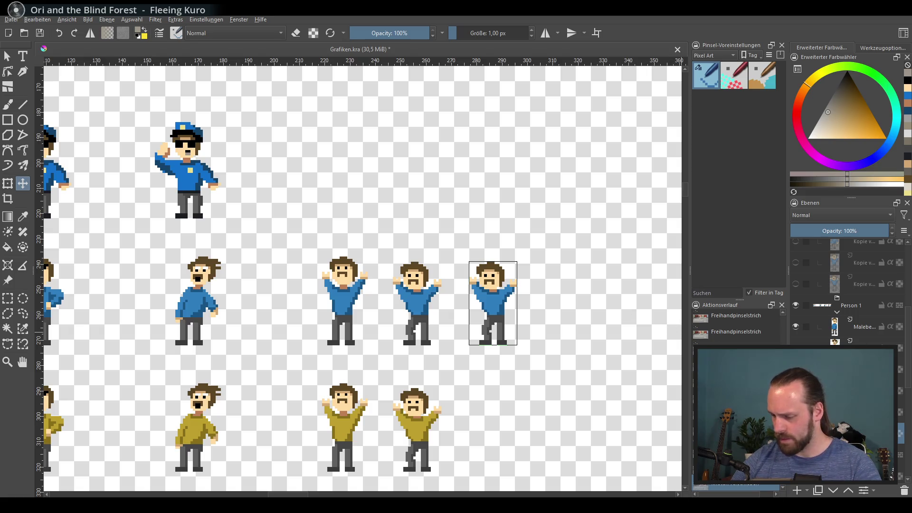
pyautogui.scroll(3, 846, 292)
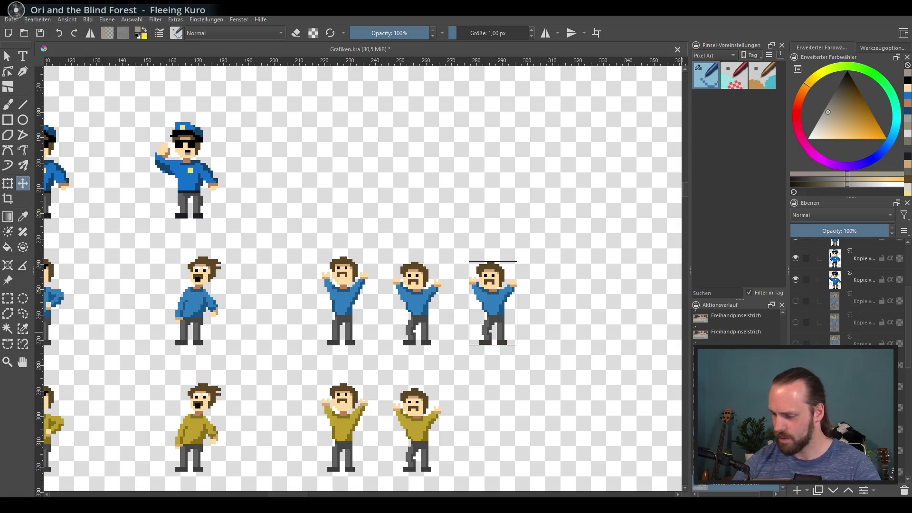
pyautogui.click(863, 280)
pyautogui.click(796, 280)
pyautogui.click(794, 281)
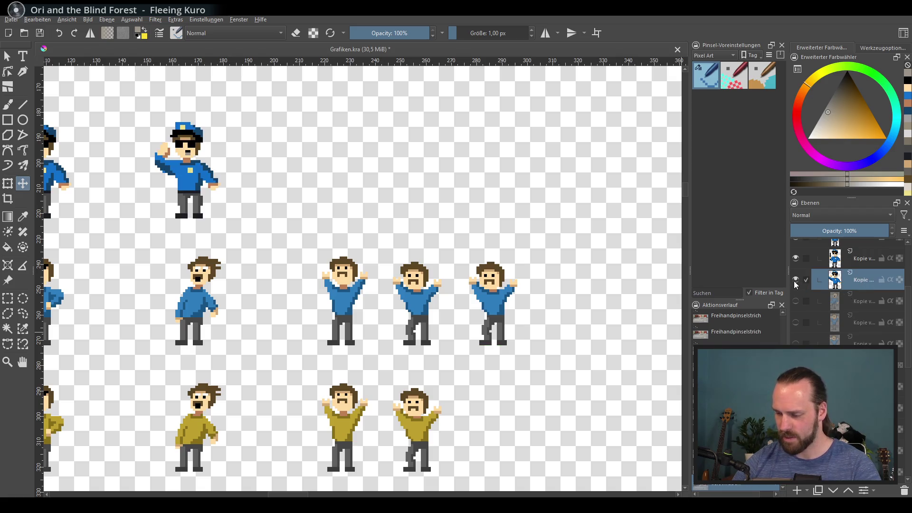
pyautogui.click(795, 281)
pyautogui.click(796, 281)
pyautogui.click(796, 281)
pyautogui.click(796, 281)
pyautogui.scroll(3, 849, 308)
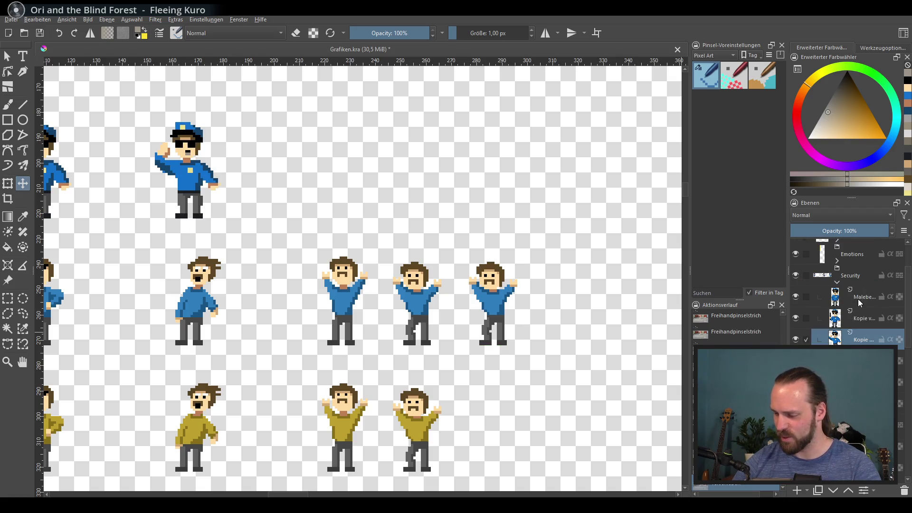
pyautogui.hotkey('ctrl', 'pageup')
pyautogui.hotkey('ctrl', 'pageup')
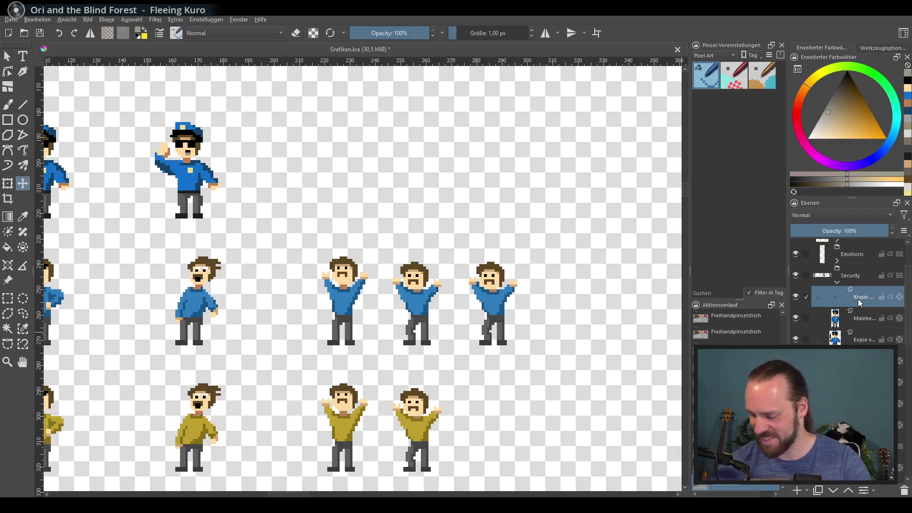
pyautogui.hotkey('ctrl', 'pagedown')
pyautogui.hotkey('ctrl', 'pagedown')
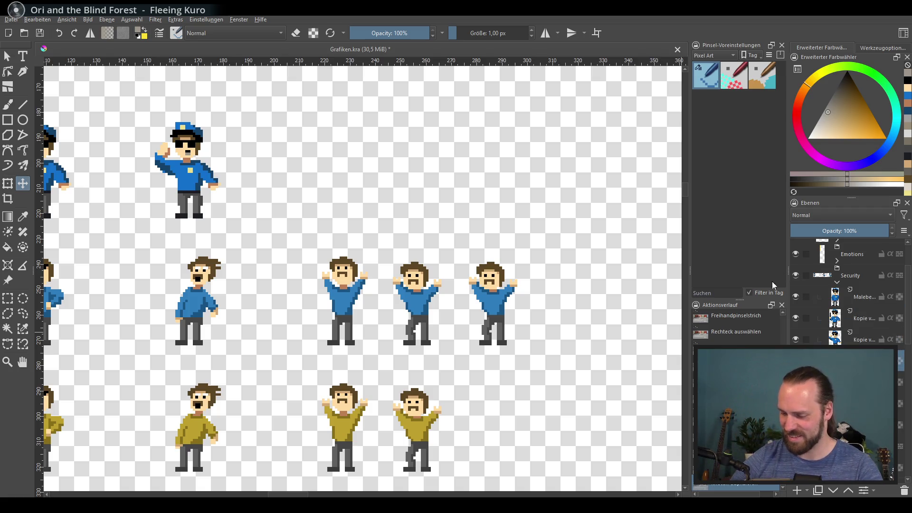
# Step: Copy the standing police officer and move the copy right, past the waving officer
pyautogui.moveTo(371, 200); pyautogui.dragTo(563, 245)
pyautogui.scroll(-1, 496, 244)
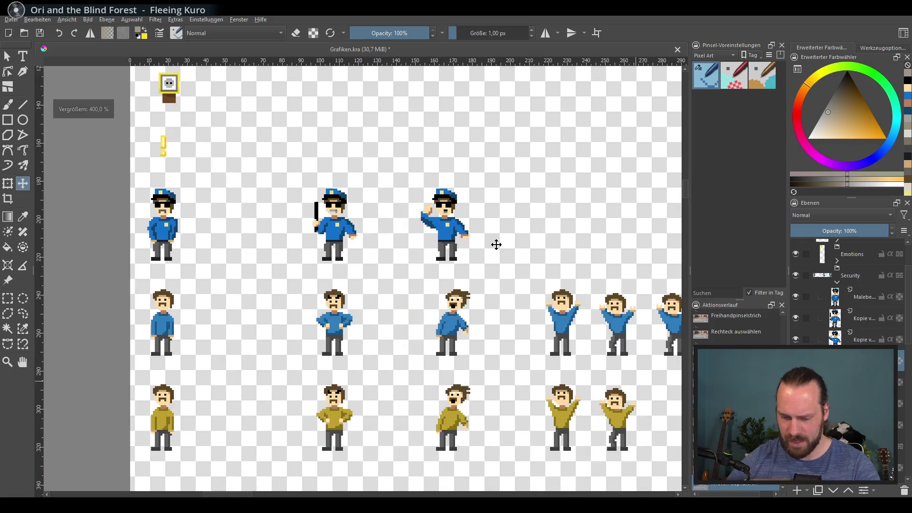
pyautogui.hotkey('ctrl', 'shift', 'a')
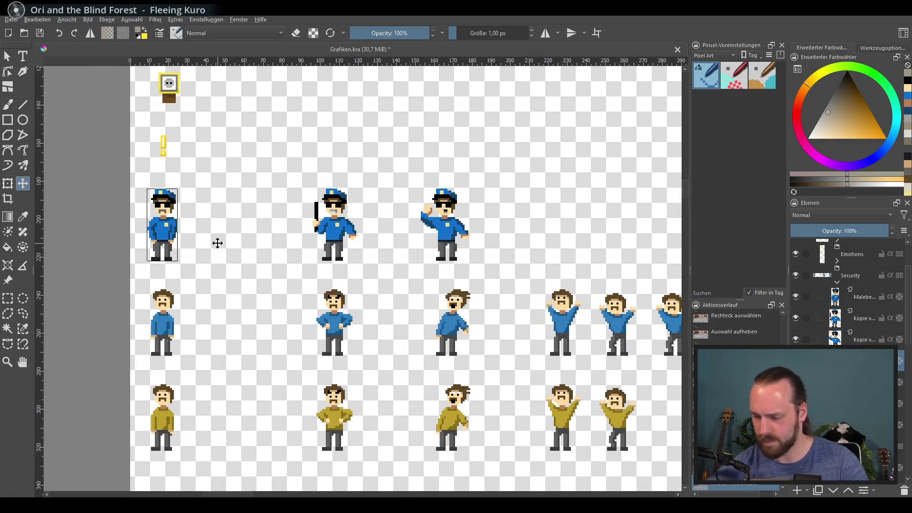
pyautogui.hotkey('shift', 'Right')
pyautogui.hotkey('shift', 'Right')
pyautogui.hotkey('shift', 'Right')
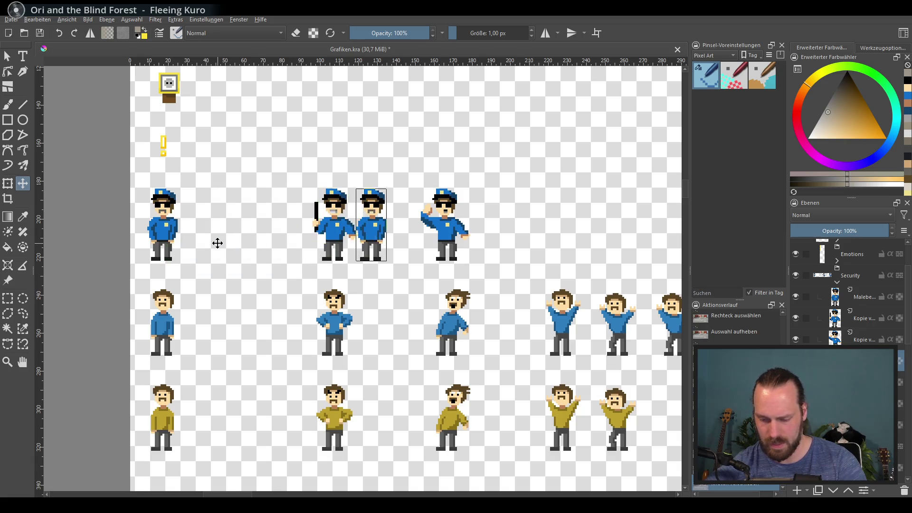
pyautogui.hotkey('shift', 'Right')
pyautogui.hotkey('shift', 'Right')
pyautogui.hotkey('shift', 'Right')
pyautogui.hotkey('shift', 'Right')
pyautogui.hotkey('shift', 'Right')
pyautogui.hotkey('shift', 'Right')
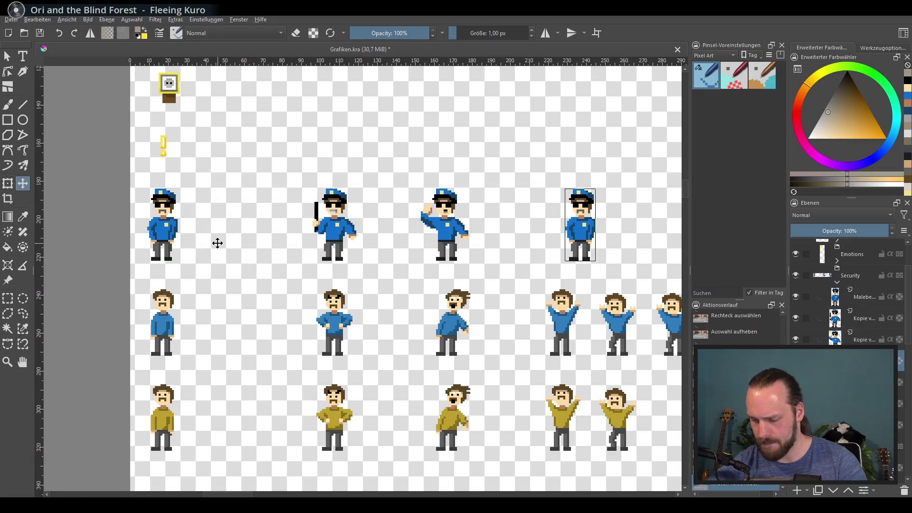
# Step: Recentre and zoom in on the officer sprite, make its layer active, and box-select his head
pyautogui.hscroll(5, 258, 248)
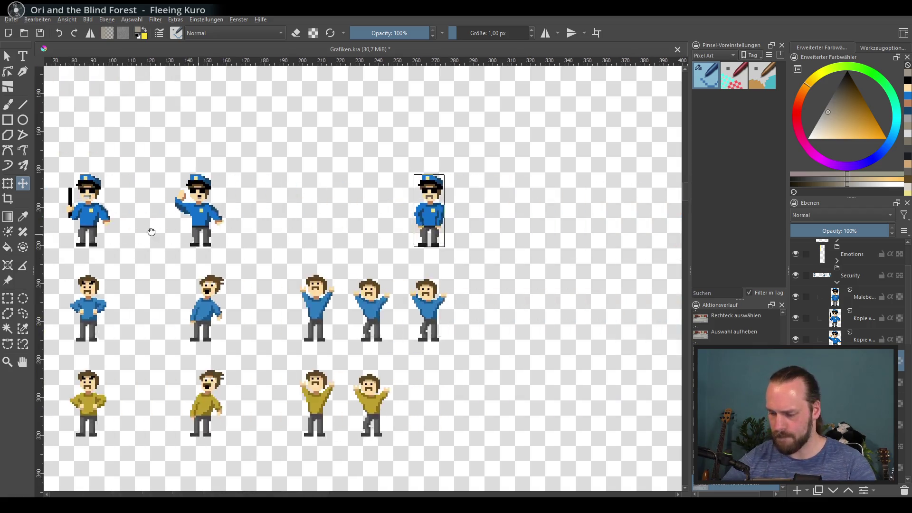
pyautogui.scroll(-2, 314, 238)
pyautogui.scroll(6, 319, 236)
pyautogui.moveTo(322, 232); pyautogui.dragTo(339, 263)
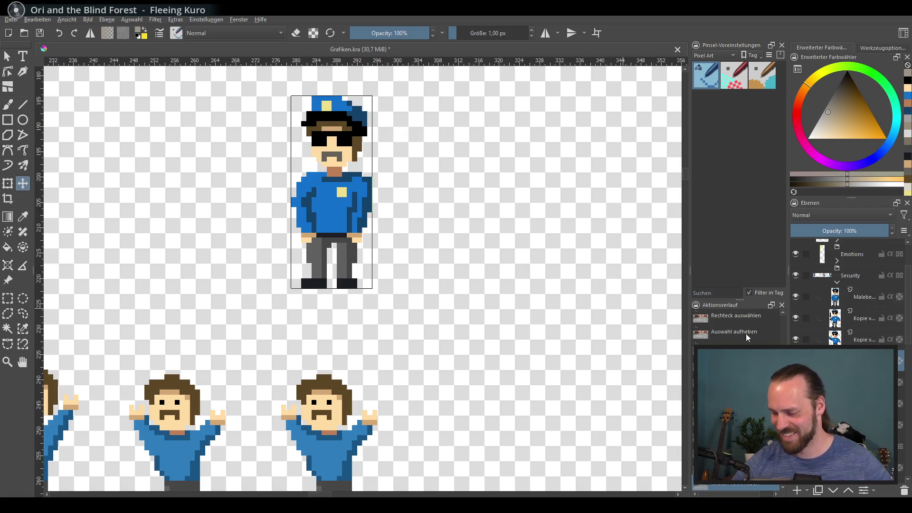
pyautogui.click(890, 339)
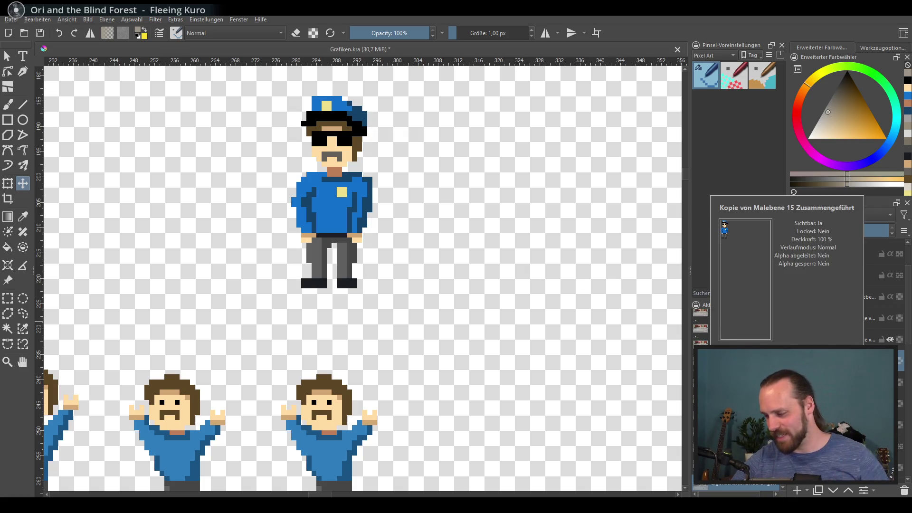
pyautogui.scroll(1, 499, 228)
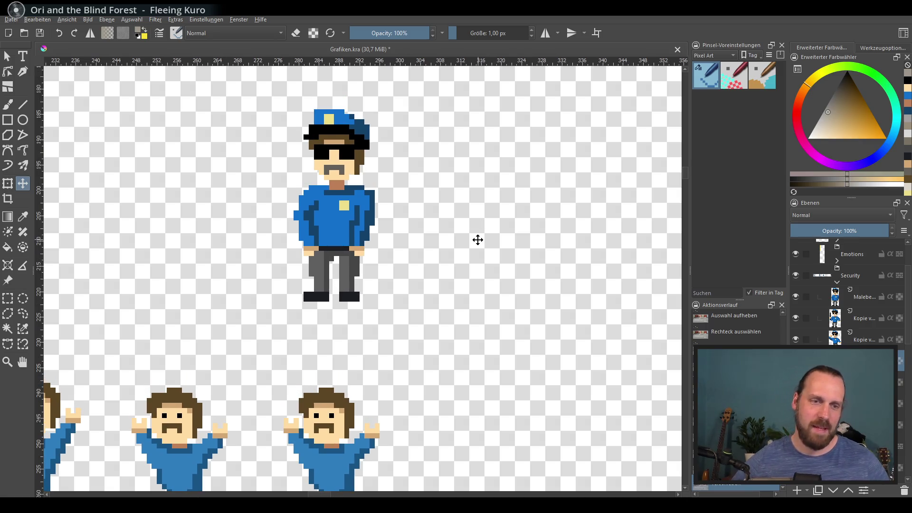
pyautogui.scroll(3, 326, 316)
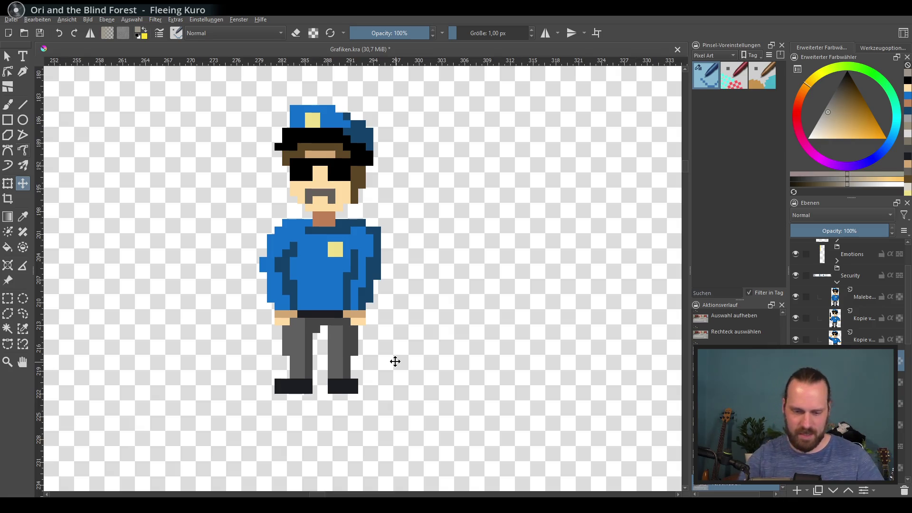
pyautogui.click(8, 105)
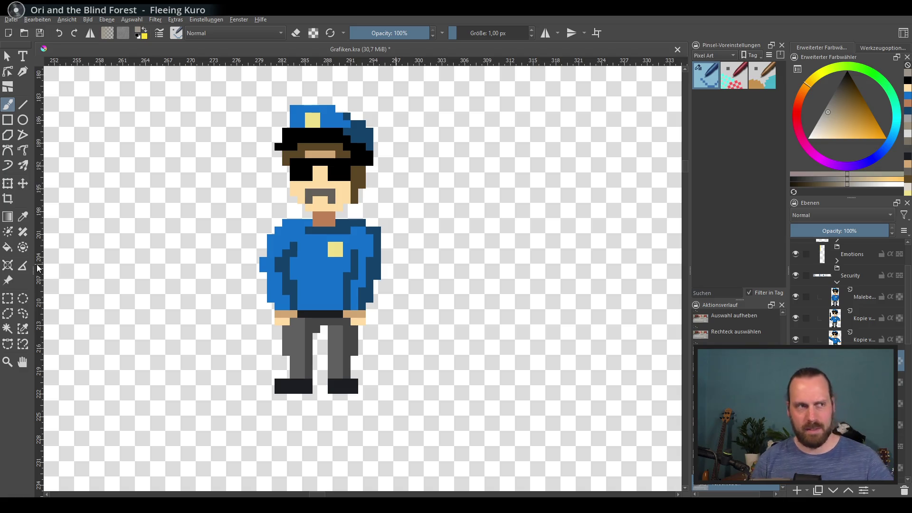
pyautogui.click(9, 299)
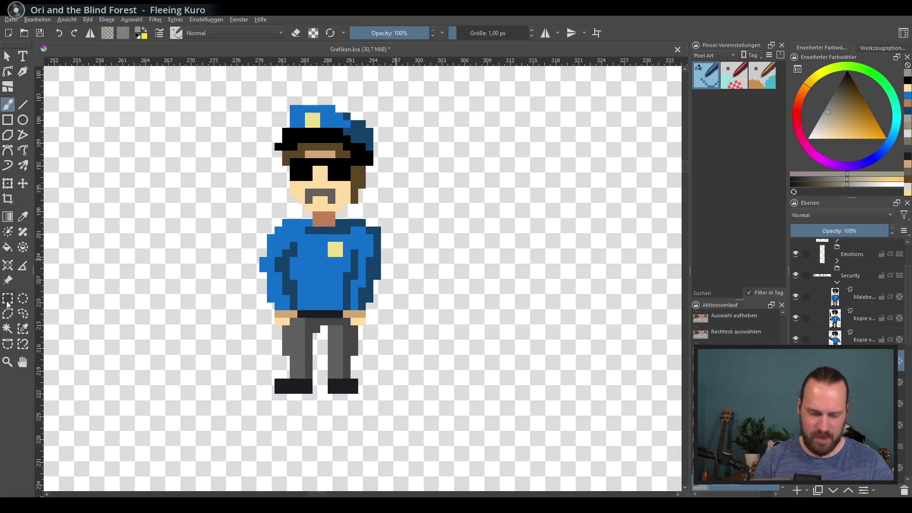
pyautogui.moveTo(259, 98); pyautogui.dragTo(385, 196)
# Step: Select just the officer's head, move it down and left onto his body, and deselect
pyautogui.click(92, 197)
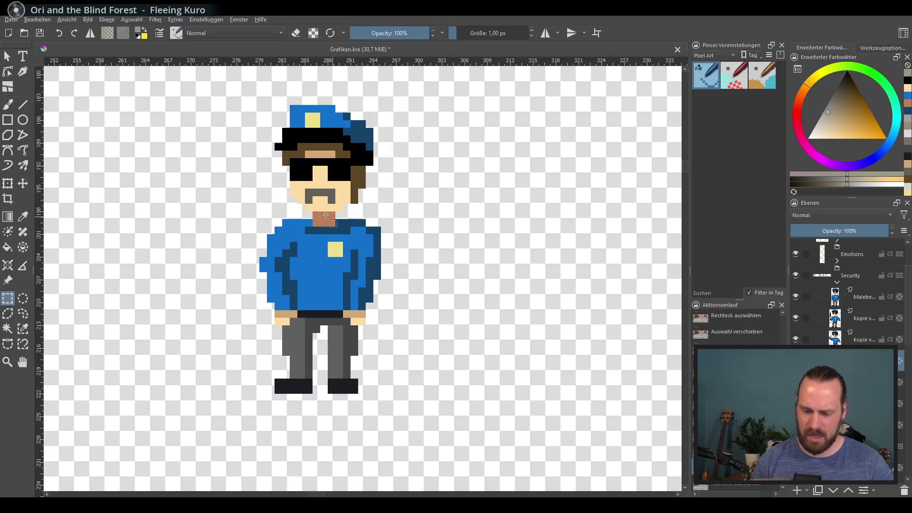
pyautogui.moveTo(213, 89); pyautogui.dragTo(403, 257)
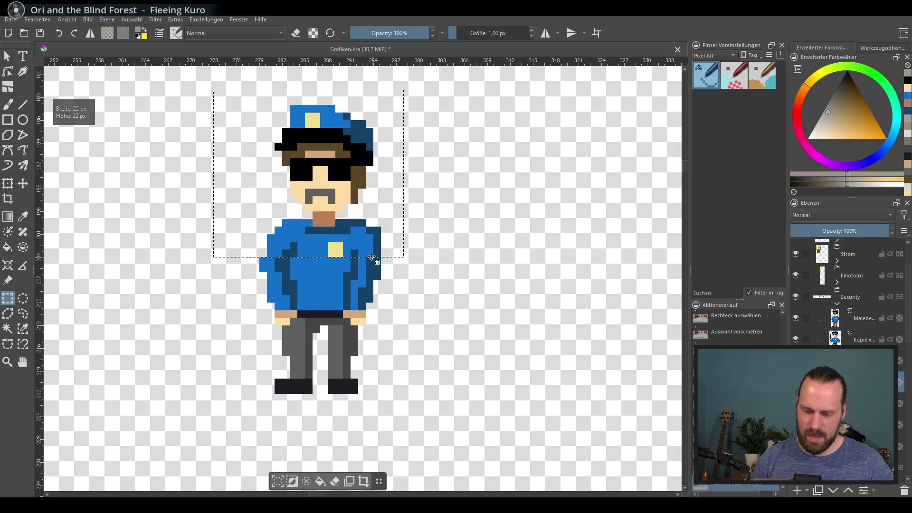
pyautogui.click(142, 225)
pyautogui.press('b')
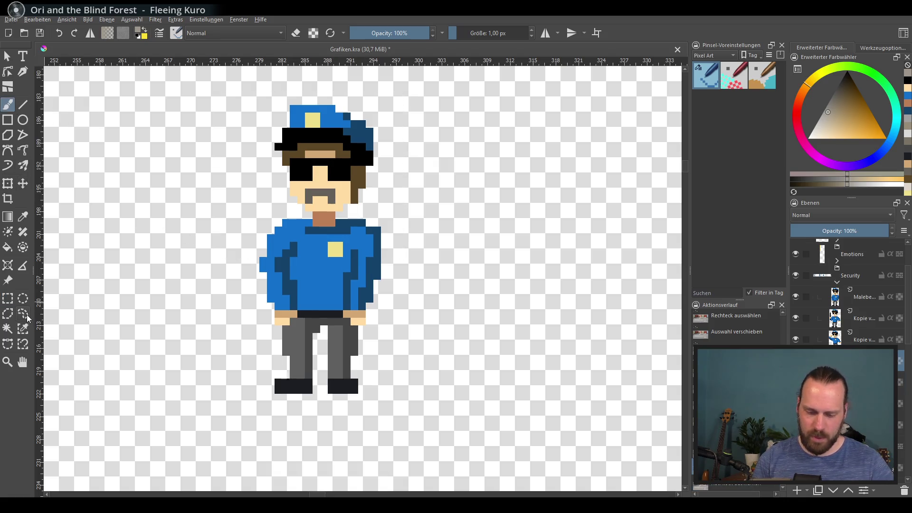
pyautogui.click(8, 302)
pyautogui.moveTo(381, 216); pyautogui.dragTo(382, 219)
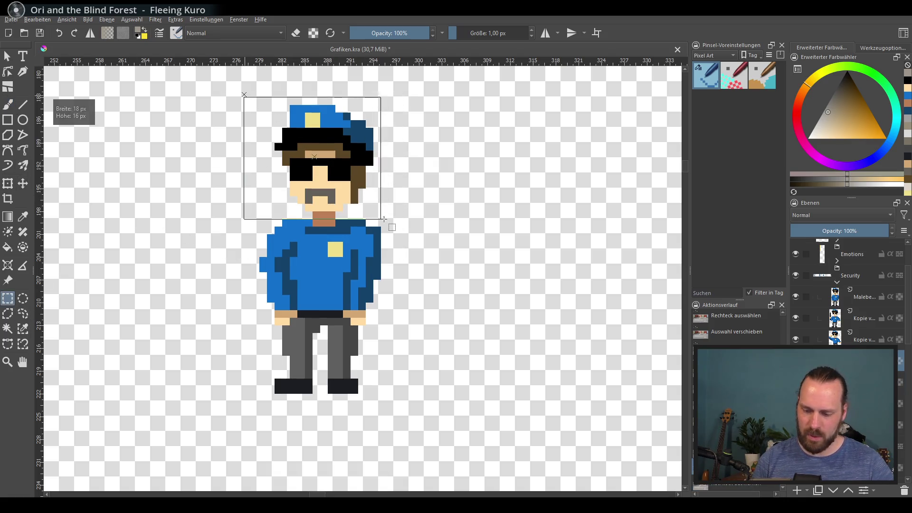
pyautogui.click(22, 184)
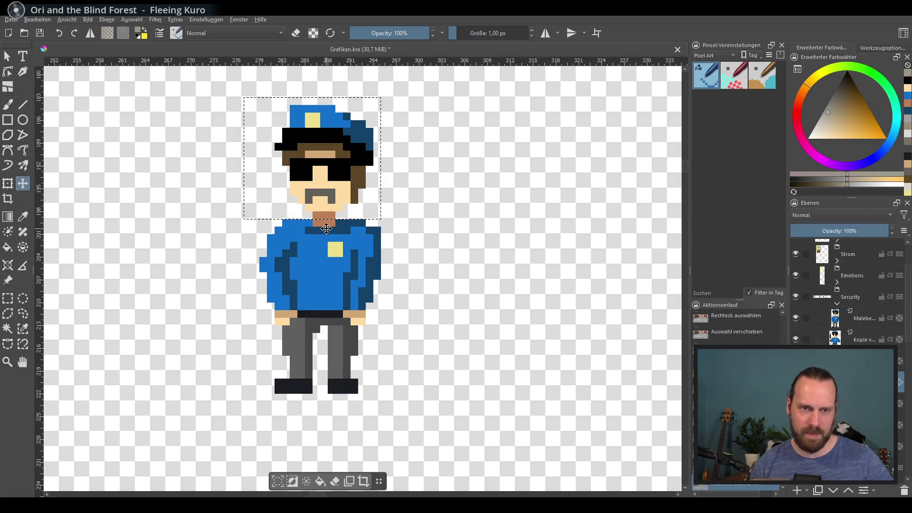
pyautogui.moveTo(359, 234)
pyautogui.mouseDown()
pyautogui.moveTo(338, 267)
pyautogui.moveTo(317, 268)
pyautogui.moveTo(326, 264)
pyautogui.mouseUp()
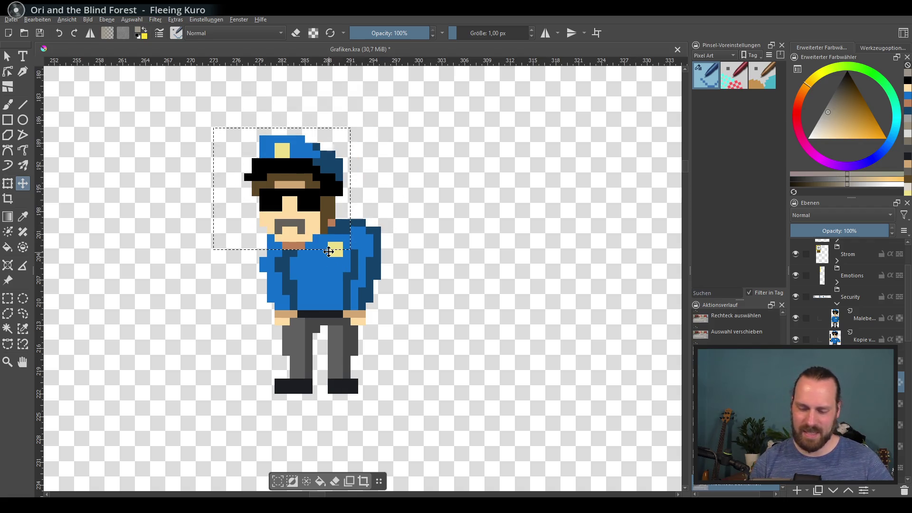
pyautogui.hotkey('ctrl', 'shift', 'a')
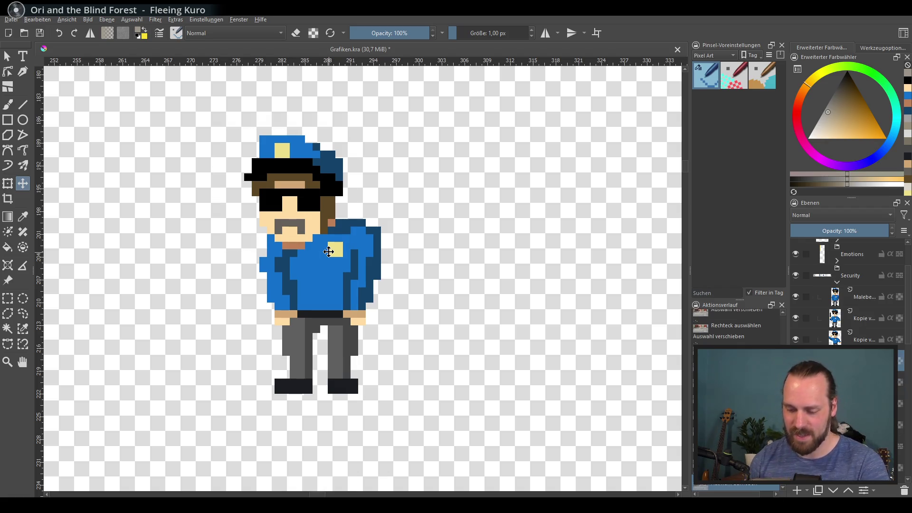
pyautogui.click(7, 109)
# Step: Erase the right shoulder and paint a blue arm reaching left with a tan hand
pyautogui.press('e')
pyautogui.moveTo(375, 240)
pyautogui.mouseDown()
pyautogui.moveTo(360, 226)
pyautogui.moveTo(381, 264)
pyautogui.moveTo(364, 274)
pyautogui.mouseUp()
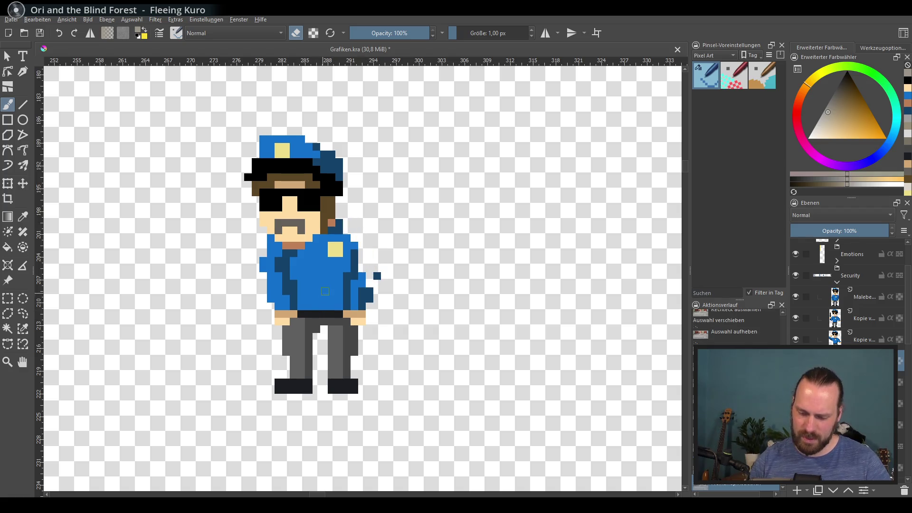
pyautogui.press('e')
pyautogui.keyDown('ctrl'); pyautogui.click(277, 248); pyautogui.keyUp('ctrl')
pyautogui.moveTo(259, 275); pyautogui.dragTo(253, 289)
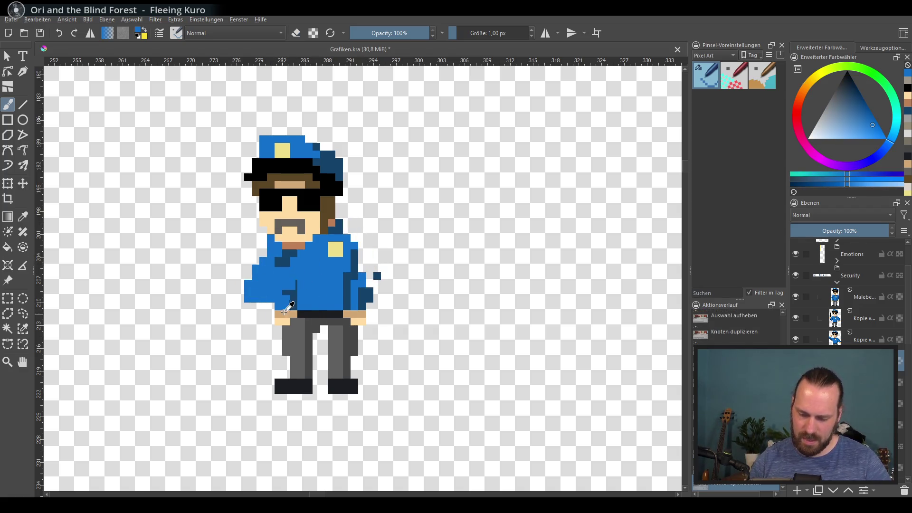
pyautogui.keyDown('ctrl'); pyautogui.click(285, 314); pyautogui.keyUp('ctrl')
pyautogui.moveTo(259, 323)
pyautogui.mouseDown()
pyautogui.moveTo(247, 304)
pyautogui.moveTo(259, 320)
pyautogui.mouseUp()
pyautogui.keyDown('ctrl'); pyautogui.click(280, 322); pyautogui.keyUp('ctrl')
pyautogui.keyDown('ctrl'); pyautogui.click(285, 308); pyautogui.keyUp('ctrl')
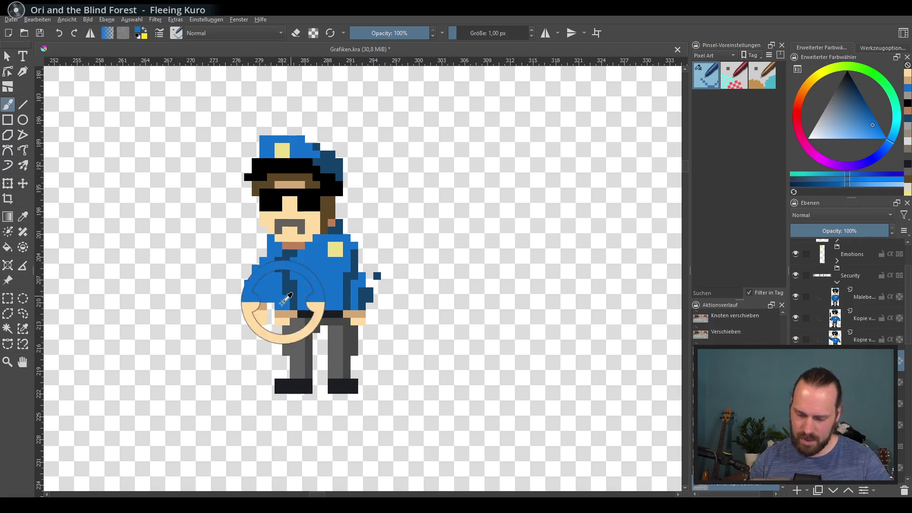
pyautogui.press('e')
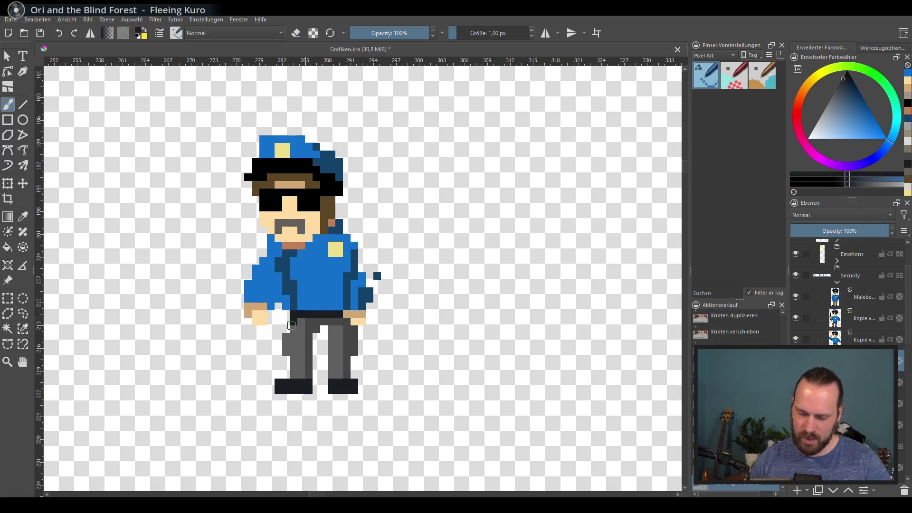
# Step: Extend the grey trousers up to the belt and lengthen the black belt leftward
pyautogui.keyDown('ctrl'); pyautogui.click(298, 336); pyautogui.keyUp('ctrl')
pyautogui.moveTo(292, 332); pyautogui.dragTo(290, 314)
pyautogui.keyDown('ctrl'); pyautogui.click(314, 314); pyautogui.keyUp('ctrl')
# Step: Shade the shirt with a dark blue diagonal stripe and light blue touches across the centre
pyautogui.keyDown('ctrl'); pyautogui.click(351, 252); pyautogui.keyUp('ctrl')
pyautogui.moveTo(343, 250); pyautogui.dragTo(308, 299)
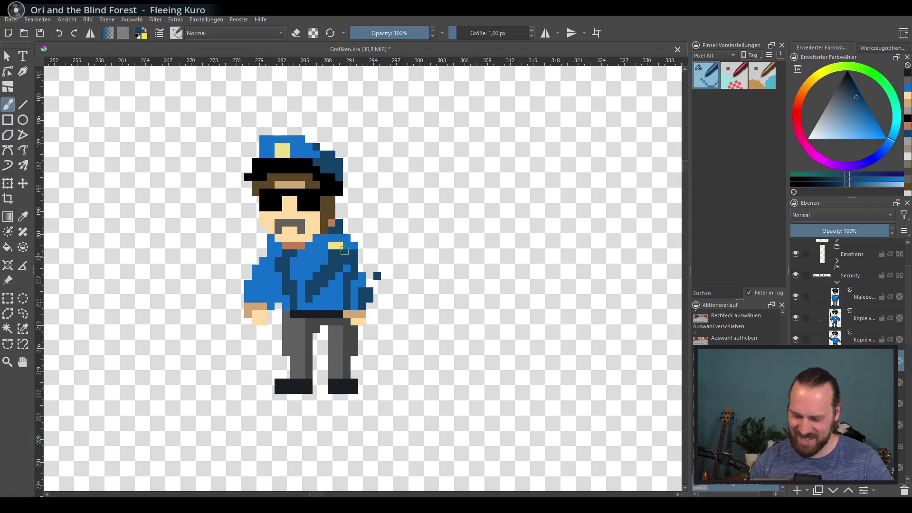
pyautogui.moveTo(321, 251); pyautogui.dragTo(264, 307)
pyautogui.keyDown('ctrl'); pyautogui.click(284, 273); pyautogui.keyUp('ctrl')
pyautogui.keyDown('ctrl'); pyautogui.click(286, 261); pyautogui.keyUp('ctrl')
pyautogui.press('x')
pyautogui.click(282, 261)
pyautogui.press('x')
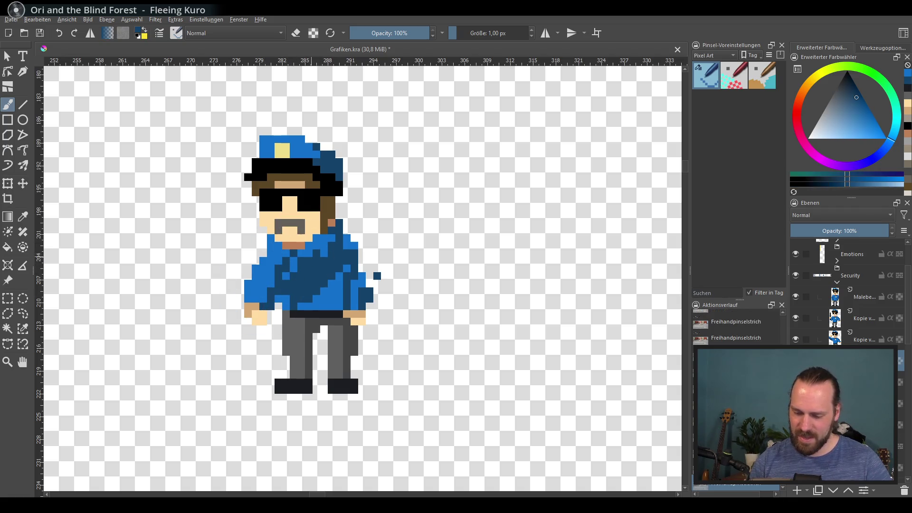
pyautogui.moveTo(323, 240); pyautogui.dragTo(285, 299)
pyautogui.press('x')
pyautogui.moveTo(325, 237)
pyautogui.mouseDown()
pyautogui.moveTo(296, 271)
pyautogui.moveTo(317, 262)
pyautogui.moveTo(300, 260)
pyautogui.mouseUp()
pyautogui.press('x')
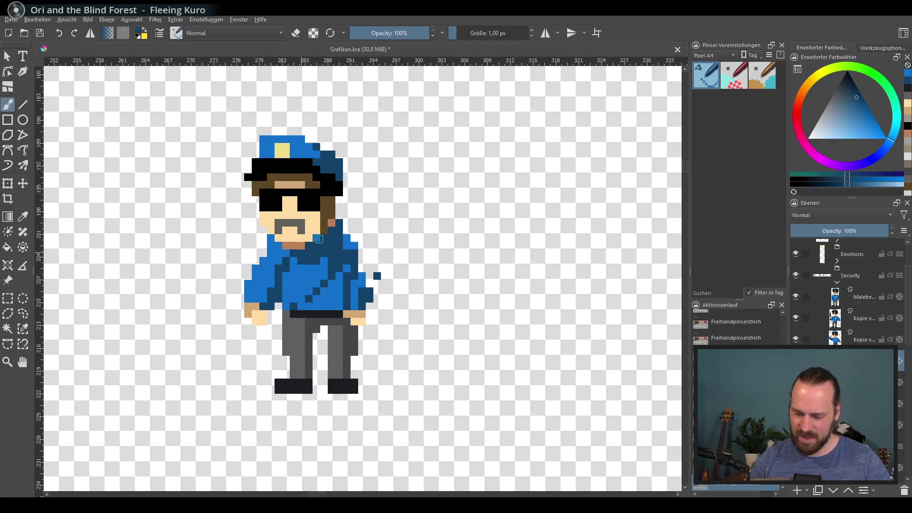
# Step: Place a tan hand at the belt and tidy the surrounding shirt pixels in blue
pyautogui.keyDown('ctrl'); pyautogui.click(359, 317); pyautogui.keyUp('ctrl')
pyautogui.moveTo(309, 323)
pyautogui.mouseDown()
pyautogui.moveTo(320, 299)
pyautogui.moveTo(309, 328)
pyautogui.mouseUp()
pyautogui.hotkey('ctrl', 'z')
pyautogui.moveTo(345, 278)
pyautogui.mouseDown()
pyautogui.moveTo(345, 254)
pyautogui.moveTo(311, 292)
pyautogui.mouseUp()
pyautogui.hotkey('ctrl', 'z')
pyautogui.keyDown('ctrl'); pyautogui.click(347, 288); pyautogui.keyUp('ctrl')
pyautogui.keyDown('ctrl'); pyautogui.click(309, 298); pyautogui.keyUp('ctrl')
pyautogui.moveTo(338, 257); pyautogui.dragTo(326, 261)
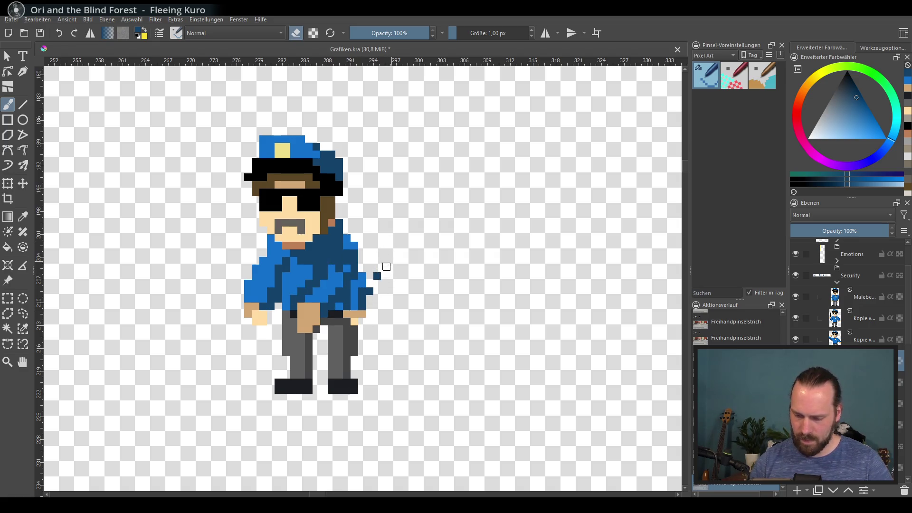
pyautogui.moveTo(378, 276)
pyautogui.mouseDown()
pyautogui.moveTo(340, 303)
pyautogui.moveTo(340, 316)
pyautogui.mouseUp()
# Step: Paint grey leg pixels over the shirt's lower right and remove stray tan from the belt
pyautogui.press('e')
pyautogui.keyDown('ctrl'); pyautogui.click(347, 328); pyautogui.keyUp('ctrl')
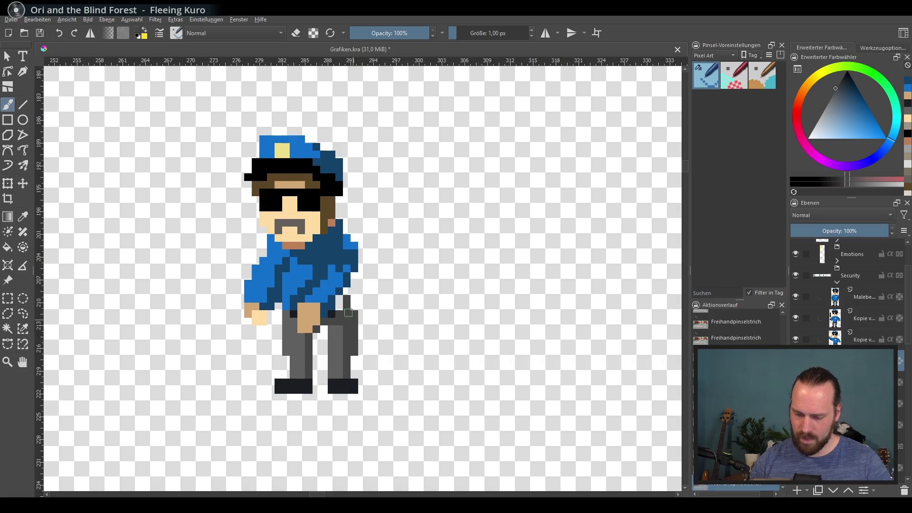
pyautogui.click(342, 304)
pyautogui.keyDown('ctrl'); pyautogui.click(355, 261); pyautogui.keyUp('ctrl')
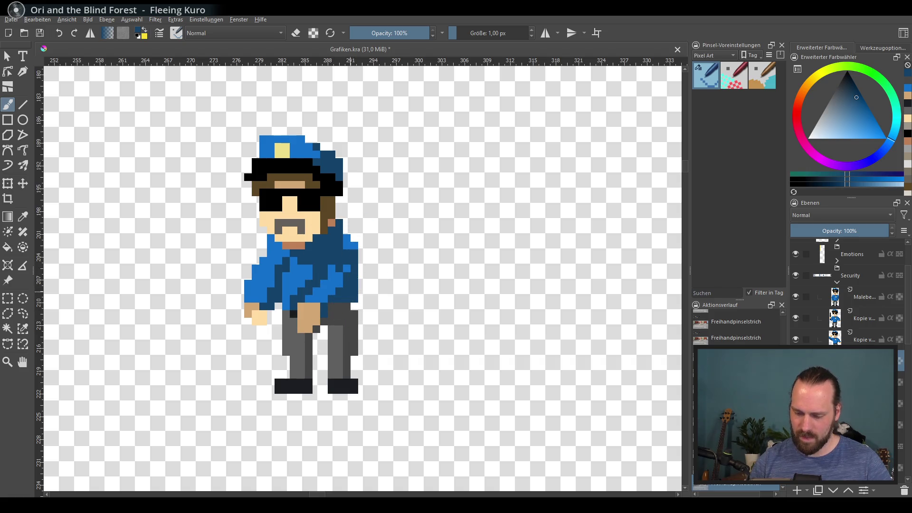
pyautogui.keyDown('ctrl'); pyautogui.click(301, 312); pyautogui.keyUp('ctrl')
pyautogui.hotkey('ctrl', 'z')
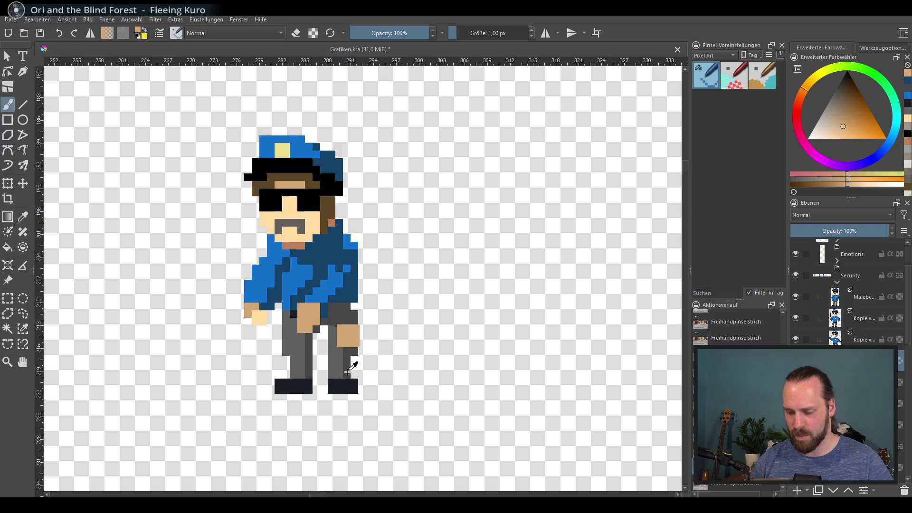
pyautogui.keyDown('ctrl'); pyautogui.click(352, 369); pyautogui.keyUp('ctrl')
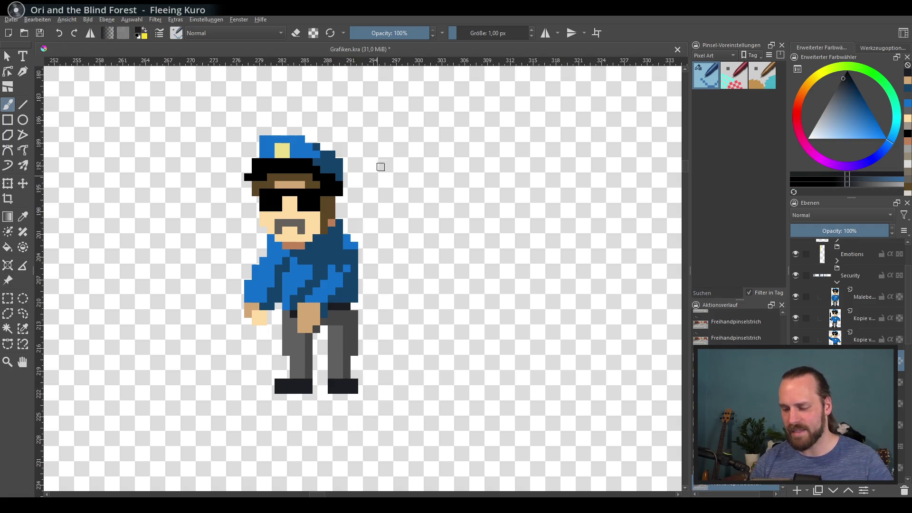
# Step: Rework the head with black hair under the hat, a blue brim, black glasses and brown face pixels
pyautogui.keyDown('ctrl'); pyautogui.click(305, 160); pyautogui.keyUp('ctrl')
pyautogui.moveTo(257, 185)
pyautogui.mouseDown()
pyautogui.moveTo(313, 176)
pyautogui.moveTo(282, 158)
pyautogui.moveTo(299, 178)
pyautogui.moveTo(294, 209)
pyautogui.moveTo(275, 200)
pyautogui.moveTo(338, 193)
pyautogui.moveTo(290, 196)
pyautogui.moveTo(293, 230)
pyautogui.moveTo(280, 223)
pyautogui.mouseUp()
pyautogui.keyDown('ctrl'); pyautogui.click(295, 150); pyautogui.keyUp('ctrl')
pyautogui.keyDown('ctrl'); pyautogui.click(282, 146); pyautogui.keyUp('ctrl')
pyautogui.keyDown('ctrl'); pyautogui.click(295, 204); pyautogui.keyUp('ctrl')
pyautogui.keyDown('ctrl'); pyautogui.click(328, 201); pyautogui.keyUp('ctrl')
pyautogui.keyDown('ctrl'); pyautogui.click(294, 157); pyautogui.keyUp('ctrl')
pyautogui.keyDown('ctrl'); pyautogui.click(257, 176); pyautogui.keyUp('ctrl')
pyautogui.keyDown('ctrl'); pyautogui.click(301, 206); pyautogui.keyUp('ctrl')
pyautogui.click(300, 216)
# Step: Restore skin on the lower face, move the hat's yellow badge left, and step the hat's right side in dark blue
pyautogui.keyDown('ctrl'); pyautogui.click(286, 224); pyautogui.keyUp('ctrl')
pyautogui.keyDown('ctrl'); pyautogui.click(264, 221); pyautogui.keyUp('ctrl')
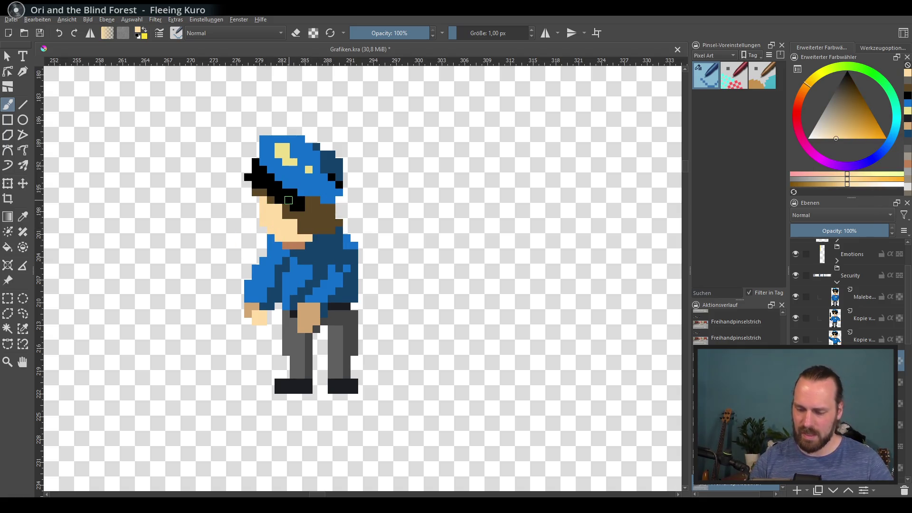
pyautogui.keyDown('ctrl'); pyautogui.click(295, 164); pyautogui.keyUp('ctrl')
pyautogui.moveTo(280, 159)
pyautogui.mouseDown()
pyautogui.moveTo(287, 162)
pyautogui.moveTo(271, 161)
pyautogui.moveTo(278, 154)
pyautogui.moveTo(345, 179)
pyautogui.mouseUp()
pyautogui.click(309, 169)
pyautogui.keyDown('ctrl'); pyautogui.click(278, 150); pyautogui.keyUp('ctrl')
pyautogui.keyDown('ctrl'); pyautogui.click(289, 164); pyautogui.keyUp('ctrl')
pyautogui.keyDown('ctrl'); pyautogui.click(339, 162); pyautogui.keyUp('ctrl')
pyautogui.press('e')
pyautogui.moveTo(316, 147); pyautogui.dragTo(340, 190)
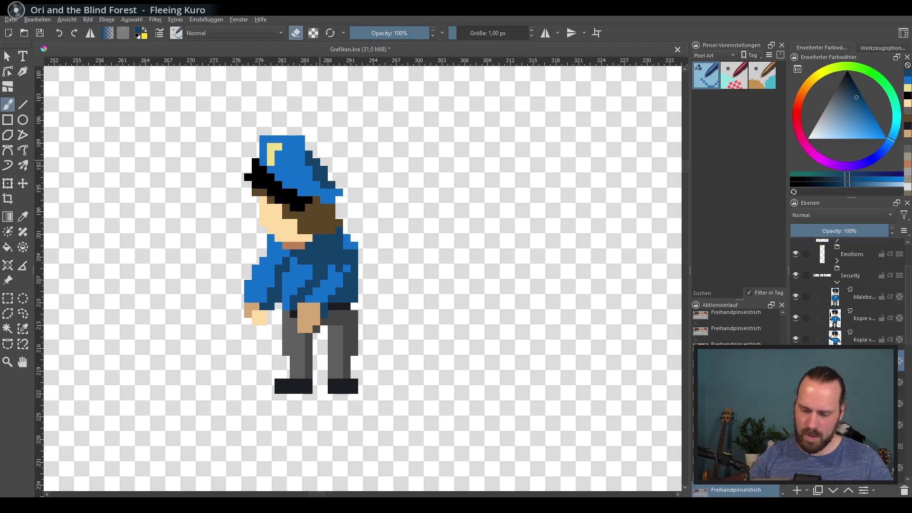
pyautogui.moveTo(304, 162)
pyautogui.mouseDown()
pyautogui.moveTo(306, 193)
pyautogui.moveTo(337, 197)
pyautogui.moveTo(318, 199)
pyautogui.mouseUp()
# Step: Refine the hat brim with black and blue pixels and add black eye pixels on the face
pyautogui.keyDown('ctrl'); pyautogui.click(317, 193); pyautogui.keyUp('ctrl')
pyautogui.keyDown('ctrl'); pyautogui.click(302, 199); pyautogui.keyUp('ctrl')
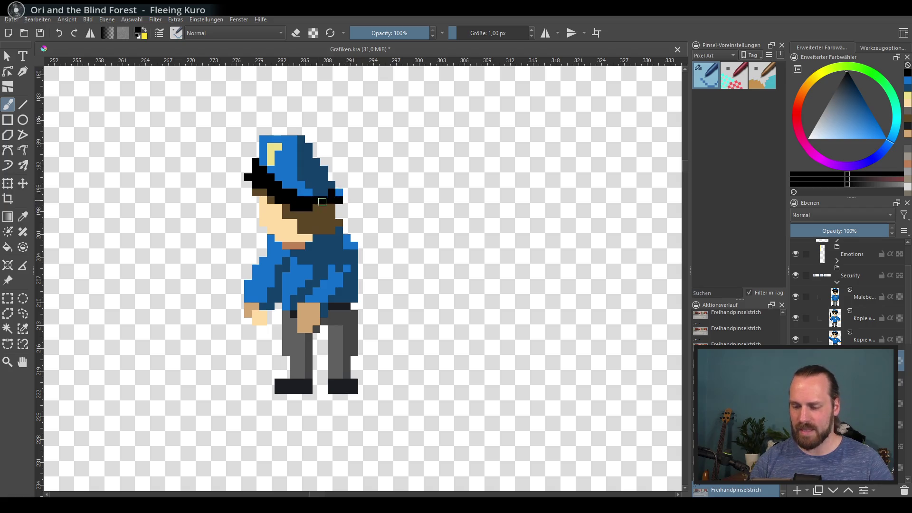
pyautogui.keyDown('ctrl'); pyautogui.click(339, 192); pyautogui.keyUp('ctrl')
pyautogui.click(347, 193)
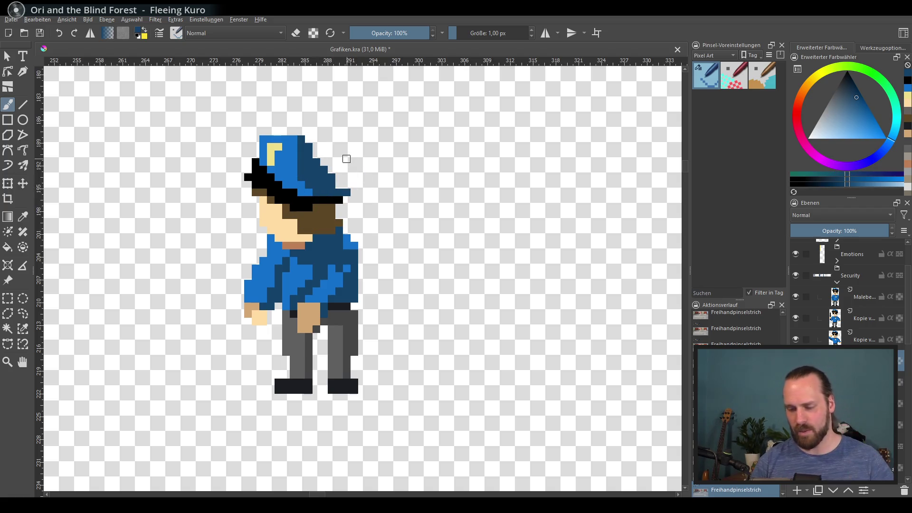
pyautogui.moveTo(273, 198); pyautogui.dragTo(264, 215)
pyautogui.hotkey('ctrl', 'z')
pyautogui.keyDown('ctrl'); pyautogui.click(285, 195); pyautogui.keyUp('ctrl')
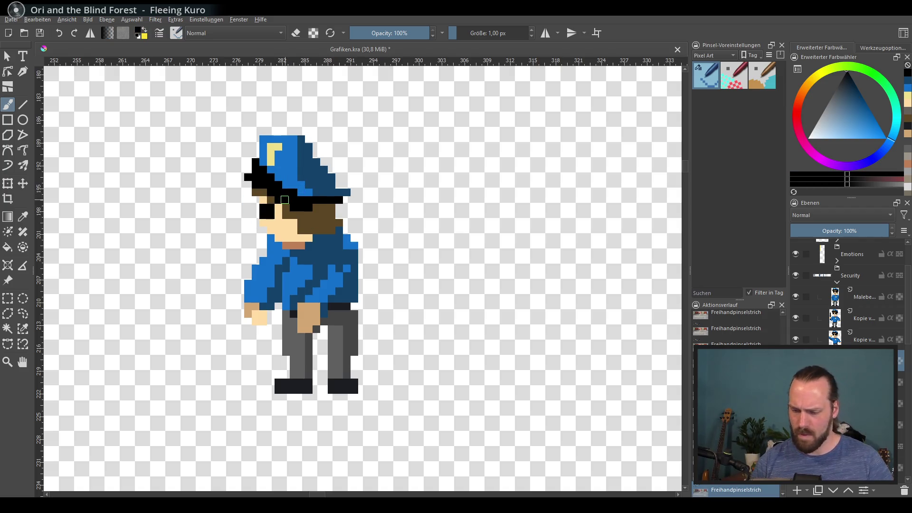
pyautogui.scroll(-6, 285, 200)
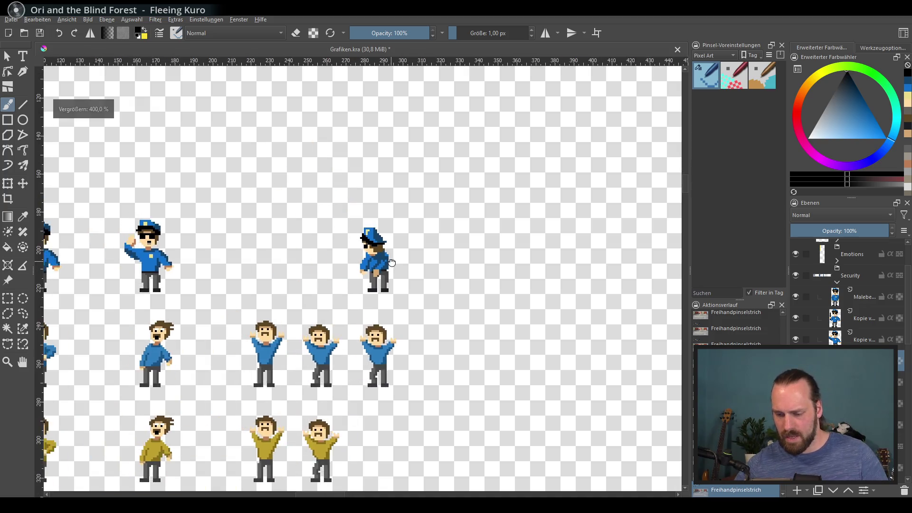
# Step: Enlarge the cap's pale yellow badge by one pixel, then zoom out to see the whole sheet
pyautogui.scroll(5, 355, 232)
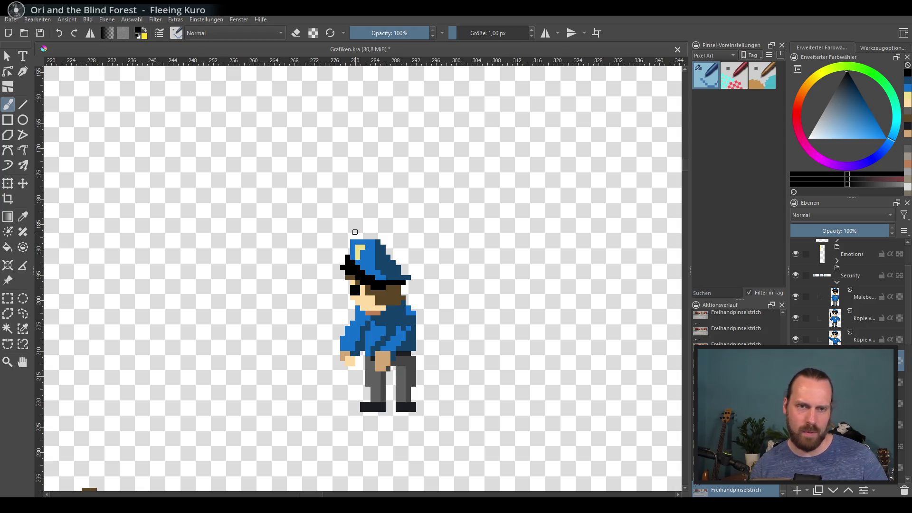
pyautogui.keyDown('ctrl'); pyautogui.click(357, 251); pyautogui.keyUp('ctrl')
pyautogui.click(362, 255)
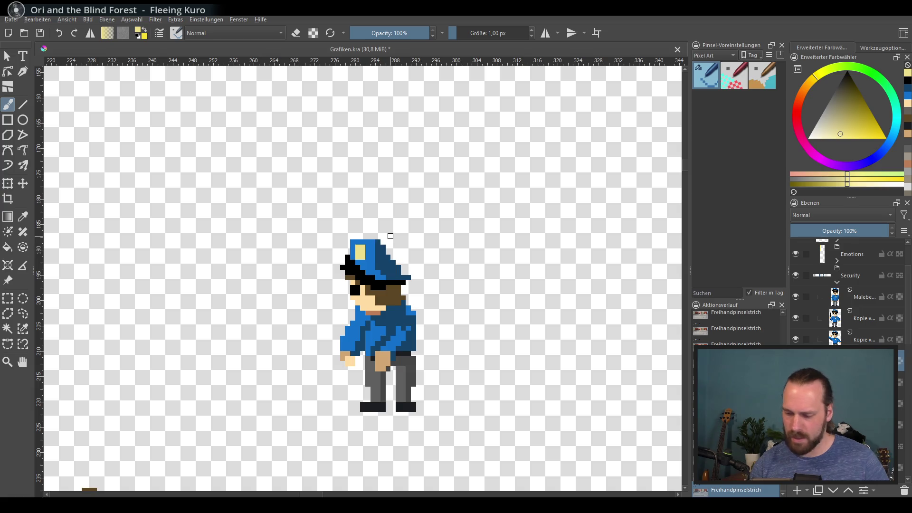
pyautogui.scroll(-5, 396, 243)
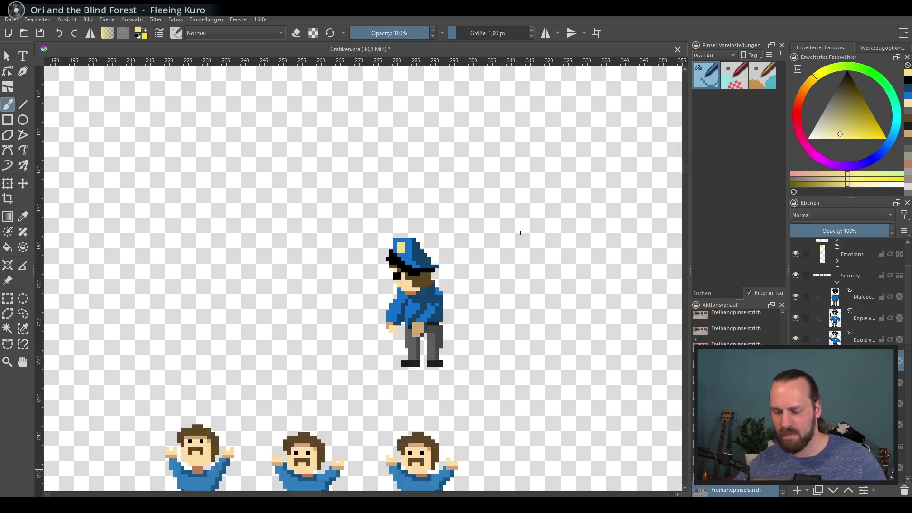
pyautogui.scroll(2, 469, 268)
pyautogui.hscroll(-1, 470, 269)
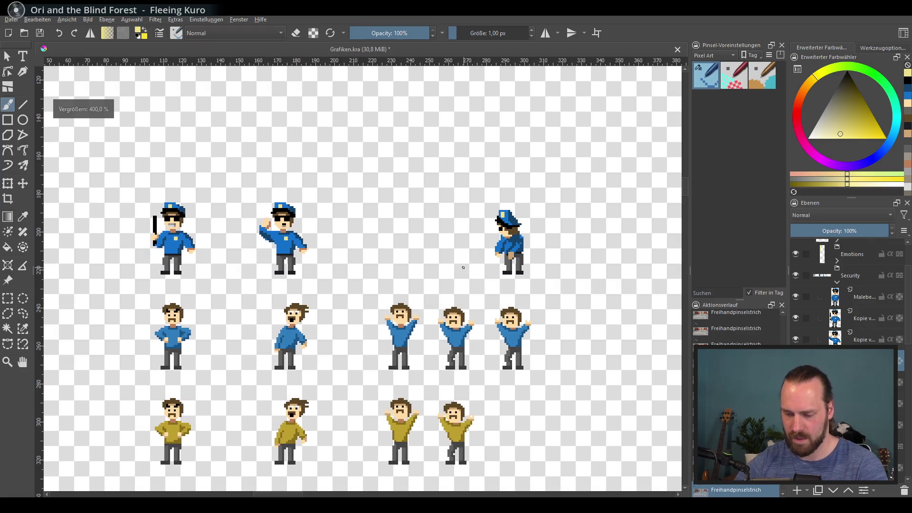
# Step: Export the sprite sheet over Assets/Grafik.png, confirming the overwrite and keeping the default PNG options
pyautogui.click(7, 20)
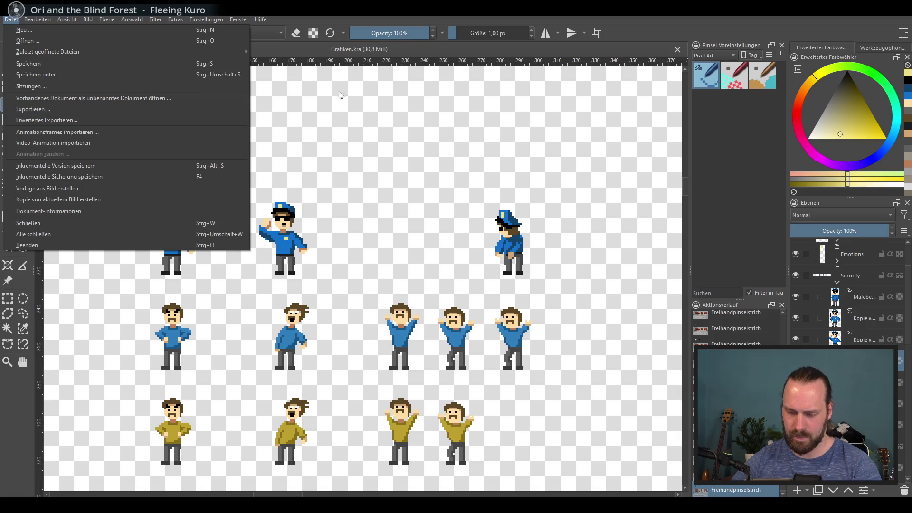
pyautogui.click(114, 109)
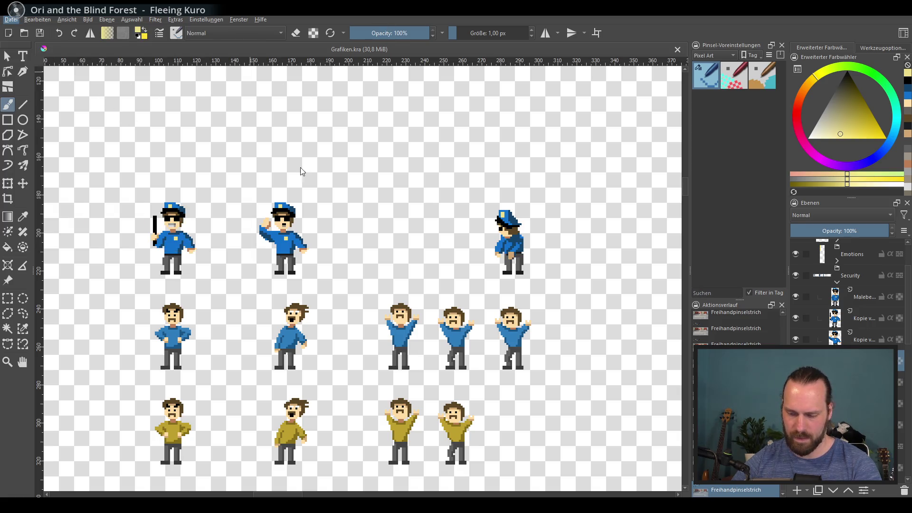
pyautogui.doubleClick(243, 99)
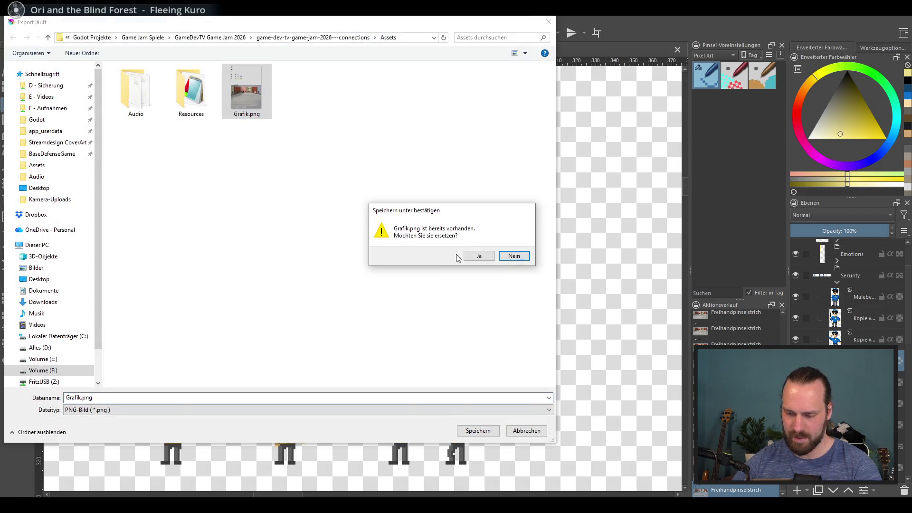
pyautogui.click(472, 253)
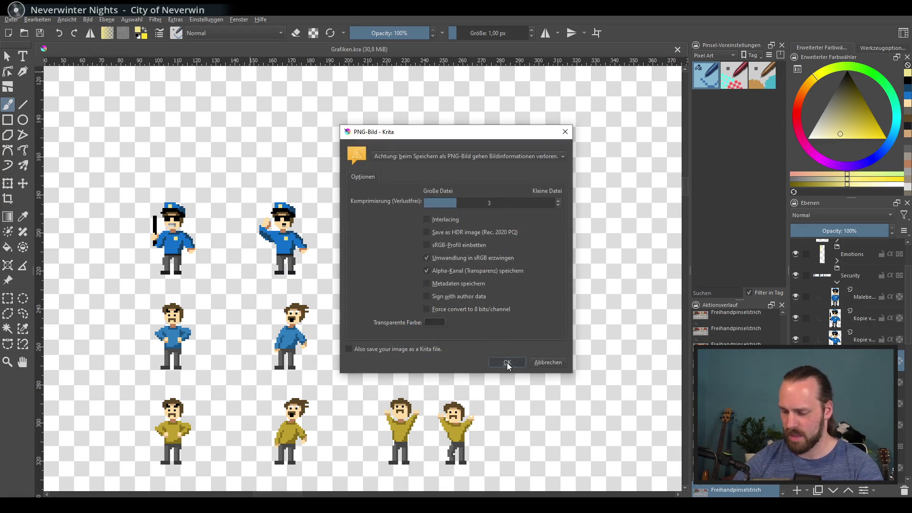
pyautogui.click(507, 362)
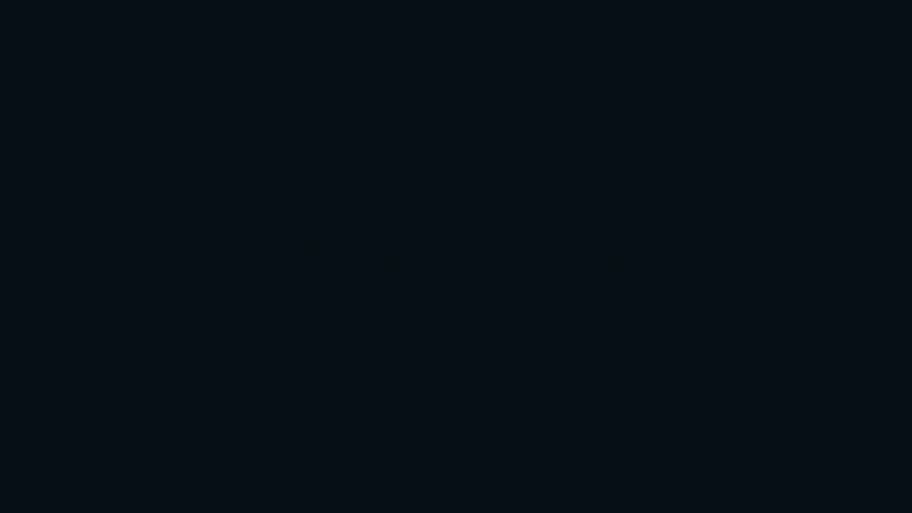
# Step: In npc_base.gd, change the DISCONNECTING state's sprite frame from 3 to 9
pyautogui.scroll(5, 440, 206)
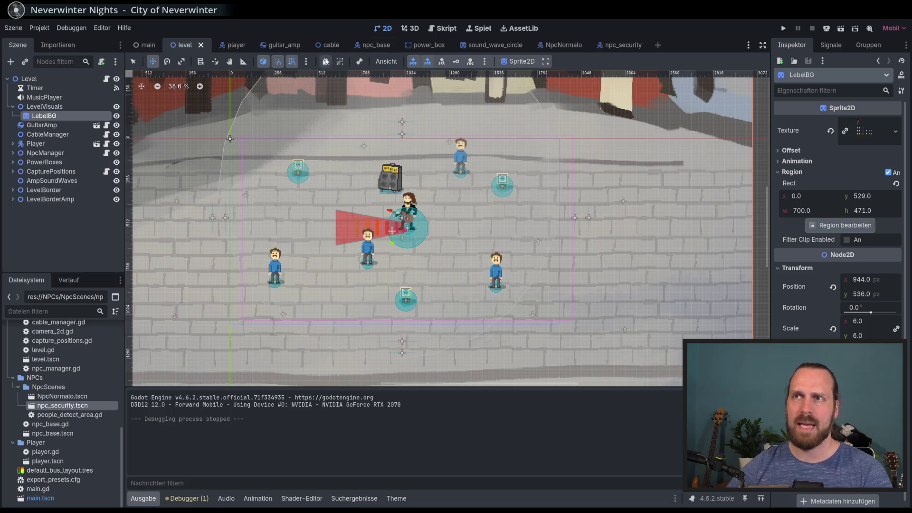
pyautogui.click(375, 45)
pyautogui.click(107, 79)
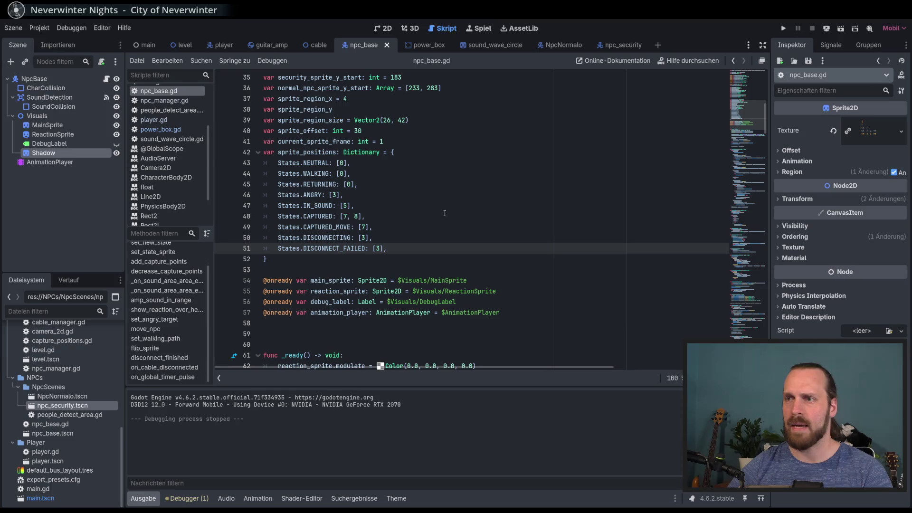
pyautogui.scroll(1, 440, 210)
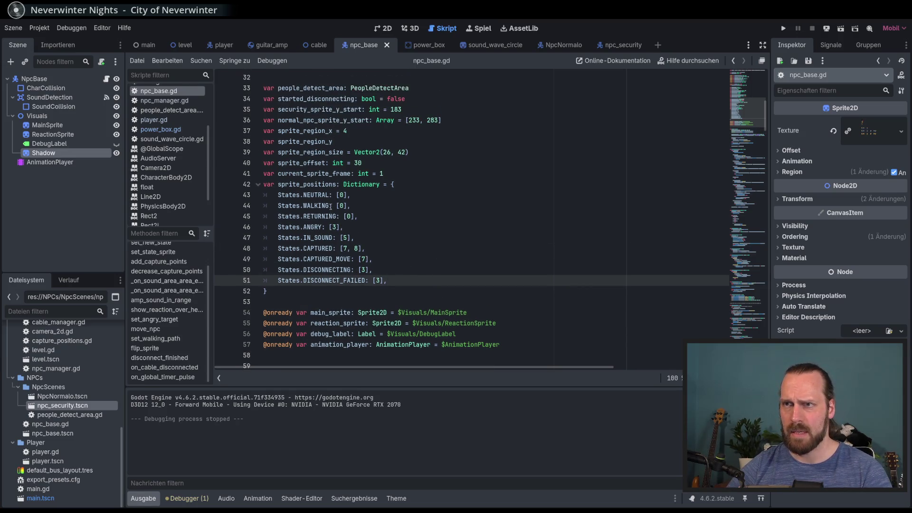
pyautogui.click(362, 270)
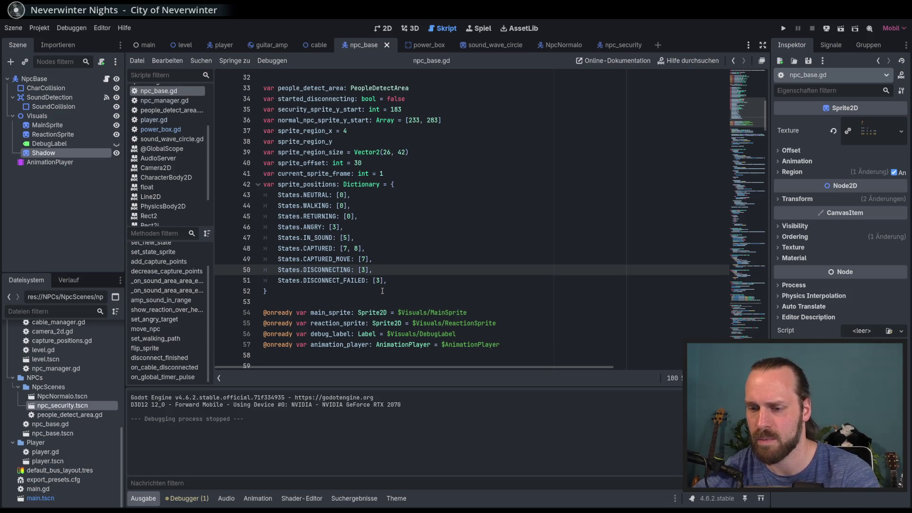
pyautogui.press('BackSpace')
pyautogui.write('9')
# Step: Test-run the game from a New Game, walk the guitarist around, then stop it
pyautogui.press('F5')
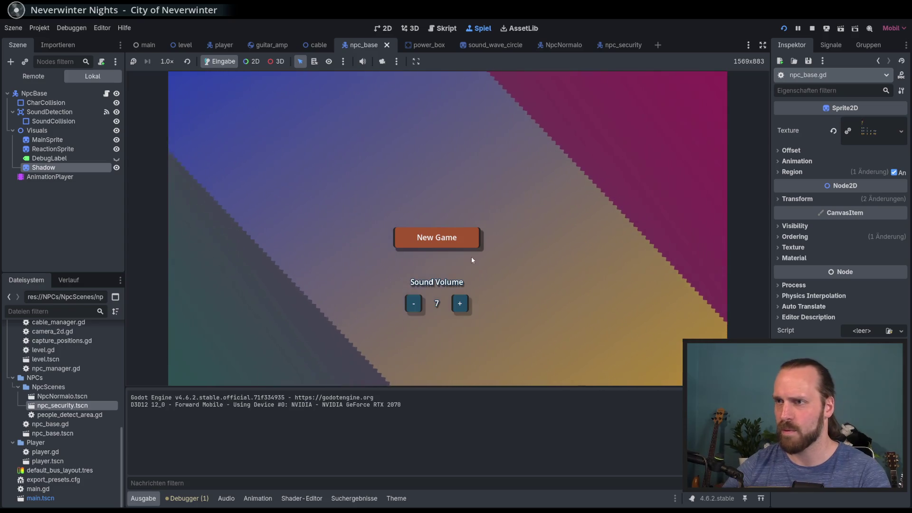
pyautogui.click(471, 257)
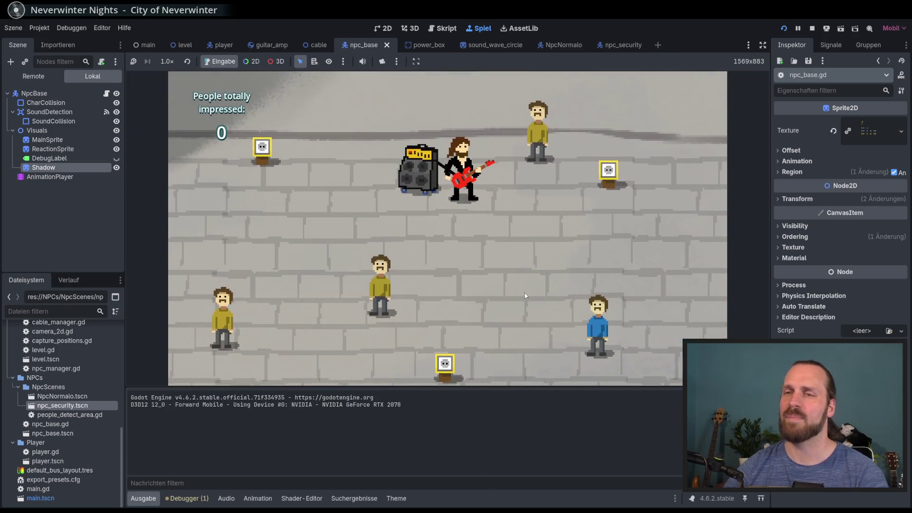
pyautogui.press('Left')
pyautogui.press('Down')
pyautogui.press('Right')
pyautogui.press('Up')
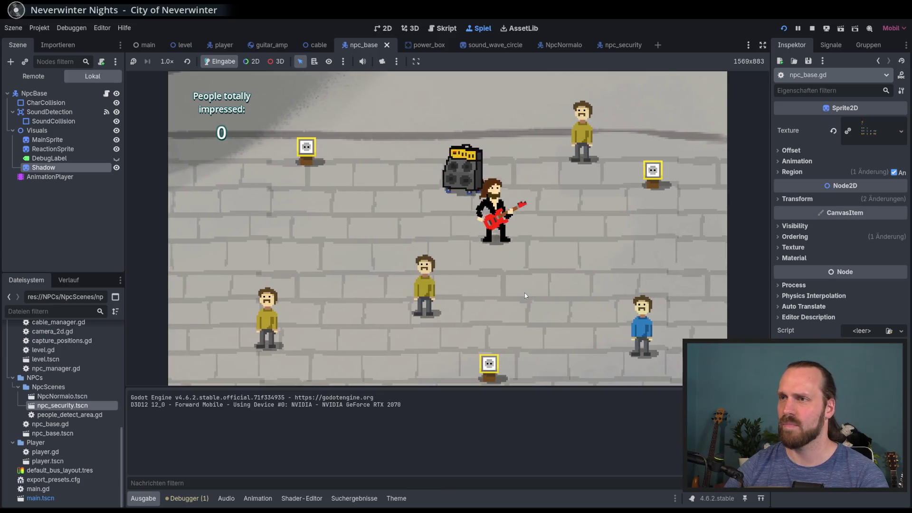
pyautogui.press('F8')
# Step: In the level scene, instantiate npc_security.tscn as a child of the SecurityNPC node
pyautogui.click(383, 30)
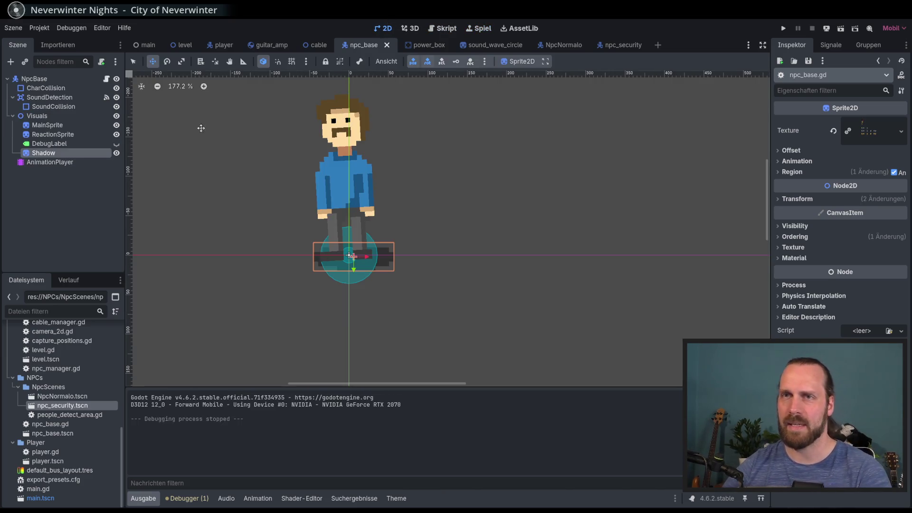
pyautogui.click(183, 45)
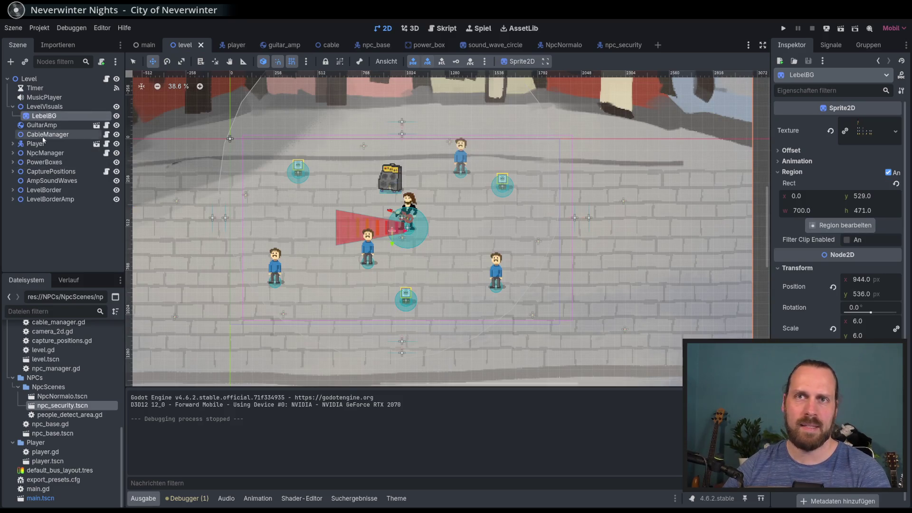
pyautogui.click(13, 153)
pyautogui.click(52, 180)
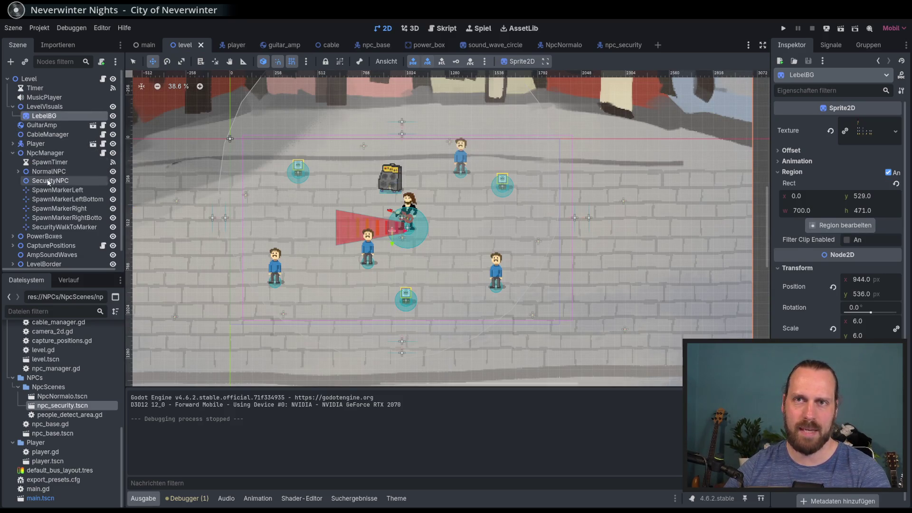
pyautogui.rightClick(56, 183)
pyautogui.click(24, 62)
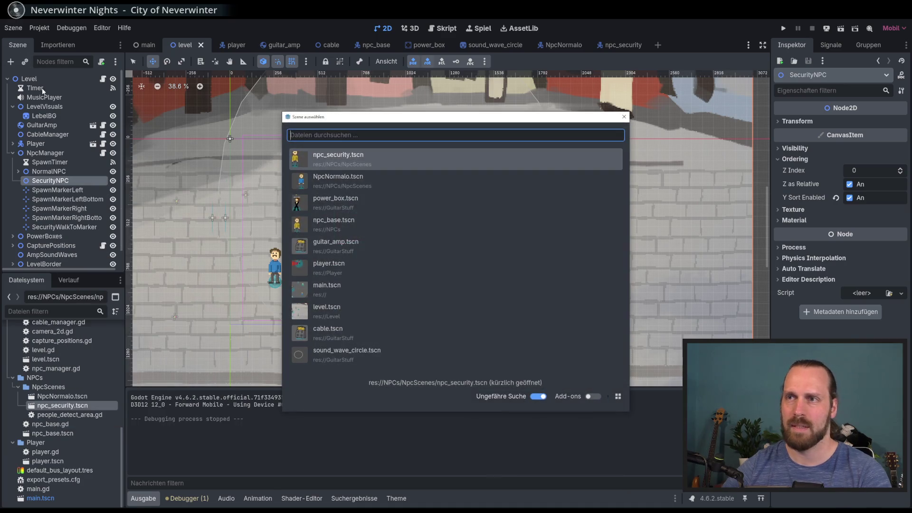
pyautogui.doubleClick(352, 158)
# Step: Move the guard to the level's centre-left, save the level, and launch the game
pyautogui.scroll(1, 347, 176)
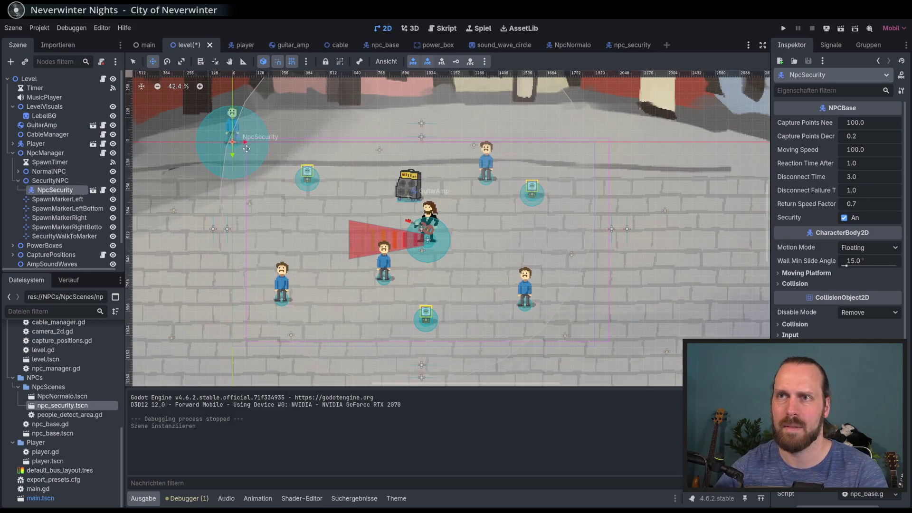
pyautogui.moveTo(257, 166)
pyautogui.mouseDown()
pyautogui.moveTo(331, 249)
pyautogui.moveTo(321, 241)
pyautogui.mouseUp()
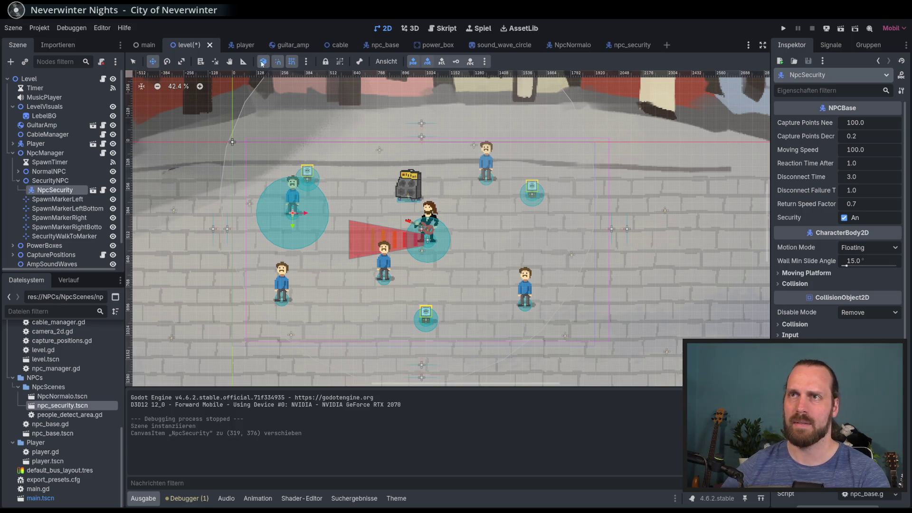
pyautogui.hotkey('ctrl', 's')
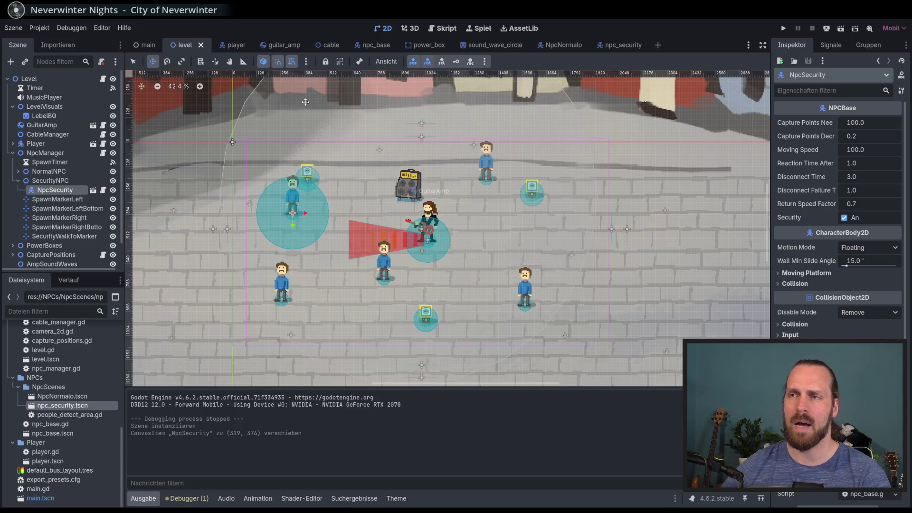
pyautogui.press('F5')
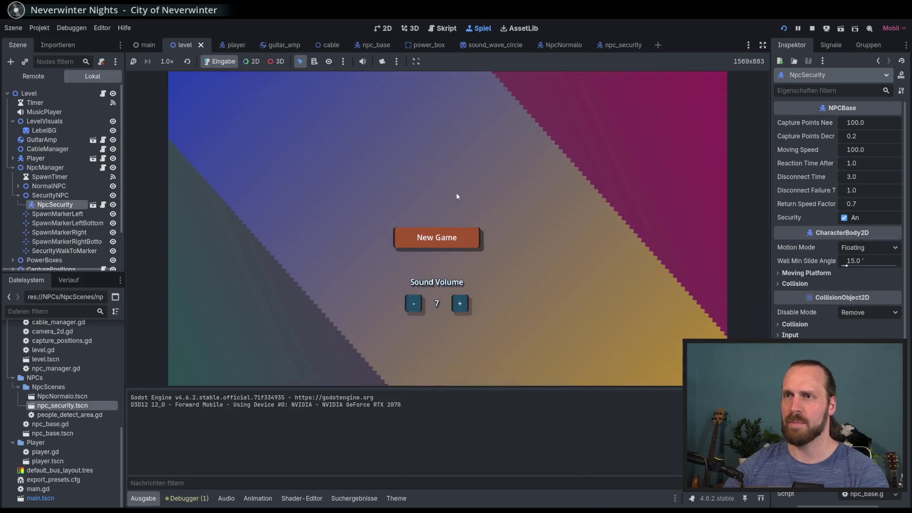
# Step: Start a New Game and walk the guitarist around the security guard, pulling the amp cable
pyautogui.click(459, 232)
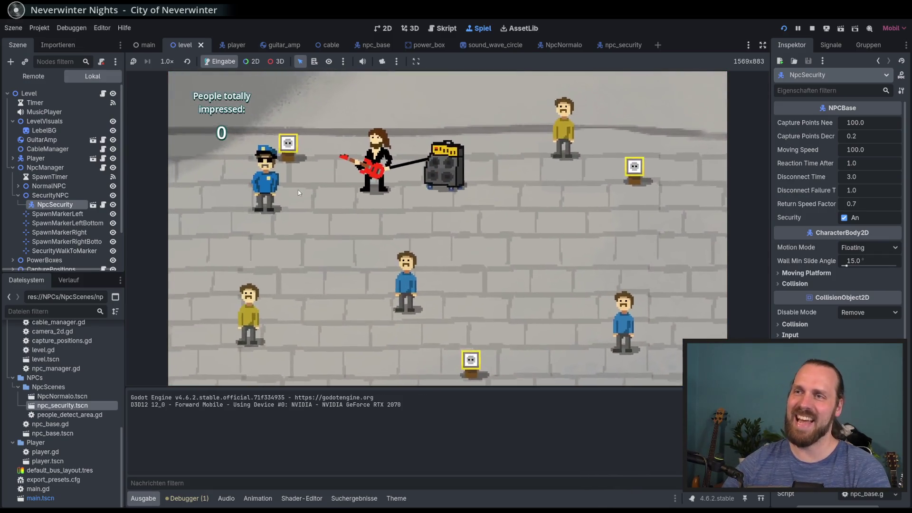
pyautogui.press('Down')
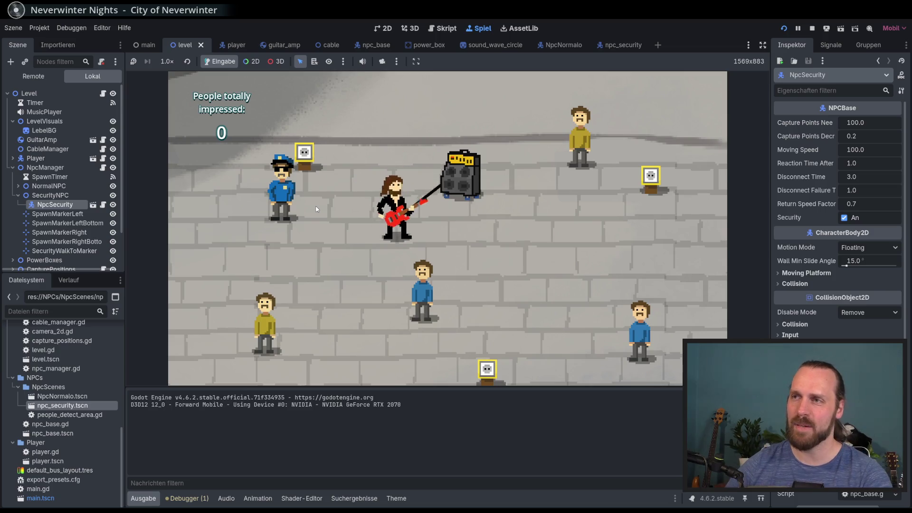
pyautogui.press('Right')
pyautogui.press('Up')
pyautogui.press('Left')
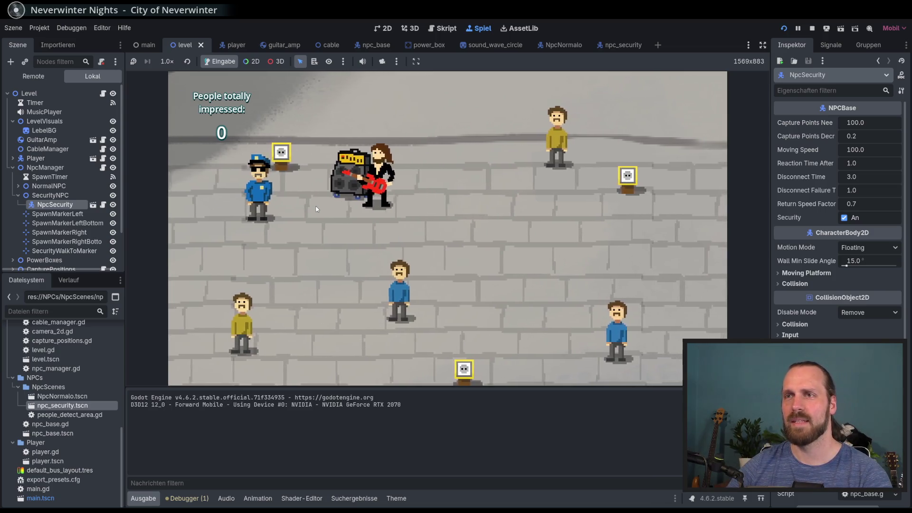
pyautogui.press('Left')
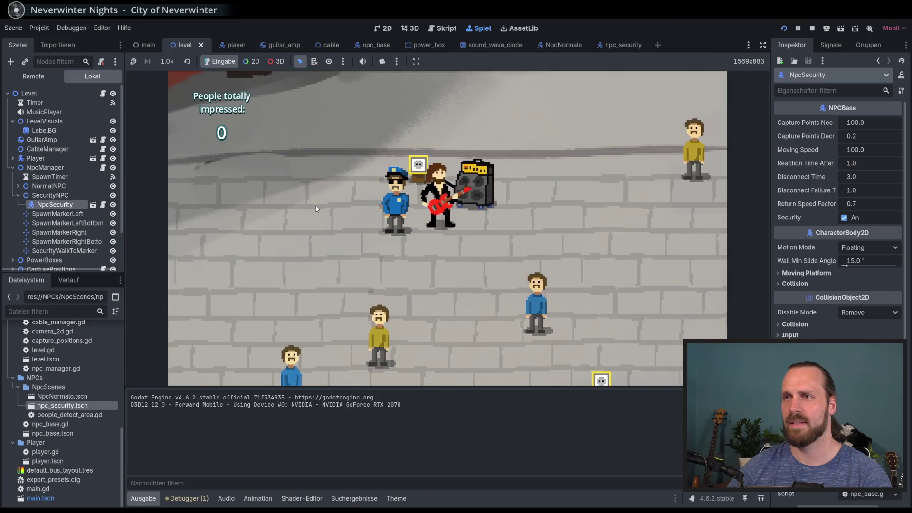
pyautogui.press('Right')
pyautogui.press('Down')
pyautogui.press('Up')
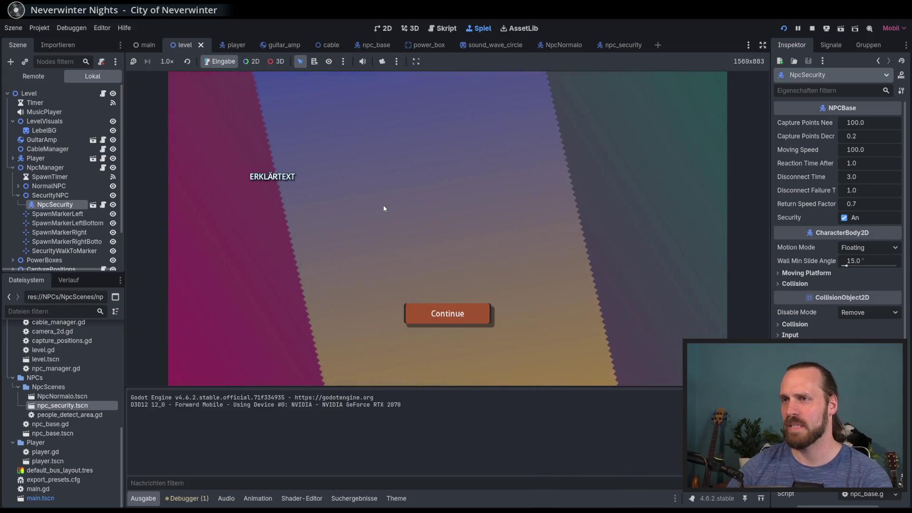
# Step: Continue past the explanation screen and carry the amp from the power box across the street
pyautogui.press('Return')
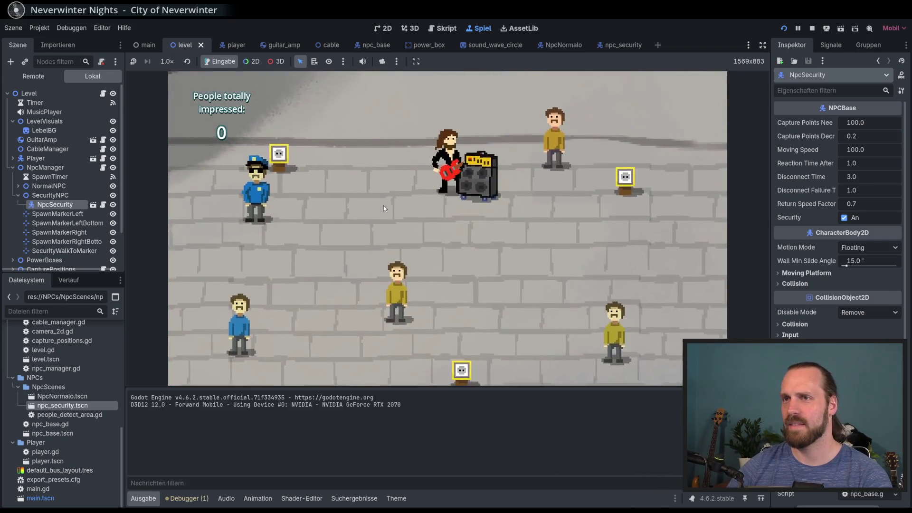
pyautogui.press('Right')
pyautogui.press('Up')
pyautogui.press('a')
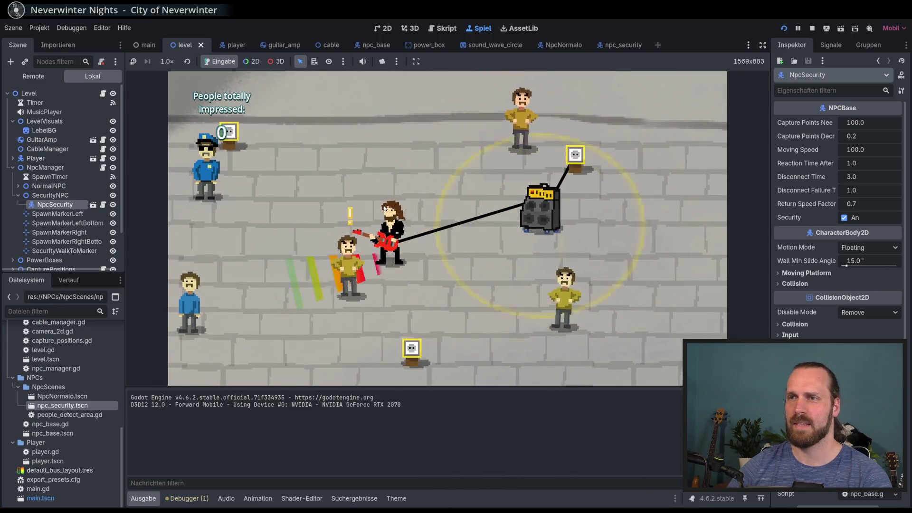
pyautogui.press('d')
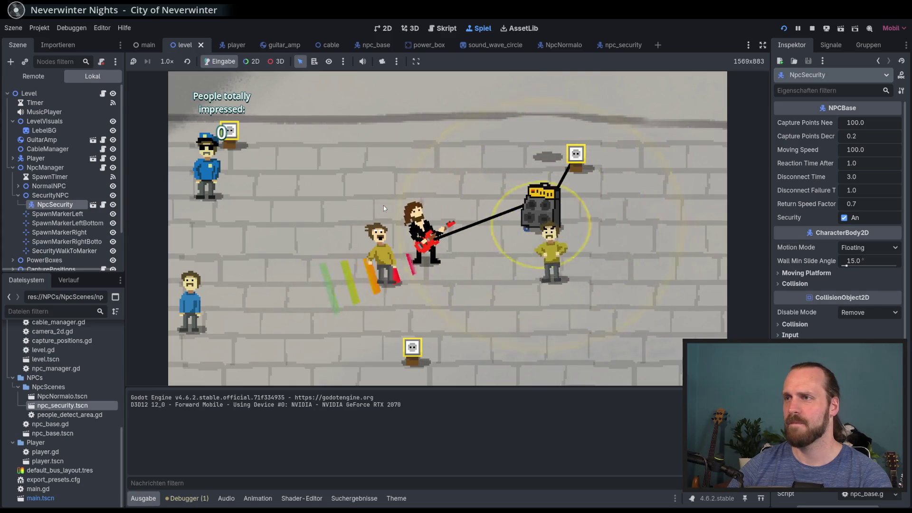
pyautogui.press('d')
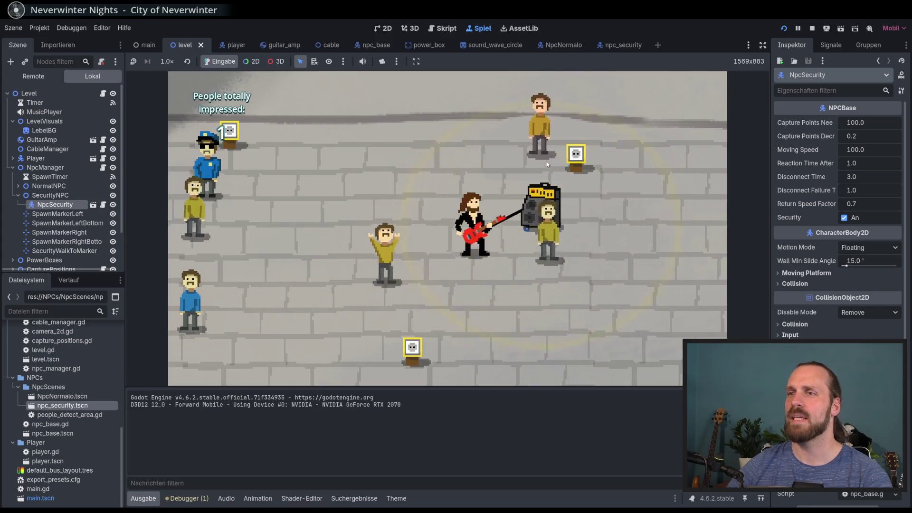
pyautogui.press('w')
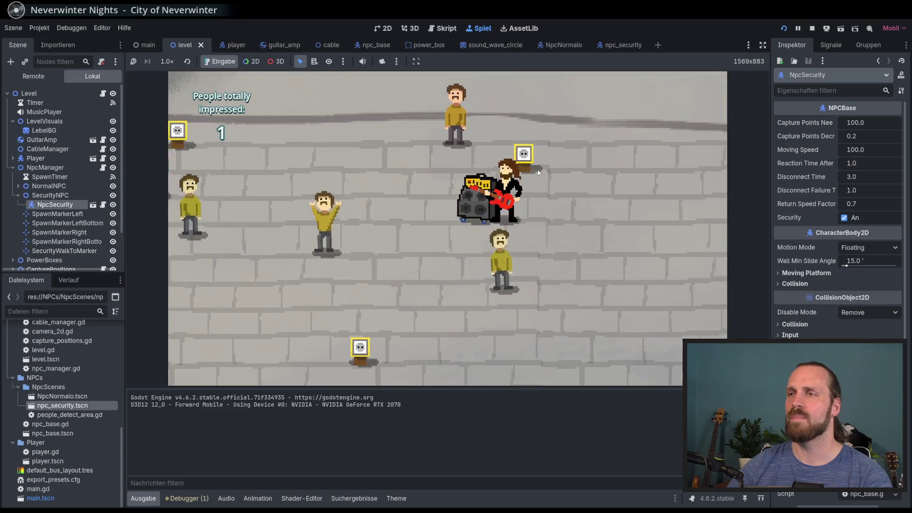
pyautogui.press('a')
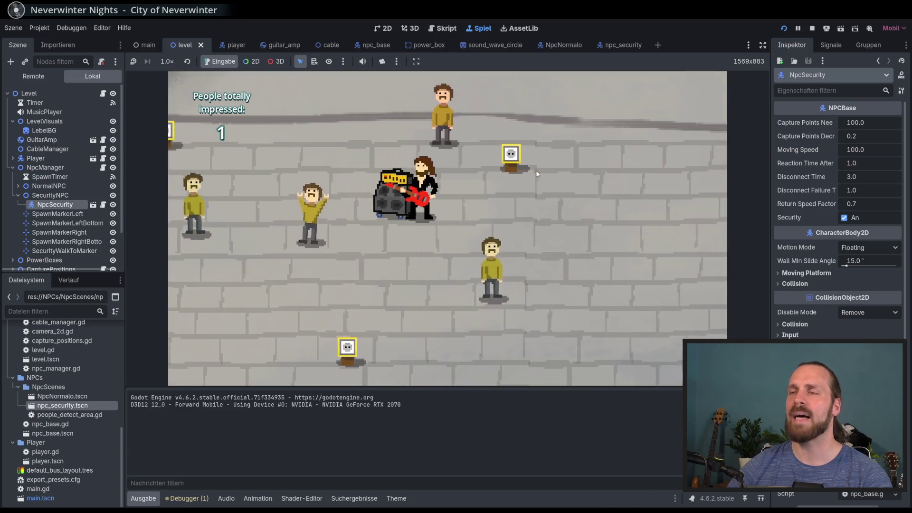
pyautogui.press('w')
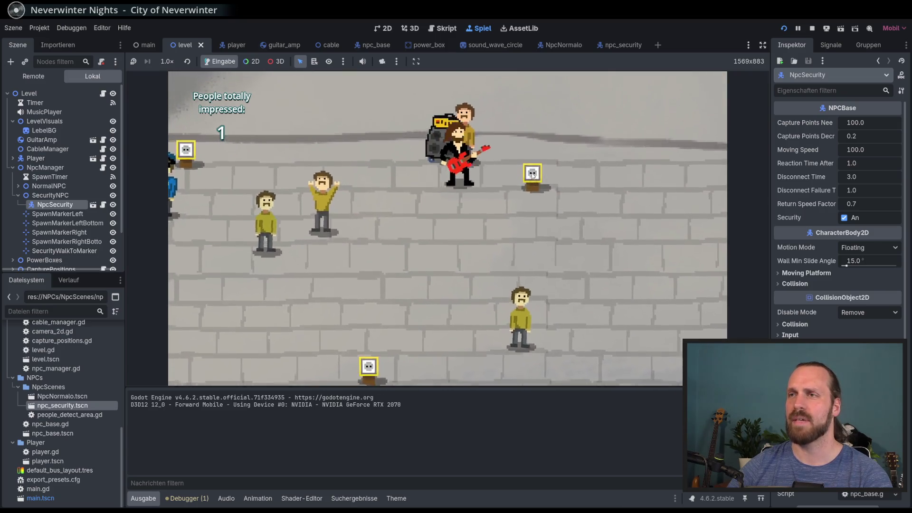
pyautogui.press('a')
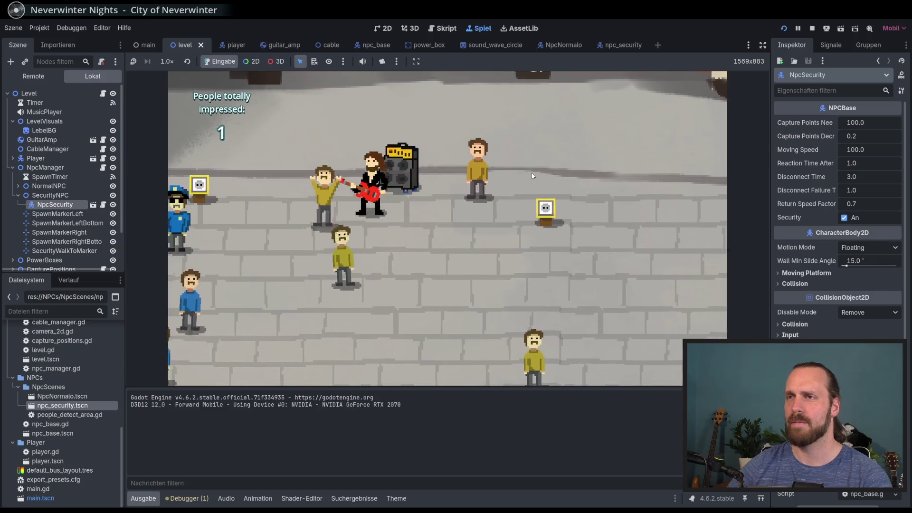
pyautogui.press('d')
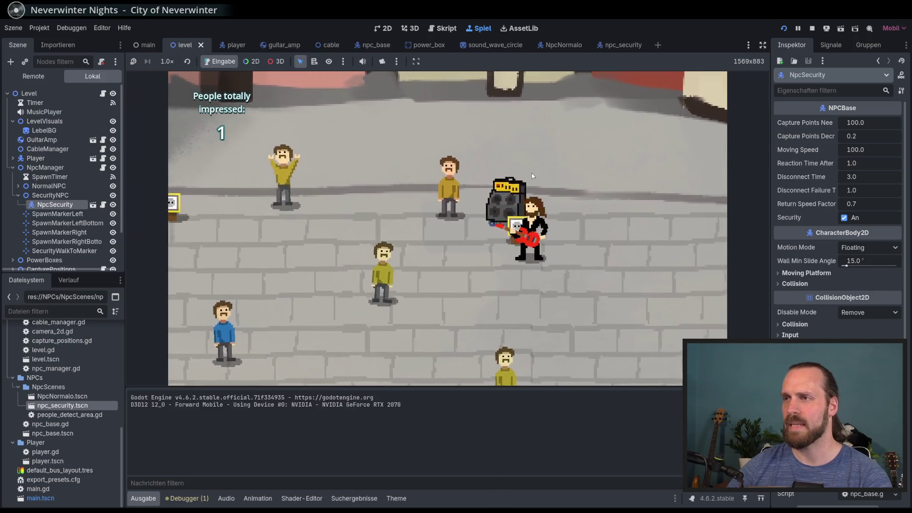
# Step: Set the amp down to play, then re-place it cabled beside the power box and play to the crowd
pyautogui.press('e')
pyautogui.press('a')
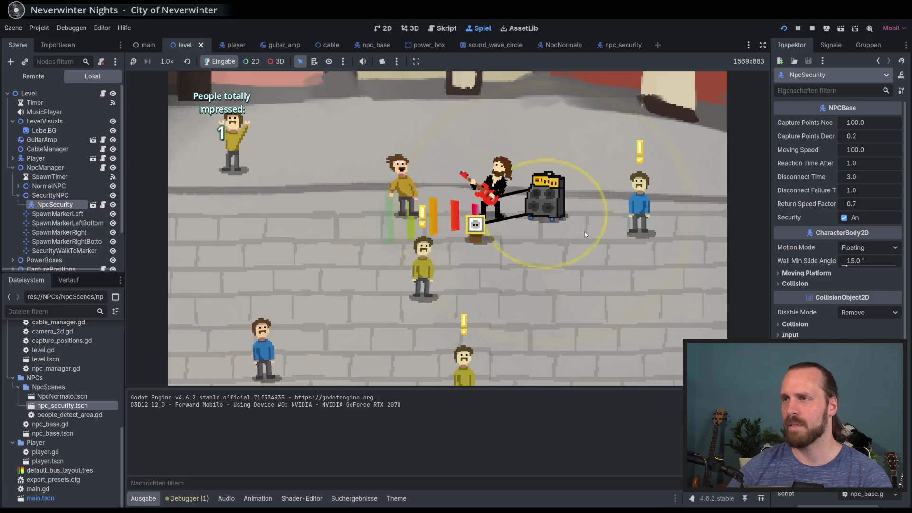
pyautogui.press('d')
pyautogui.press('d')
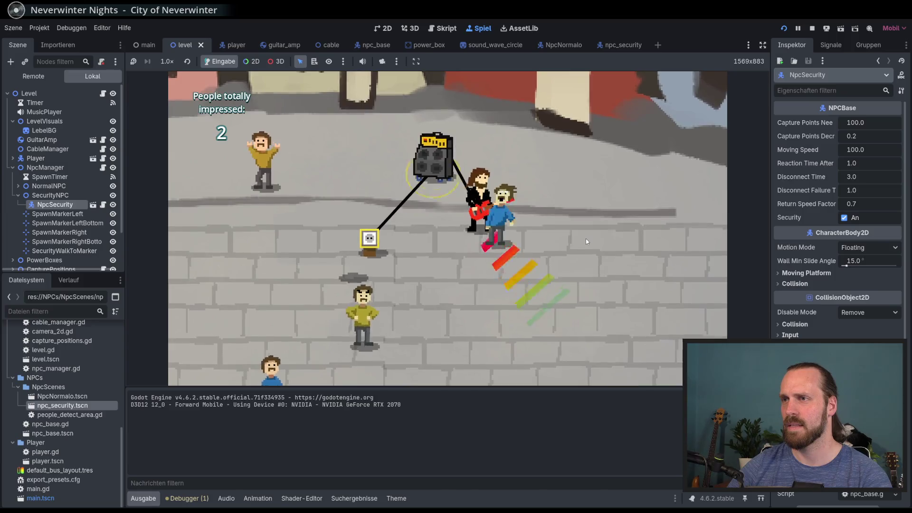
pyautogui.press('e')
pyautogui.press('s')
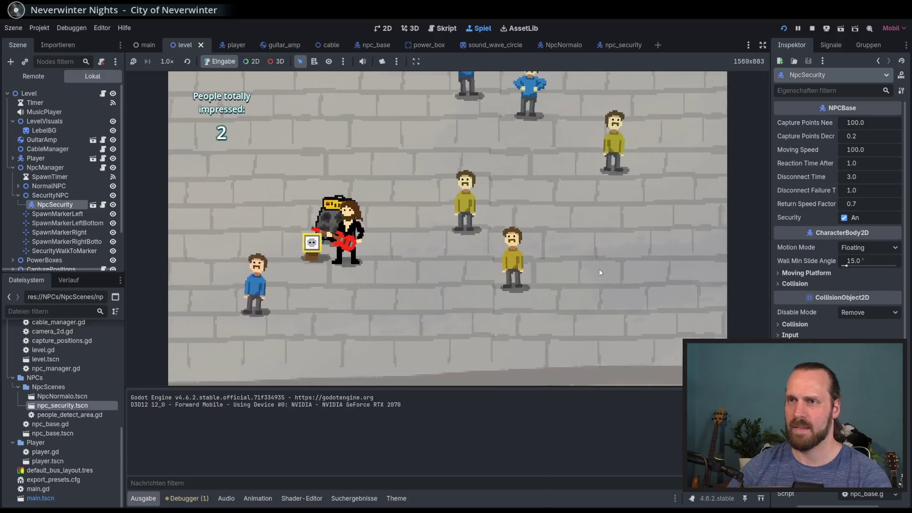
pyautogui.press('w')
pyautogui.press('e')
pyautogui.press('d')
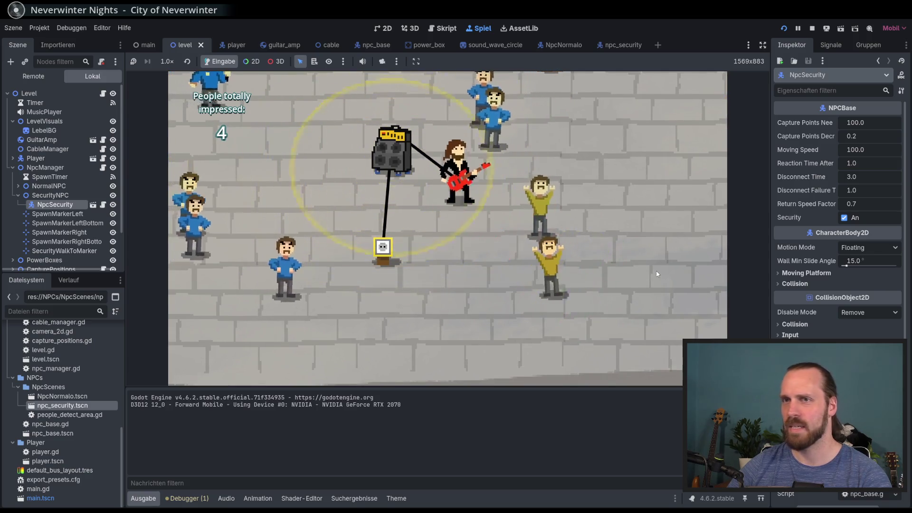
pyautogui.press('w')
pyautogui.press('a')
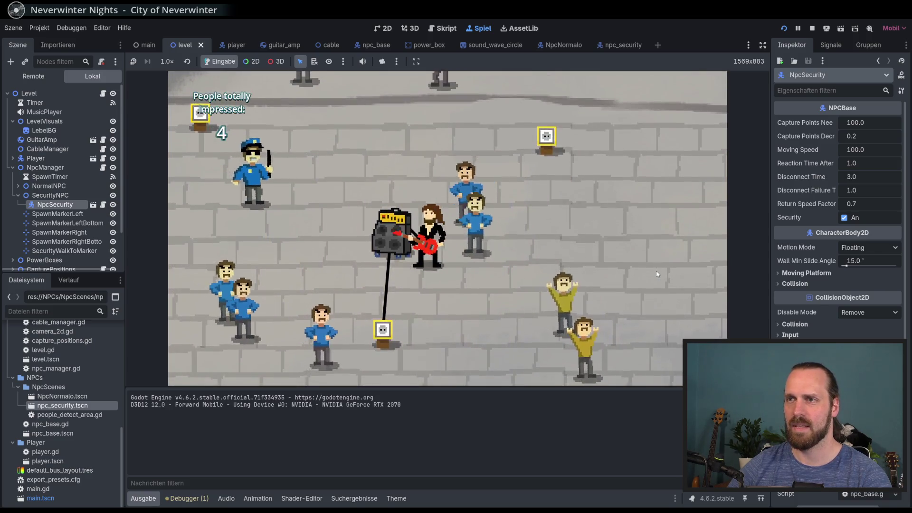
pyautogui.press('a')
pyautogui.press('s')
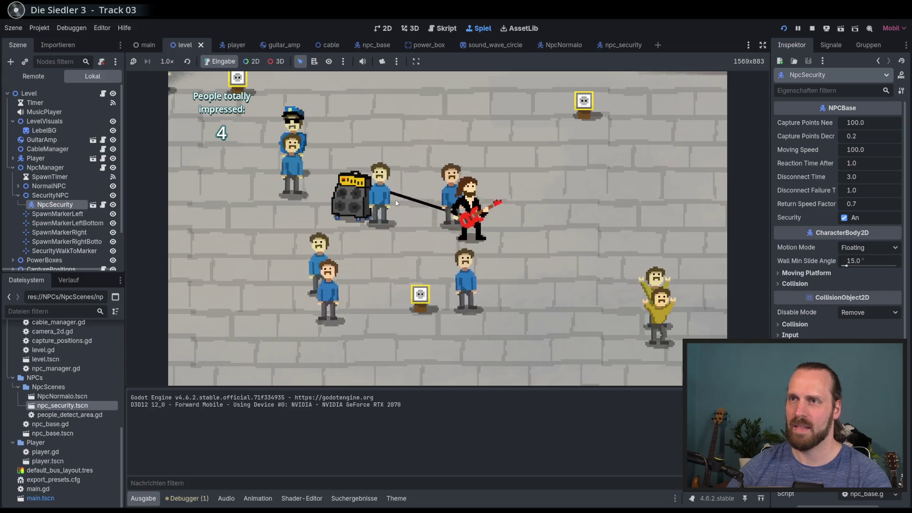
# Step: Carry the amp up-left away from the guard, play until Game Over, and stop the game
pyautogui.press('w')
pyautogui.press('a')
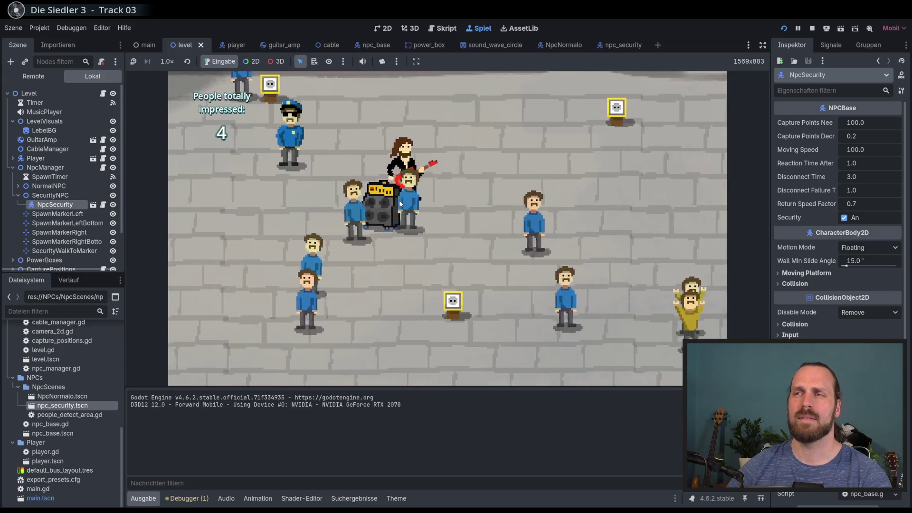
pyautogui.press('w')
pyautogui.press('a')
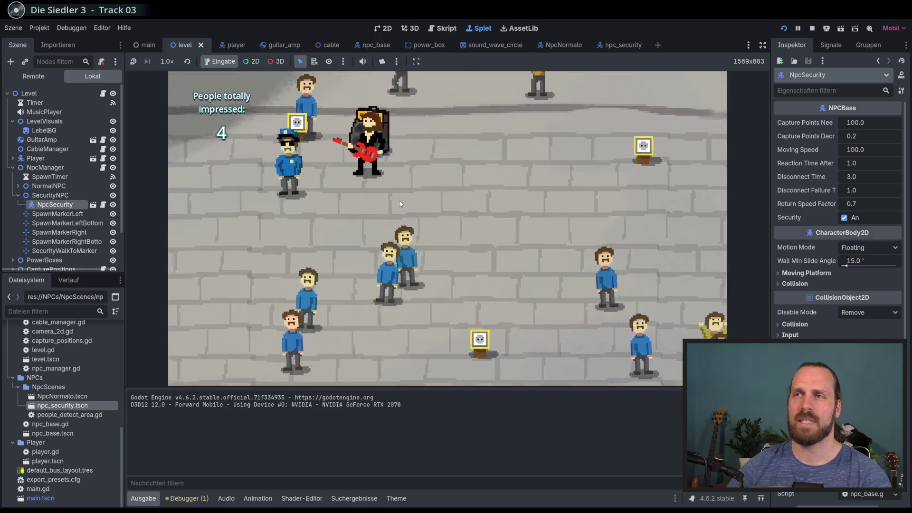
pyautogui.press('w')
pyautogui.press('a')
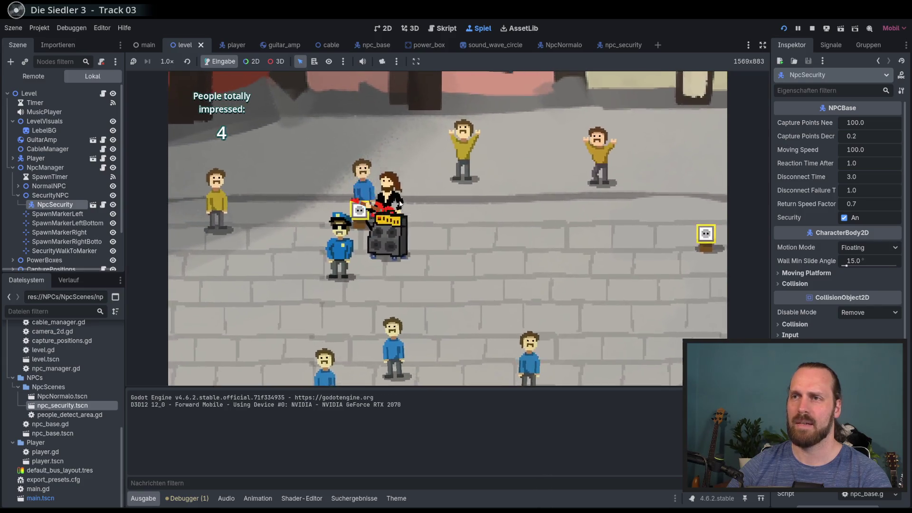
pyautogui.press('s')
pyautogui.press('d')
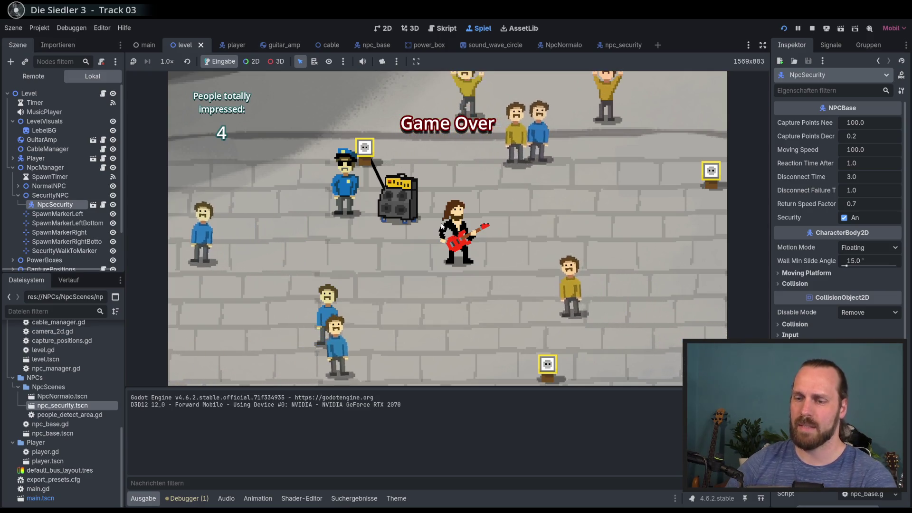
pyautogui.press('F8')
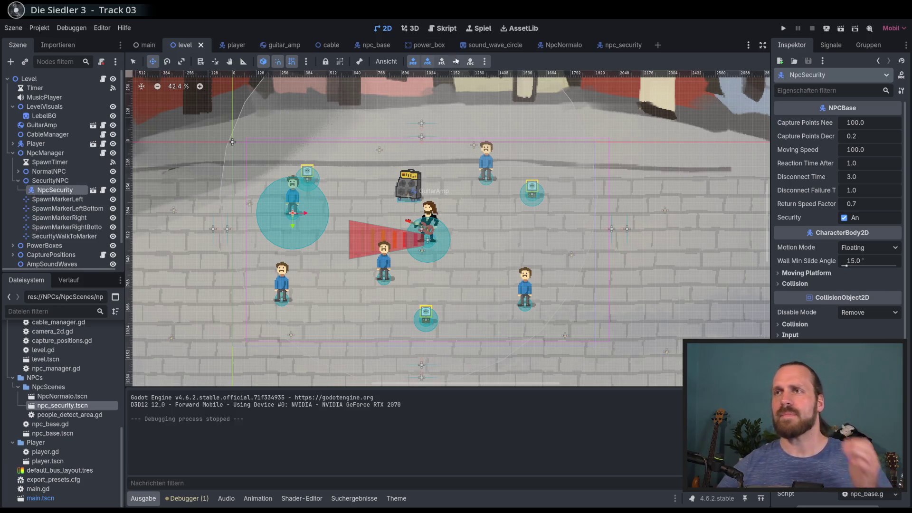
# Step: Open npc_base.gd and step through every DISCONNECT_FAILED match in the script
pyautogui.click(368, 45)
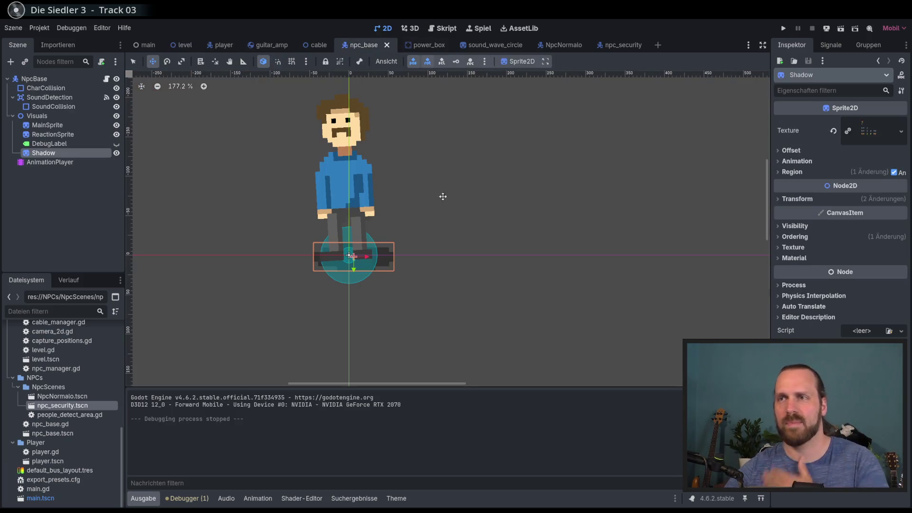
pyautogui.click(106, 79)
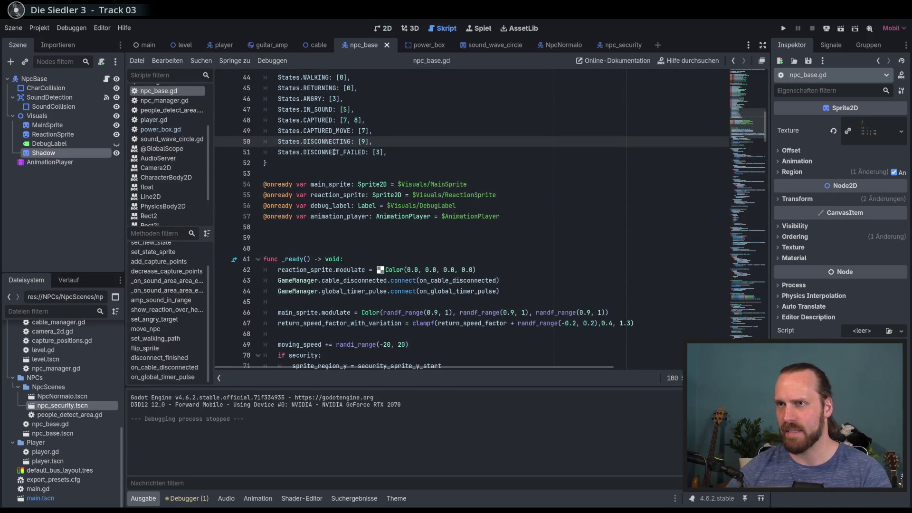
pyautogui.click(328, 152)
pyautogui.scroll(-10, 399, 176)
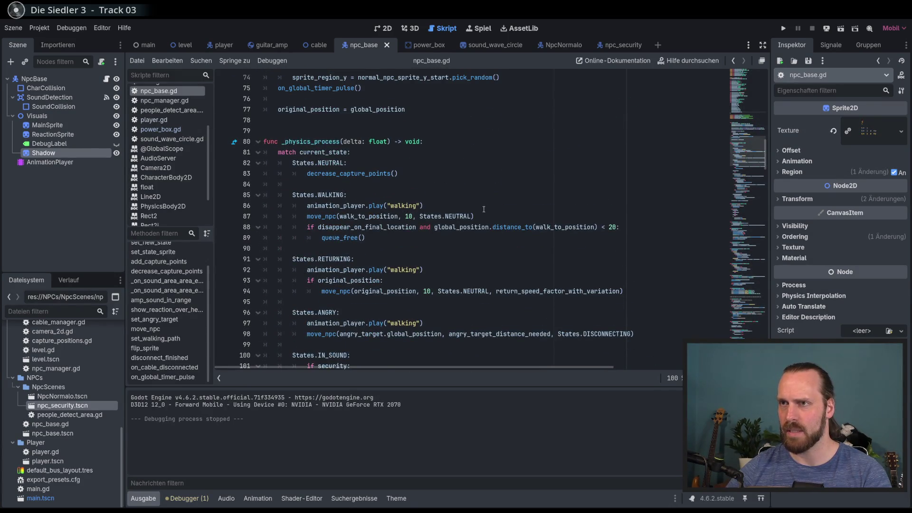
pyautogui.scroll(10, 484, 209)
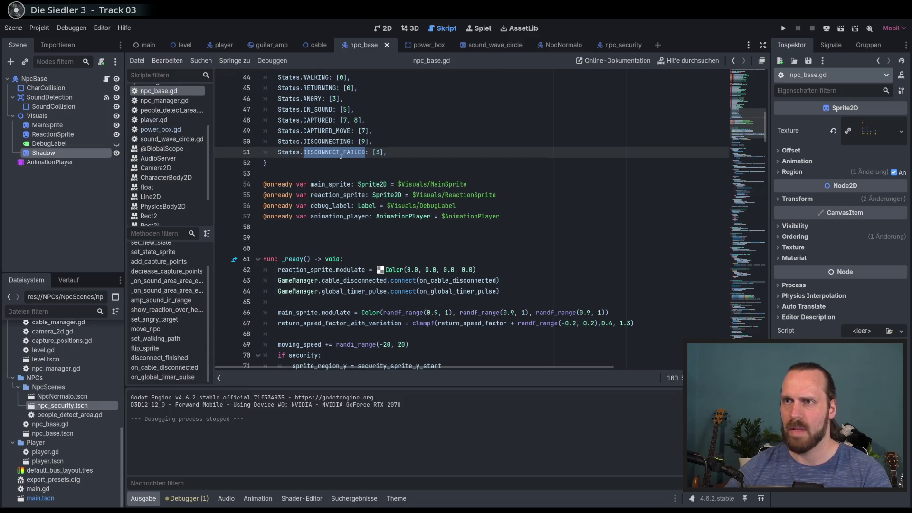
pyautogui.hotkey('ctrl', 'f')
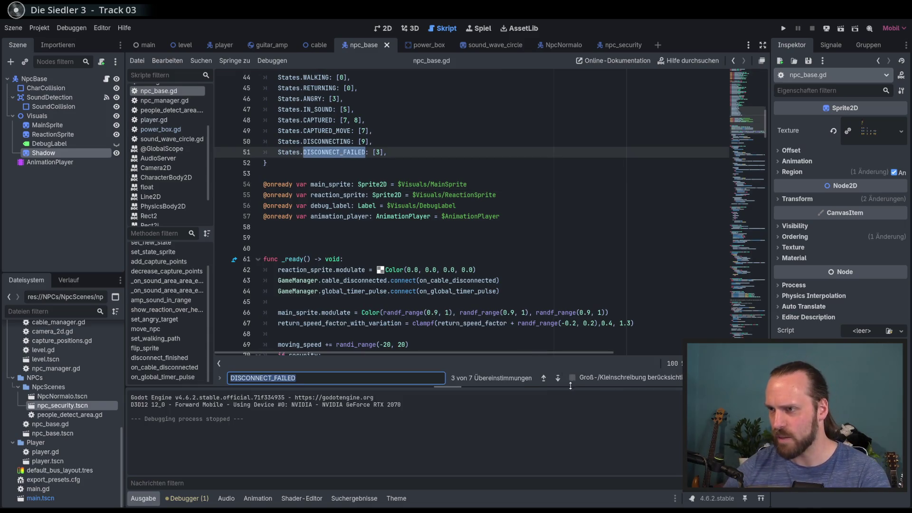
pyautogui.click(559, 378)
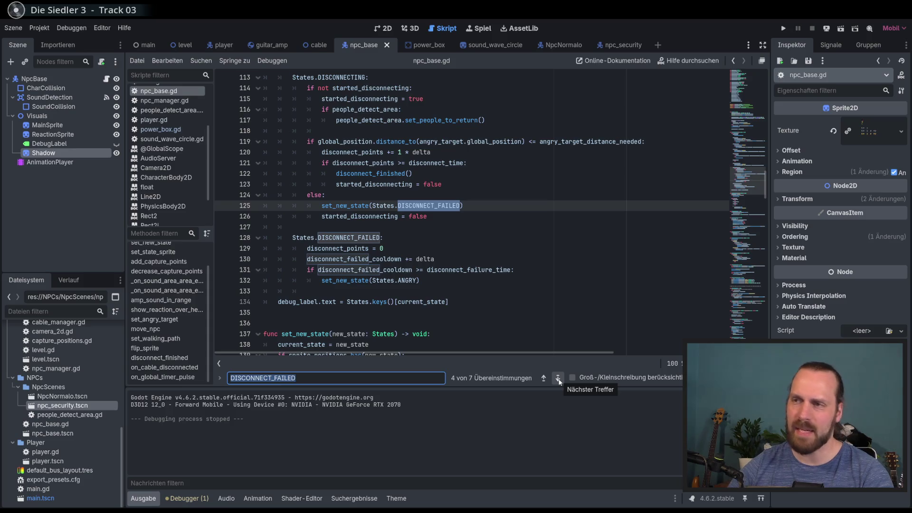
pyautogui.click(558, 379)
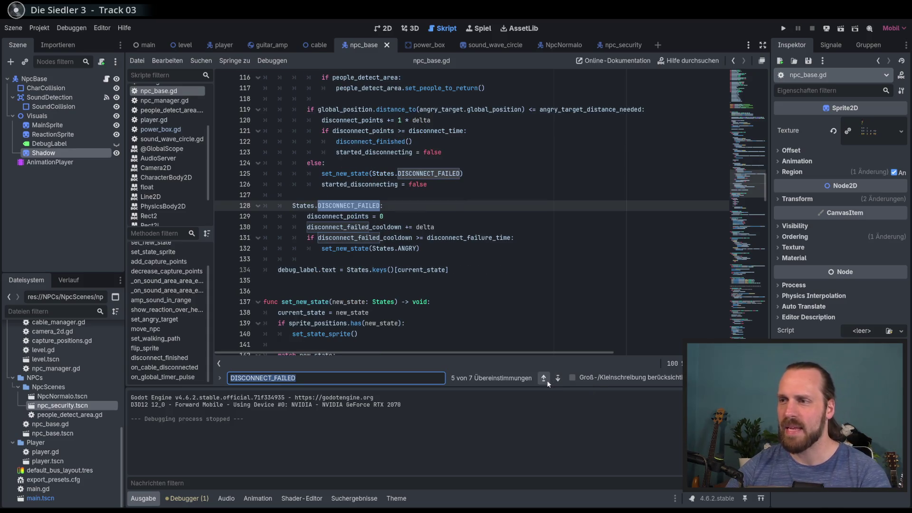
pyautogui.click(544, 379)
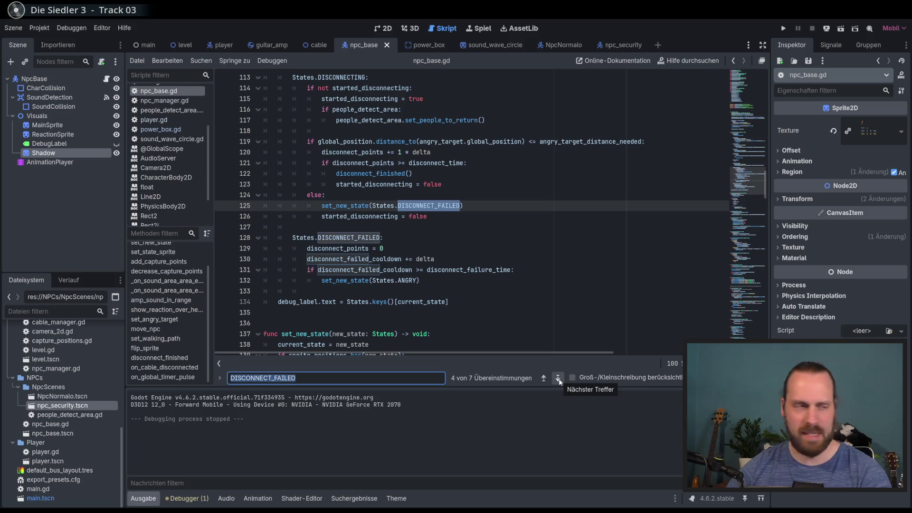
pyautogui.click(558, 379)
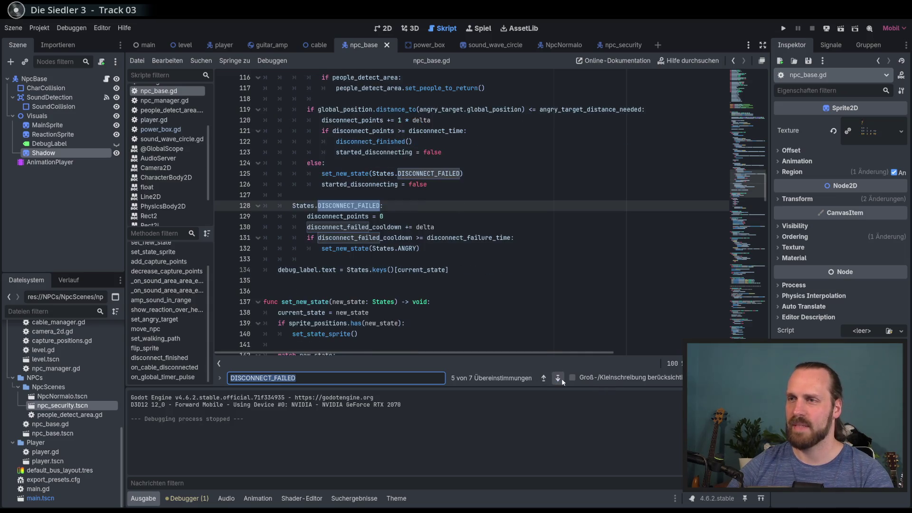
pyautogui.click(557, 378)
pyautogui.click(543, 378)
pyautogui.click(554, 380)
pyautogui.click(554, 380)
pyautogui.click(554, 381)
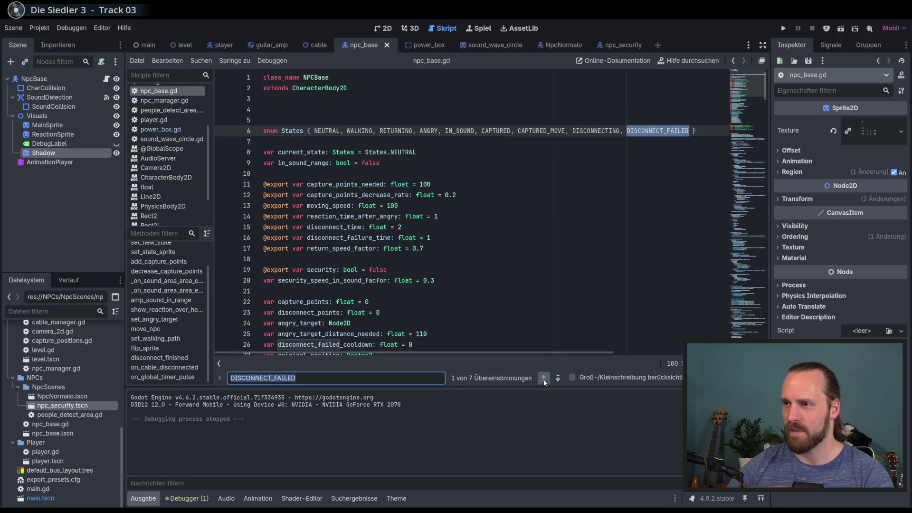
pyautogui.click(544, 378)
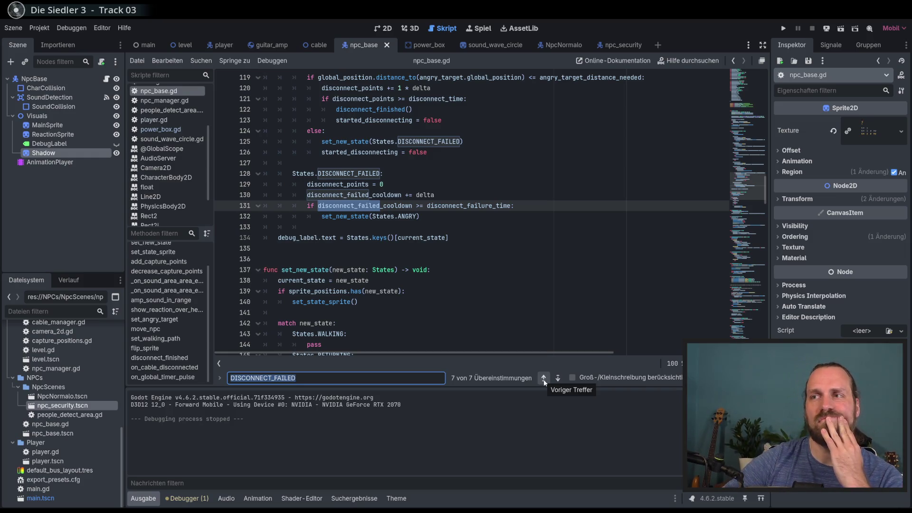
# Step: Search for every usage of disconnect_points, from its declaration on line 23 to the reset on line 129
pyautogui.moveTo(749, 213); pyautogui.dragTo(743, 98)
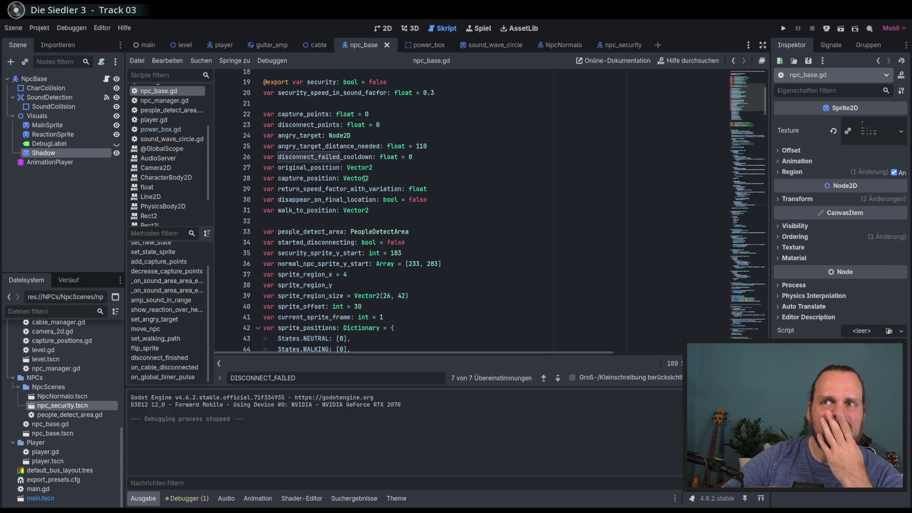
pyautogui.moveTo(365, 178)
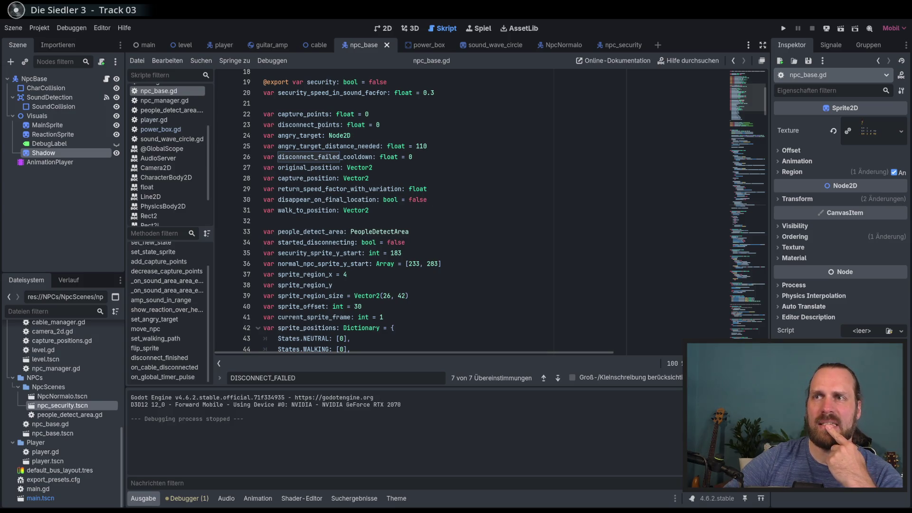
pyautogui.scroll(3, 323, 129)
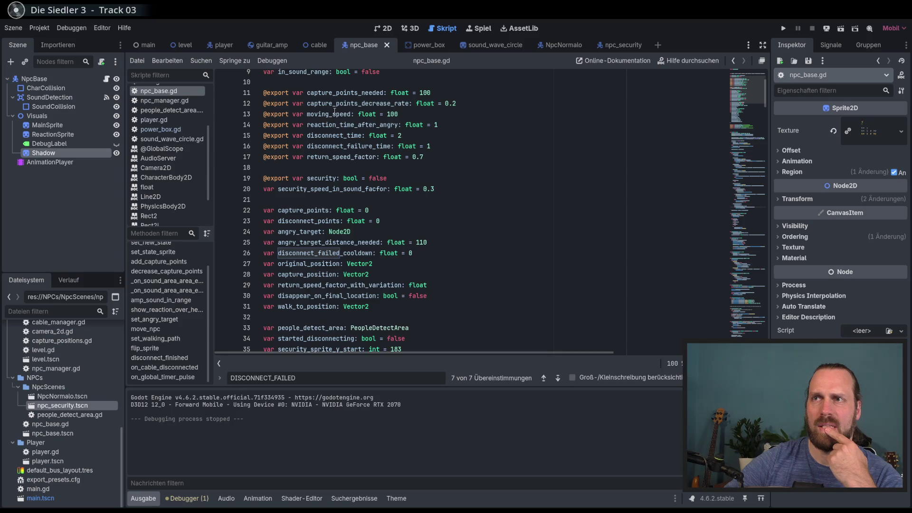
pyautogui.doubleClick(306, 219)
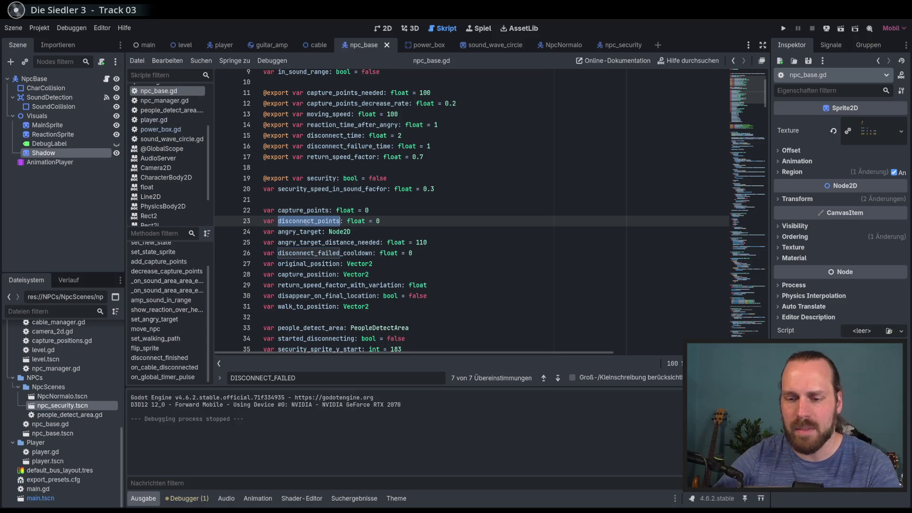
pyautogui.hotkey('ctrl', 'f')
pyautogui.click(557, 378)
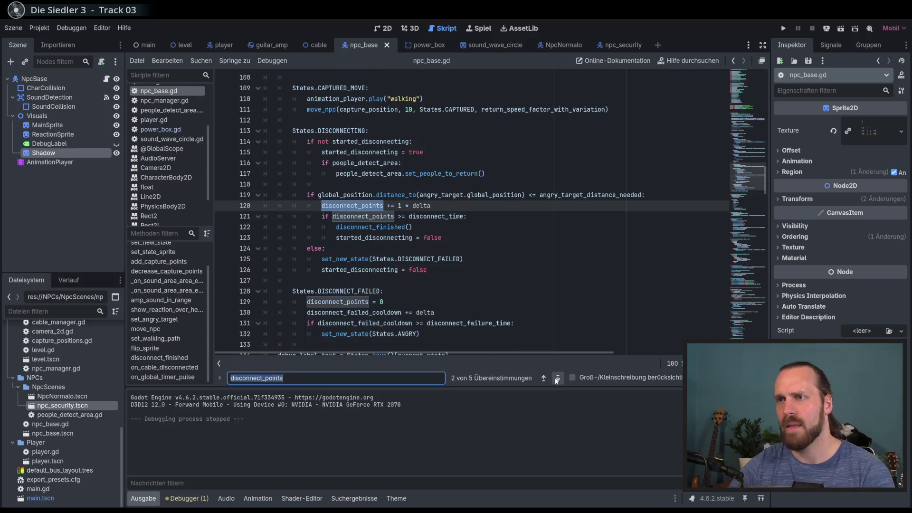
pyautogui.click(557, 378)
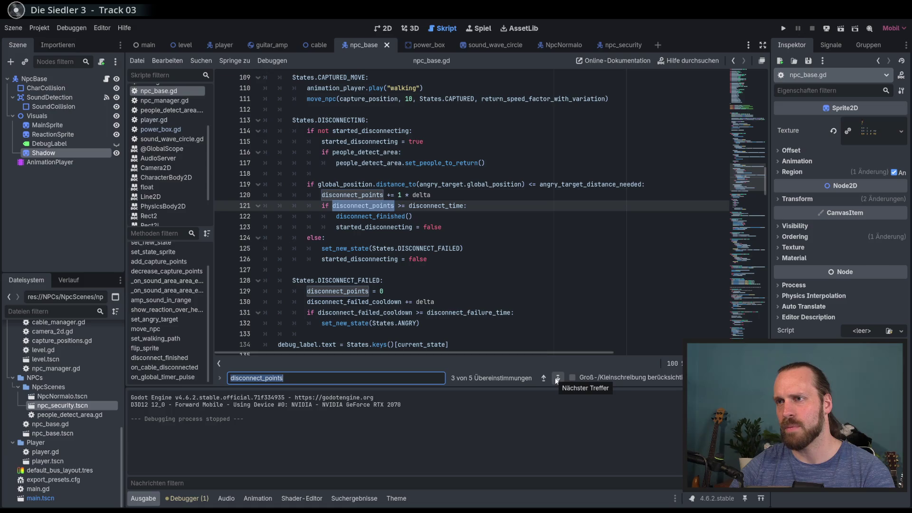
pyautogui.click(557, 379)
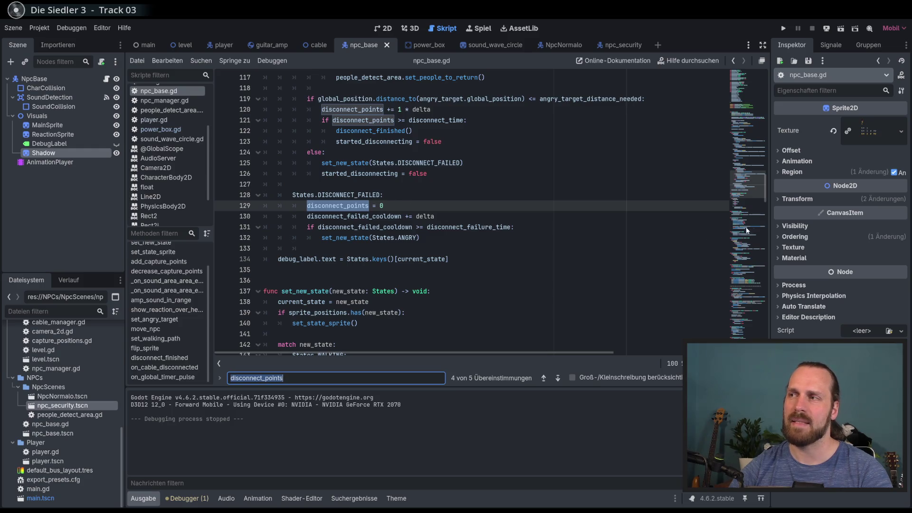
# Step: Insert 'disconnect_points = 0' as the first line of on_cable_disconnected and run the game
pyautogui.scroll(-20, 343, 280)
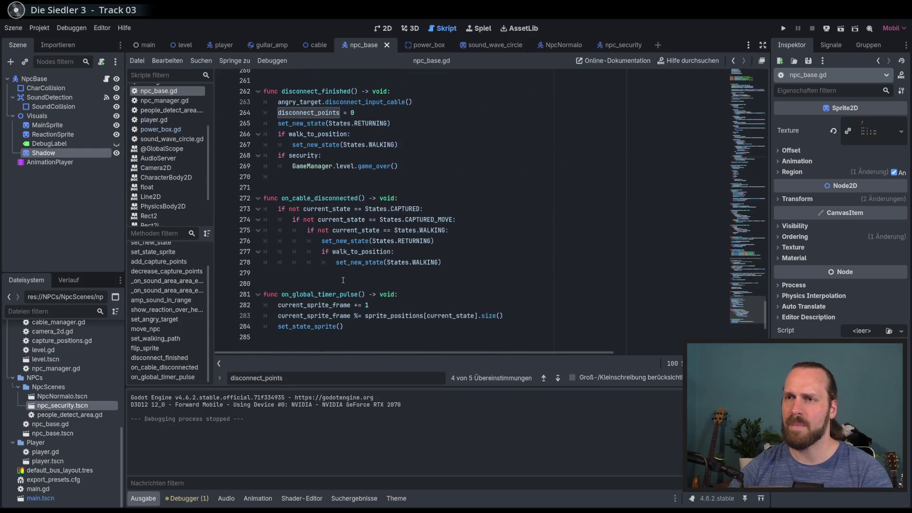
pyautogui.doubleClick(342, 201)
pyautogui.click(431, 262)
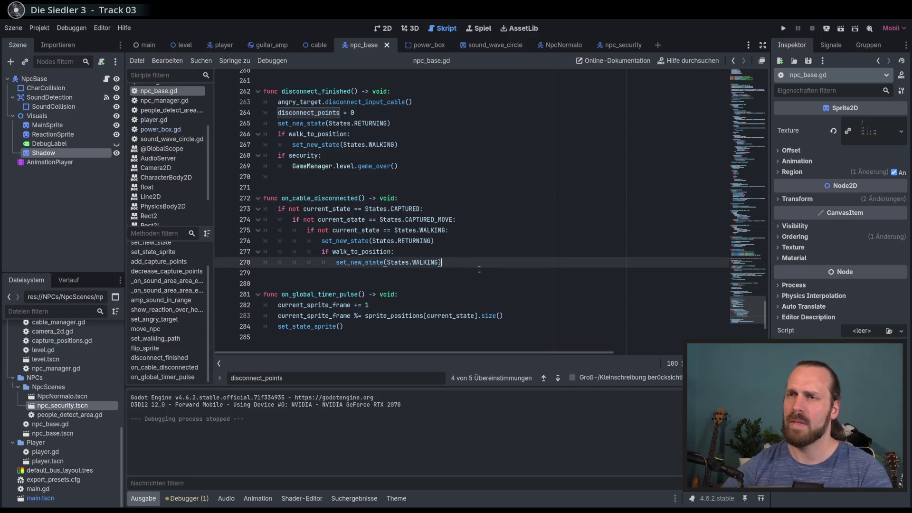
pyautogui.click(428, 198)
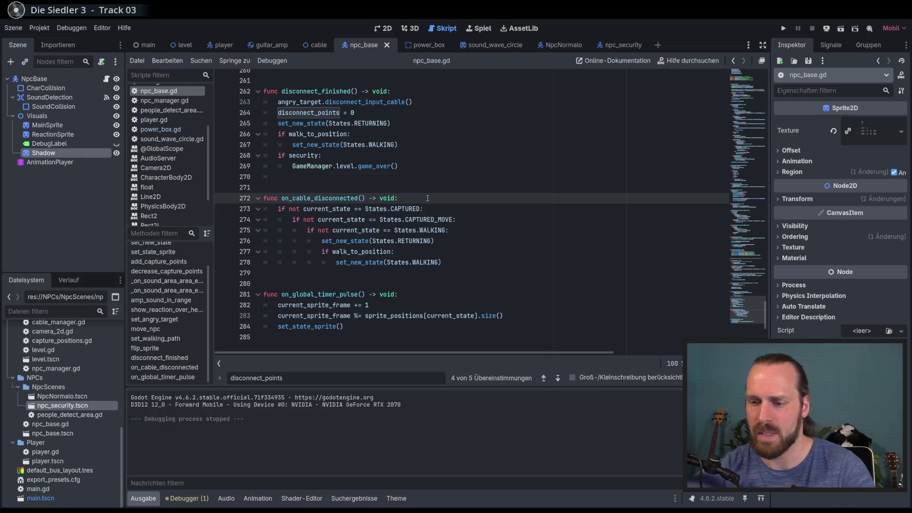
pyautogui.press('Return')
pyautogui.write('disco')
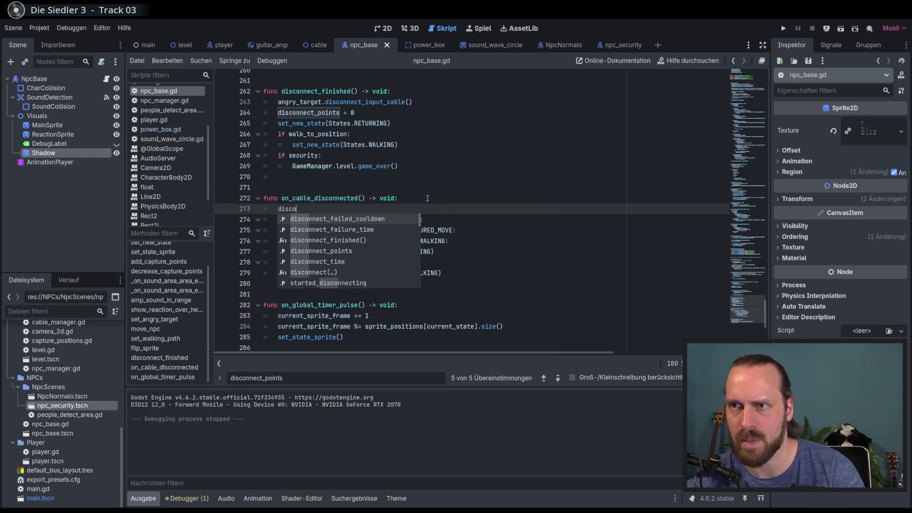
pyautogui.press('Down')
pyautogui.press('Down')
pyautogui.press('Down')
pyautogui.press('Return')
pyautogui.write('= 0')
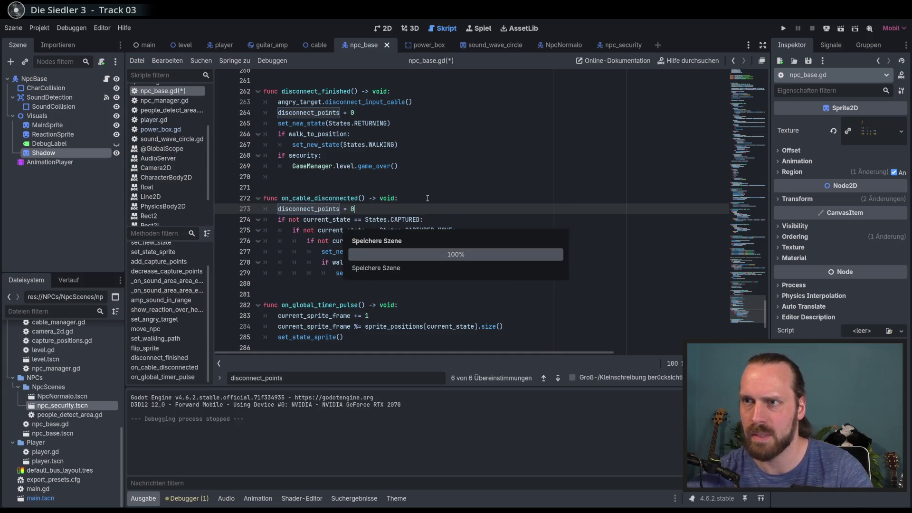
pyautogui.press('F5')
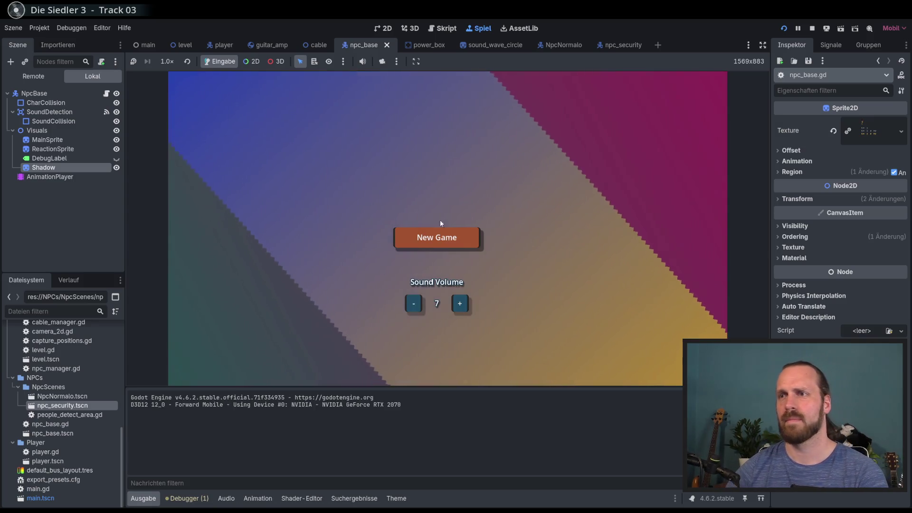
# Step: Restart the game and walk the guitarist around the amp until Game Over
pyautogui.press('F8')
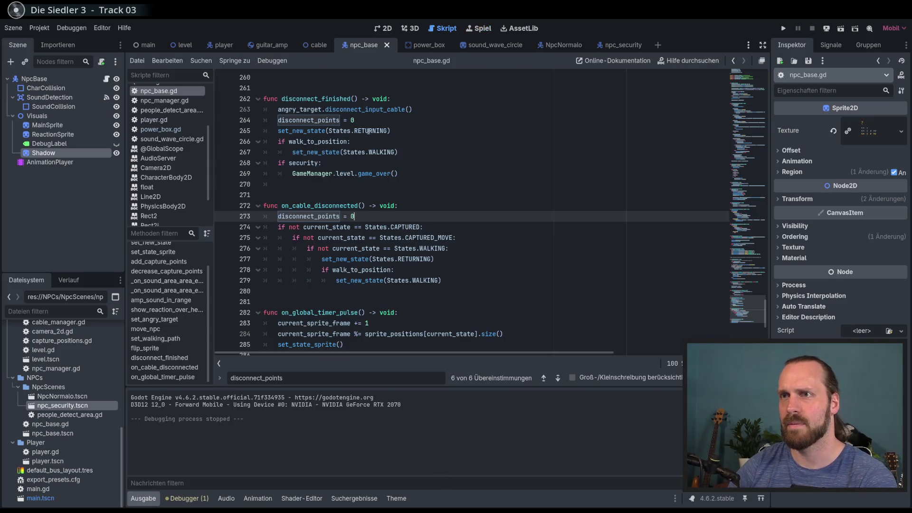
pyautogui.press('F5')
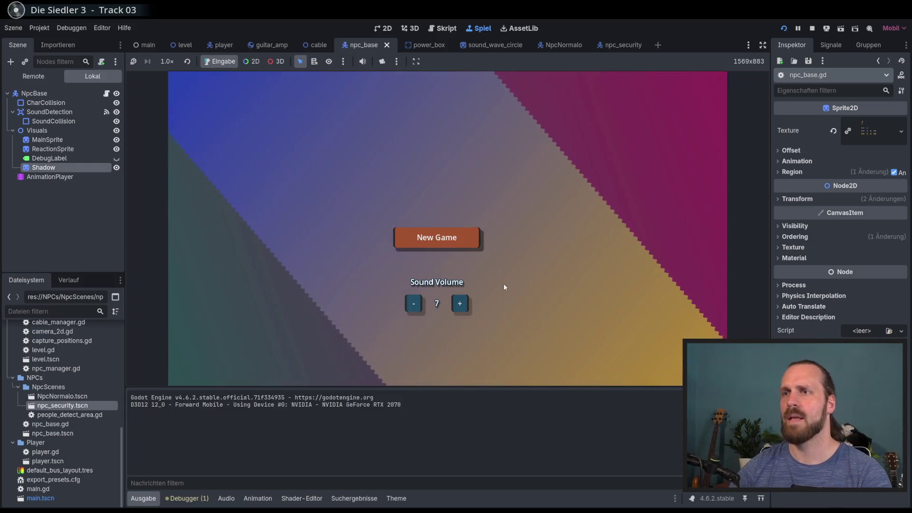
pyautogui.press('Return')
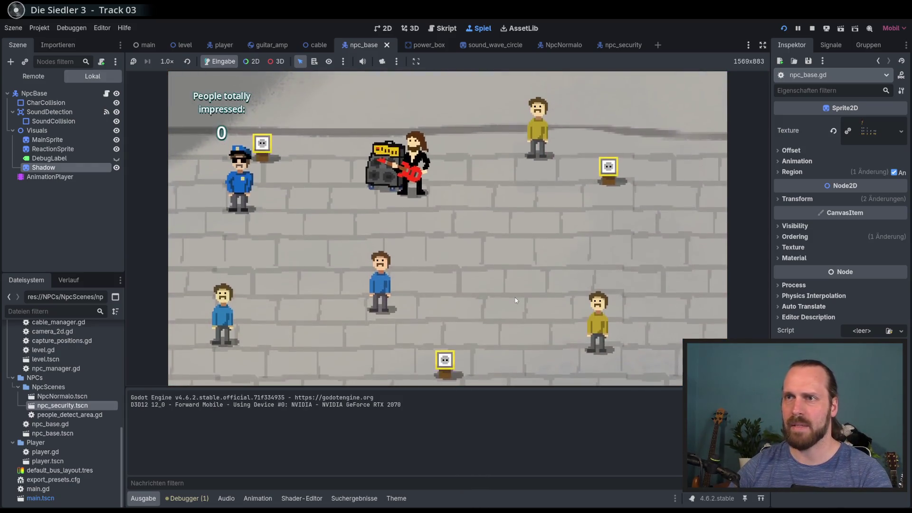
pyautogui.press('a')
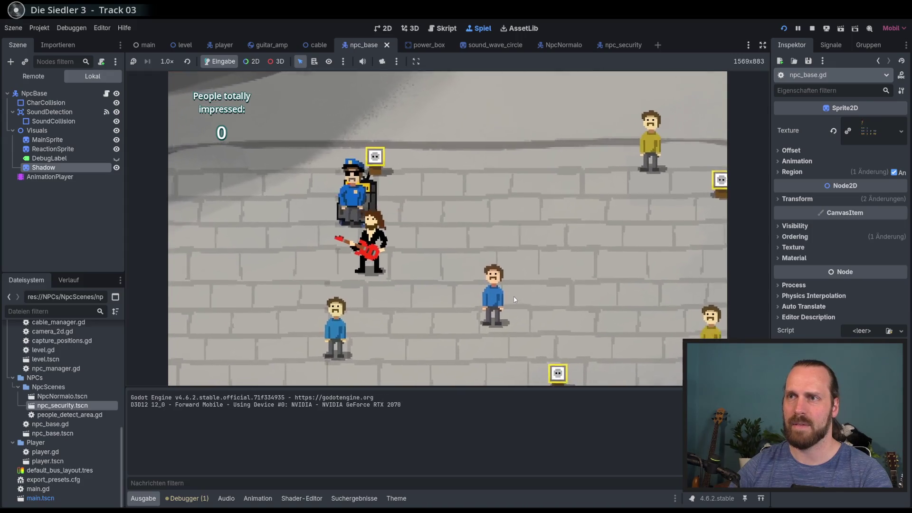
pyautogui.press('d')
pyautogui.press('s')
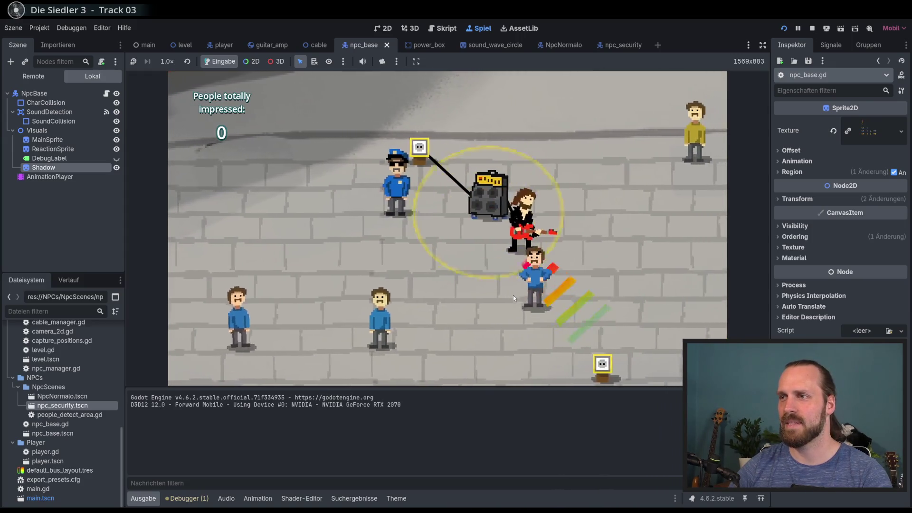
pyautogui.press('a')
pyautogui.press('w')
pyautogui.press('d')
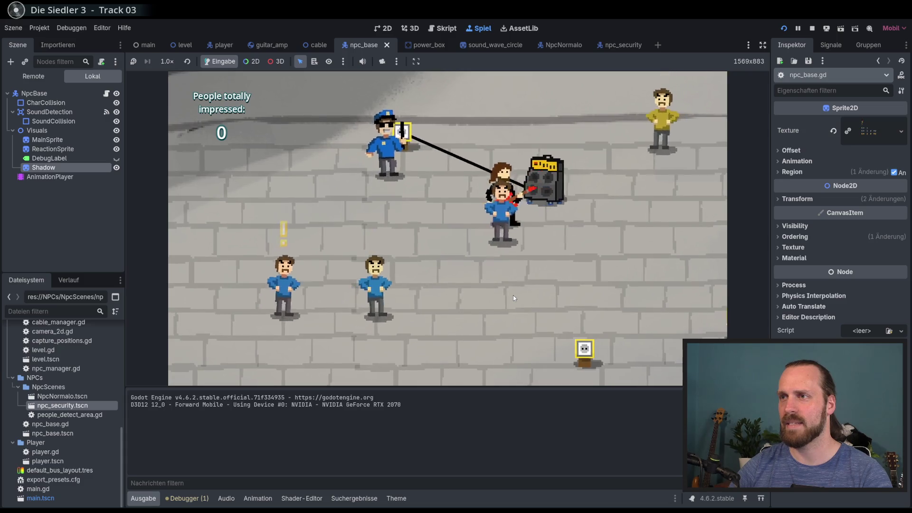
pyautogui.press('d')
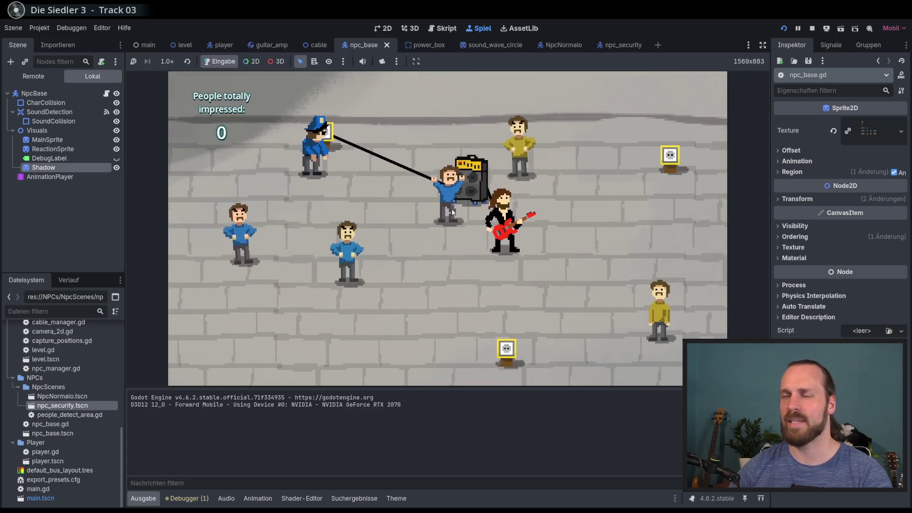
pyautogui.press('d')
pyautogui.press('a')
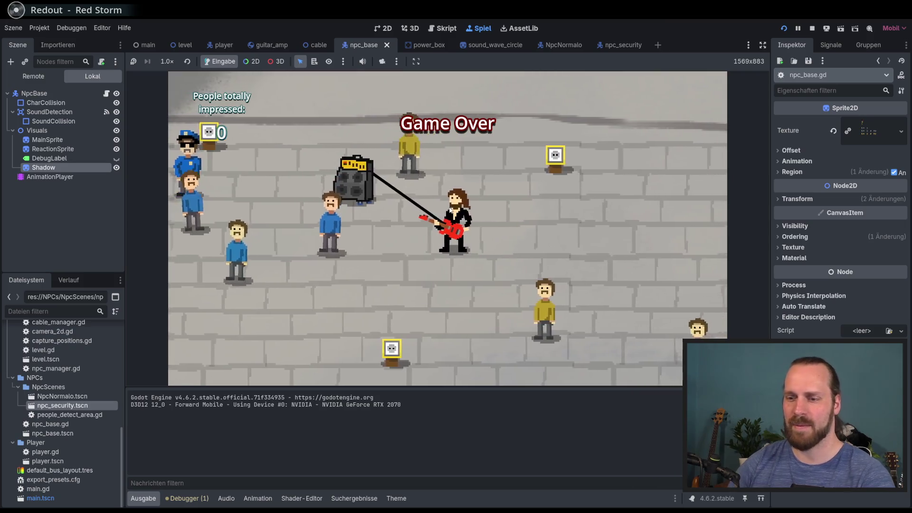
# Step: Start a New Game, carry the amp right, and play guitar for nearby people
pyautogui.press('Down')
pyautogui.press('Return')
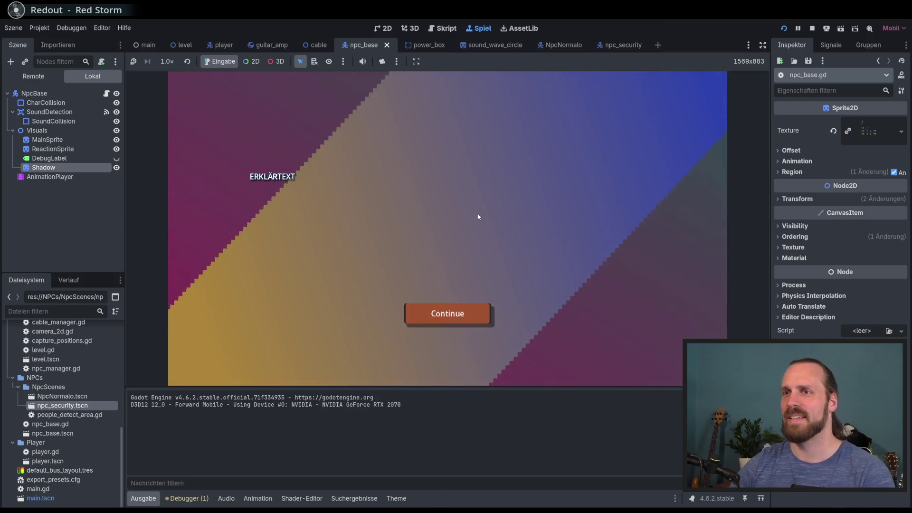
pyautogui.press('Return')
pyautogui.press('w')
pyautogui.press('d')
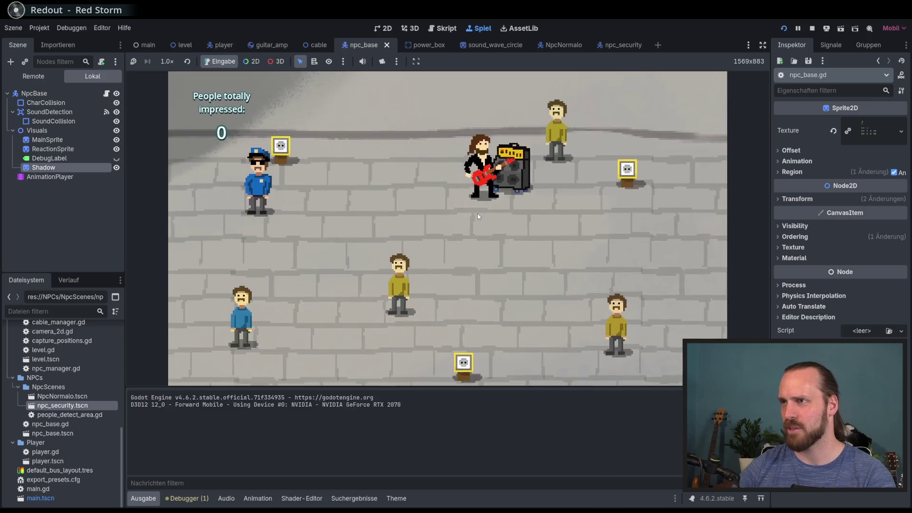
pyautogui.press('s')
pyautogui.press('space')
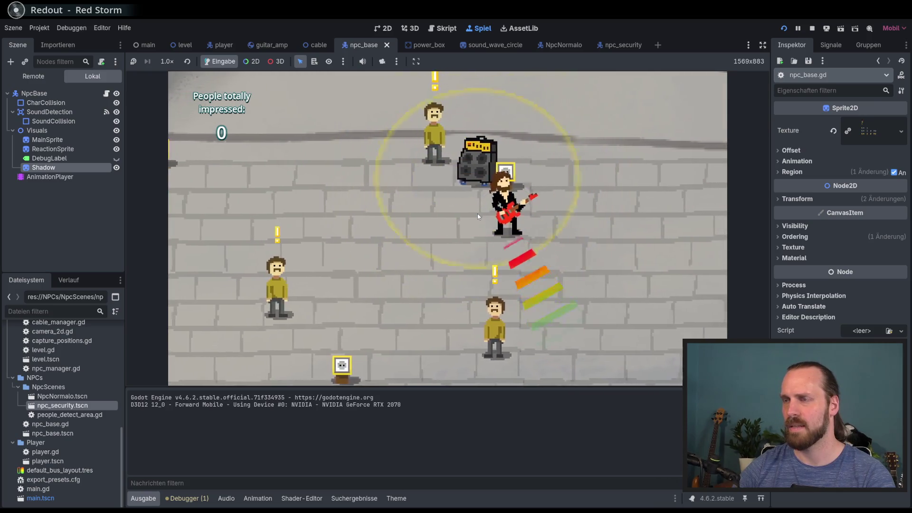
# Step: Trail the amp cable away and back, play again near the amp, then stop the game
pyautogui.press('d')
pyautogui.press('s')
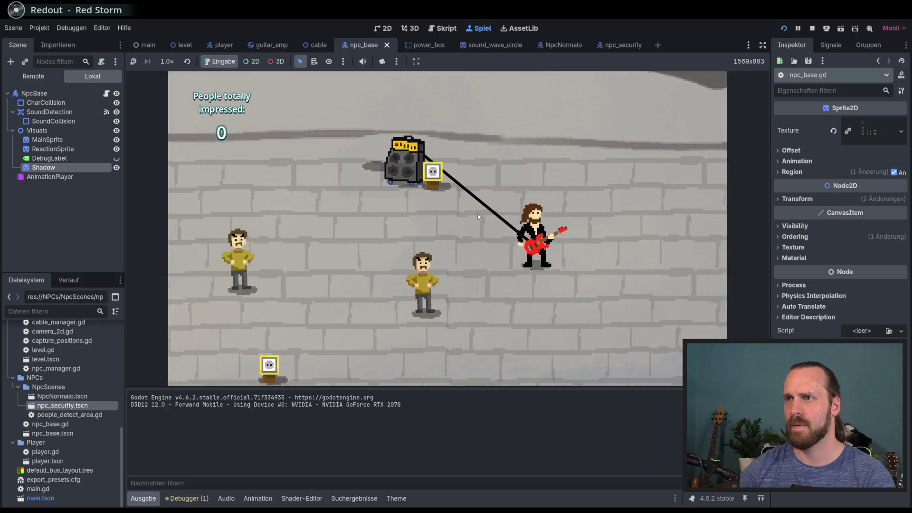
pyautogui.press('a')
pyautogui.press('w')
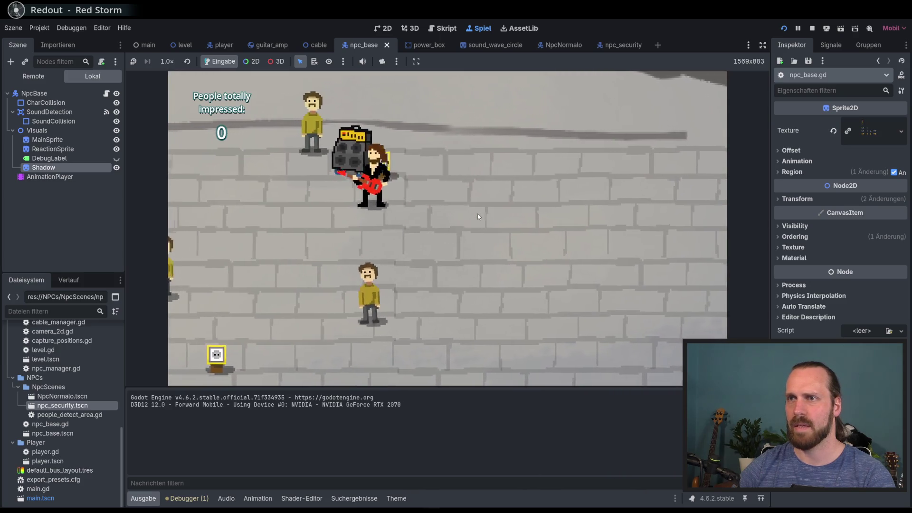
pyautogui.press('space')
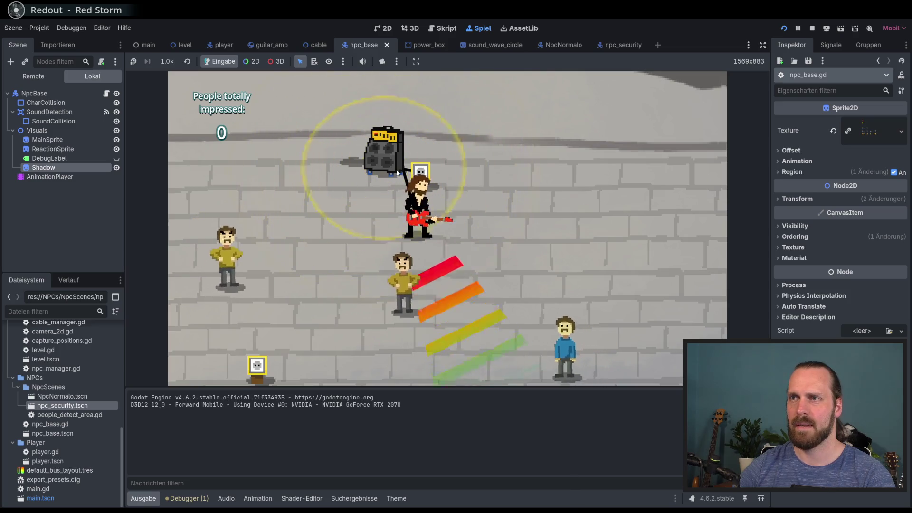
pyautogui.press('a')
pyautogui.press('s')
pyautogui.press('F8')
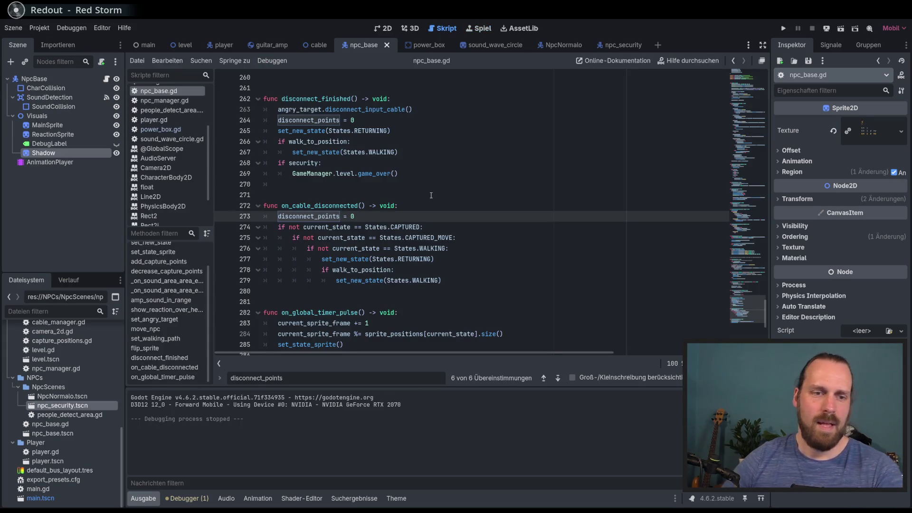
pyautogui.click(467, 218)
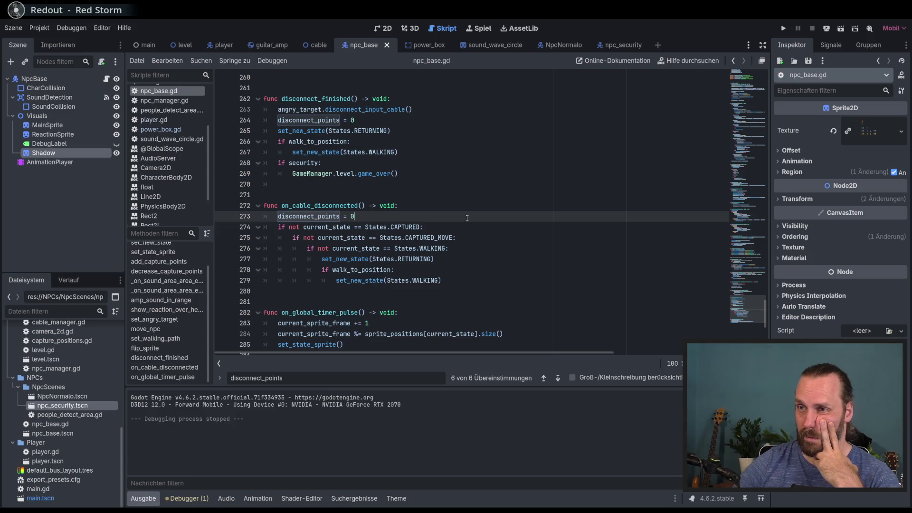
pyautogui.scroll(-1, 467, 218)
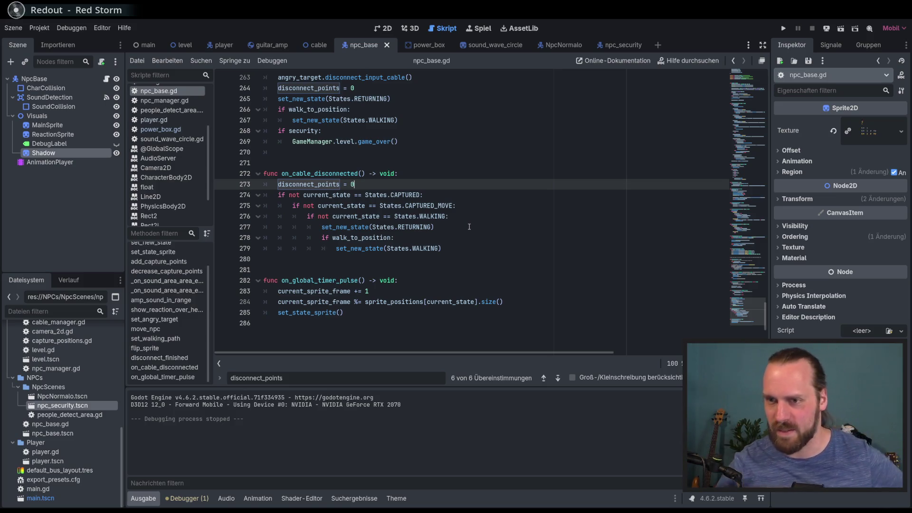
pyautogui.click(467, 228)
pyautogui.click(457, 237)
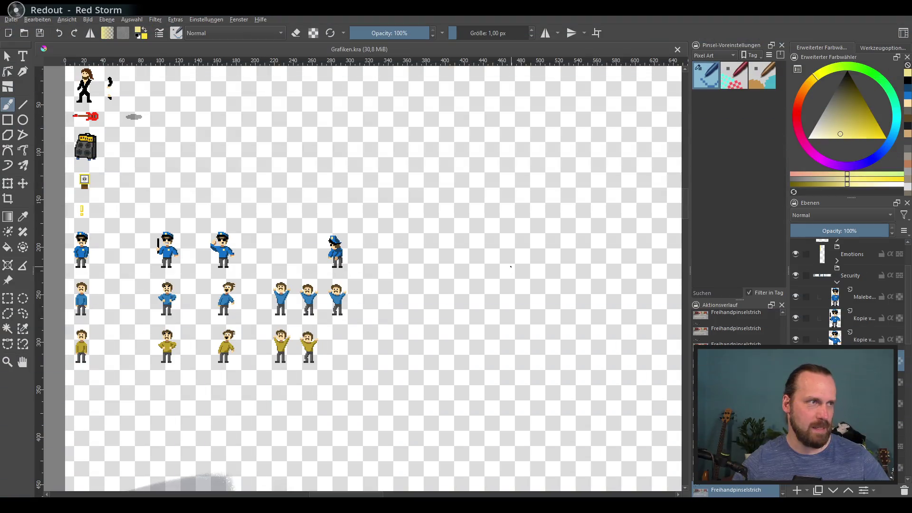
# Step: Pan the Grafiken.kra sprite sheet and zoom to 400 % on the guitarist and amp sprites
pyautogui.scroll(-2, 402, 191)
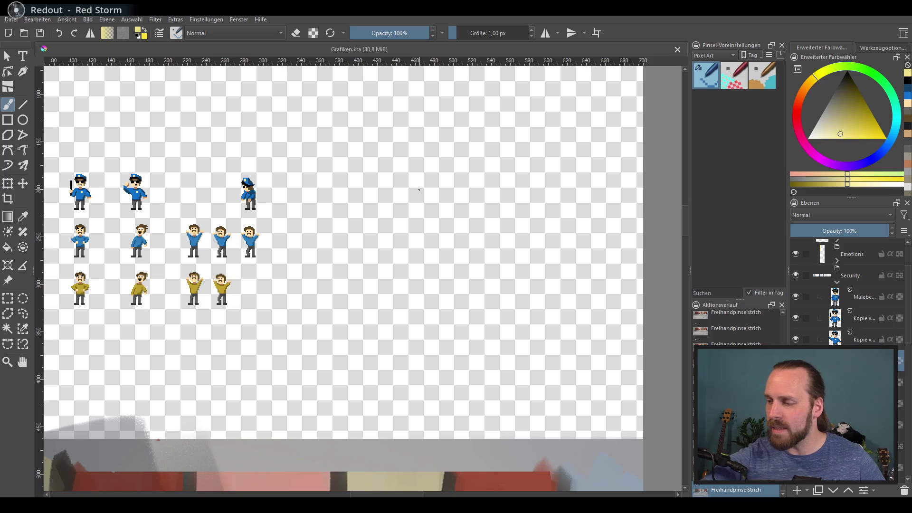
pyautogui.moveTo(483, 246)
pyautogui.mouseDown()
pyautogui.moveTo(435, 229)
pyautogui.moveTo(580, 363)
pyautogui.moveTo(519, 329)
pyautogui.moveTo(621, 346)
pyautogui.mouseUp()
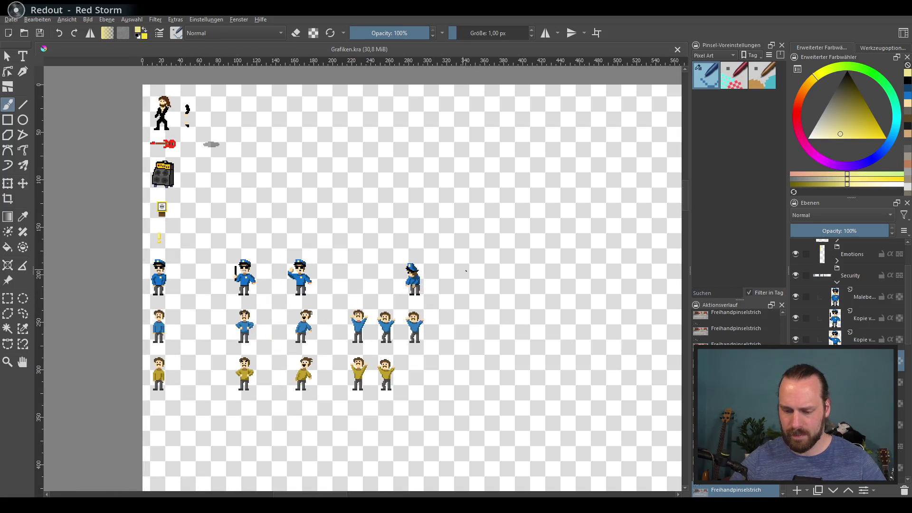
pyautogui.moveTo(461, 269); pyautogui.dragTo(513, 312)
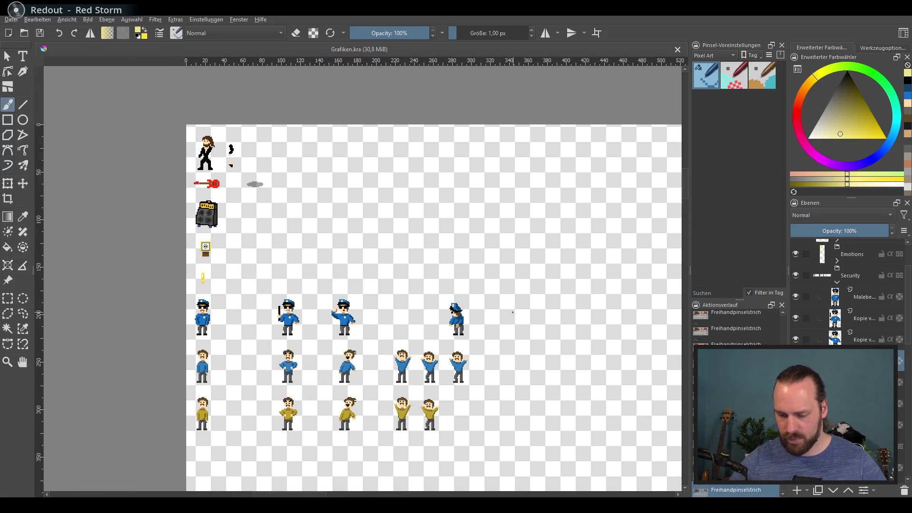
pyautogui.scroll(-1, 512, 312)
pyautogui.scroll(2, 554, 340)
pyautogui.moveTo(555, 340); pyautogui.dragTo(606, 387)
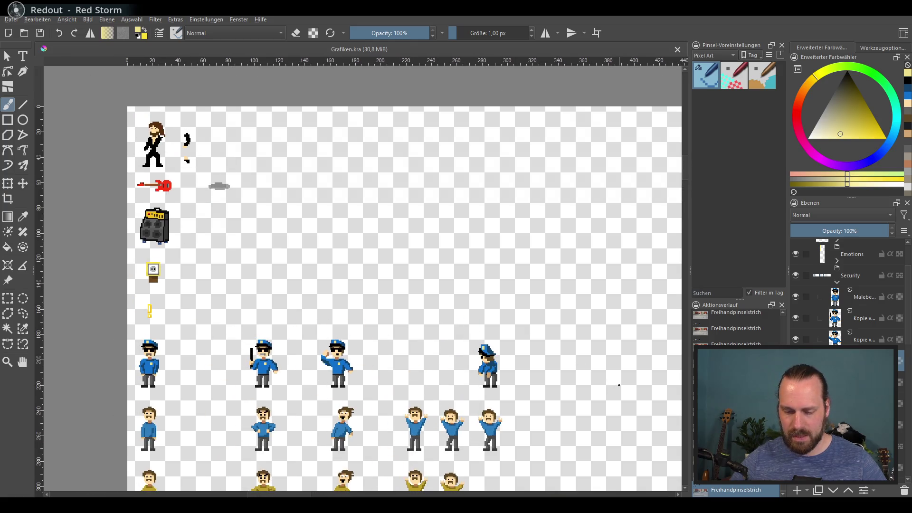
pyautogui.moveTo(602, 350); pyautogui.dragTo(559, 320)
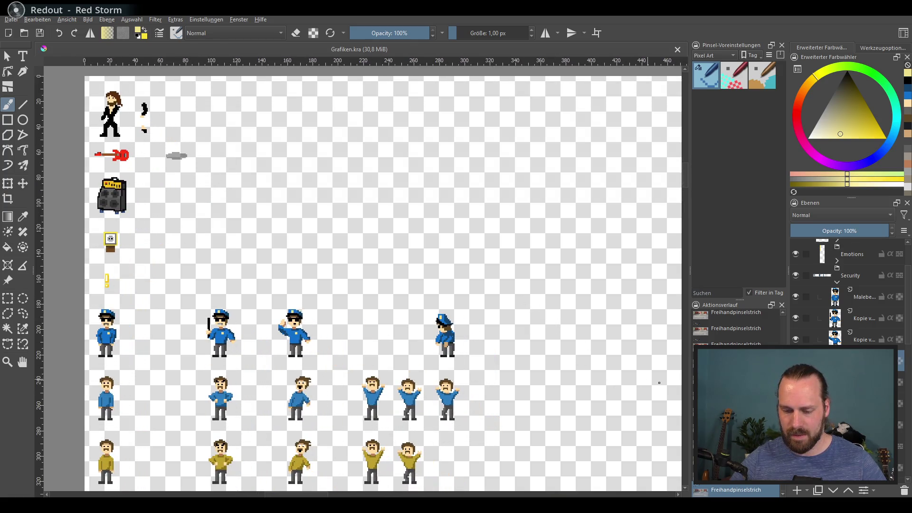
pyautogui.moveTo(662, 349)
pyautogui.mouseDown()
pyautogui.moveTo(465, 222)
pyautogui.moveTo(694, 354)
pyautogui.mouseUp()
pyautogui.moveTo(223, 189)
pyautogui.mouseDown()
pyautogui.moveTo(333, 251)
pyautogui.moveTo(355, 250)
pyautogui.mouseUp()
pyautogui.scroll(1, 333, 251)
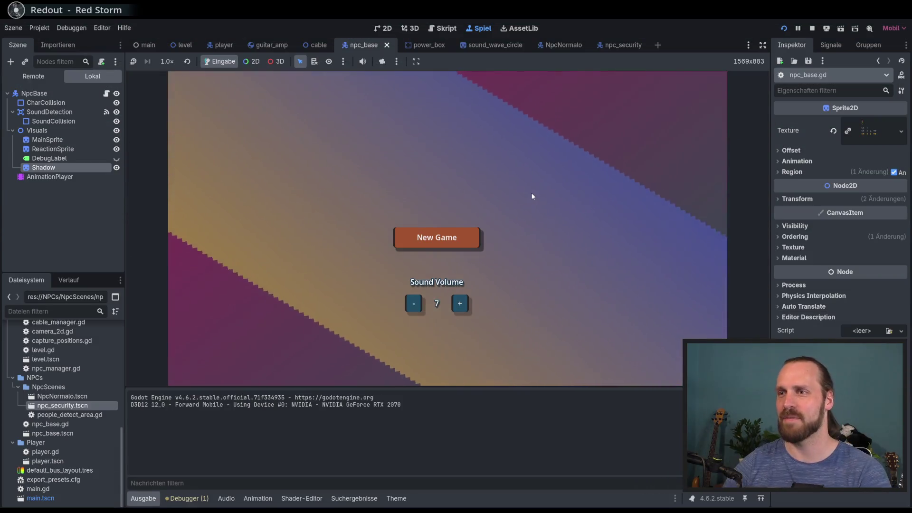
# Step: Skip the explanation screen and carry the amp around the floor with the guitarist
pyautogui.press('Return')
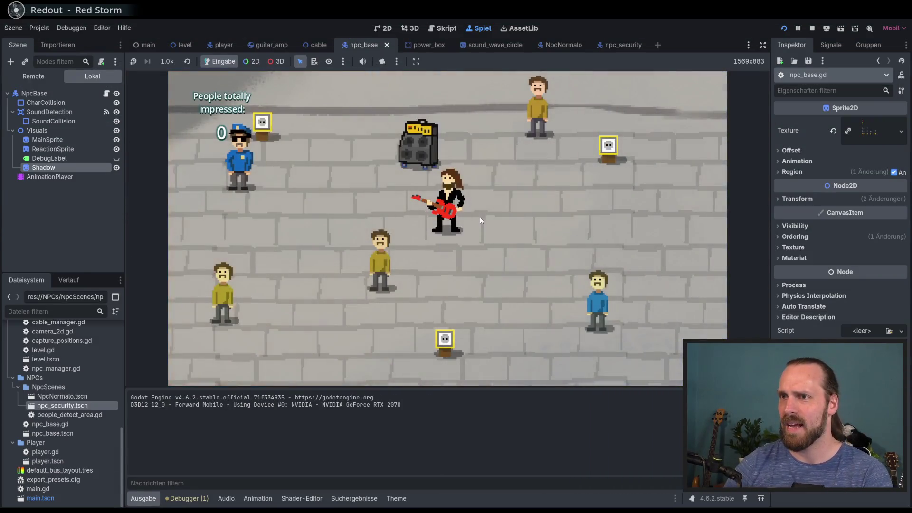
pyautogui.press('a')
pyautogui.press('d')
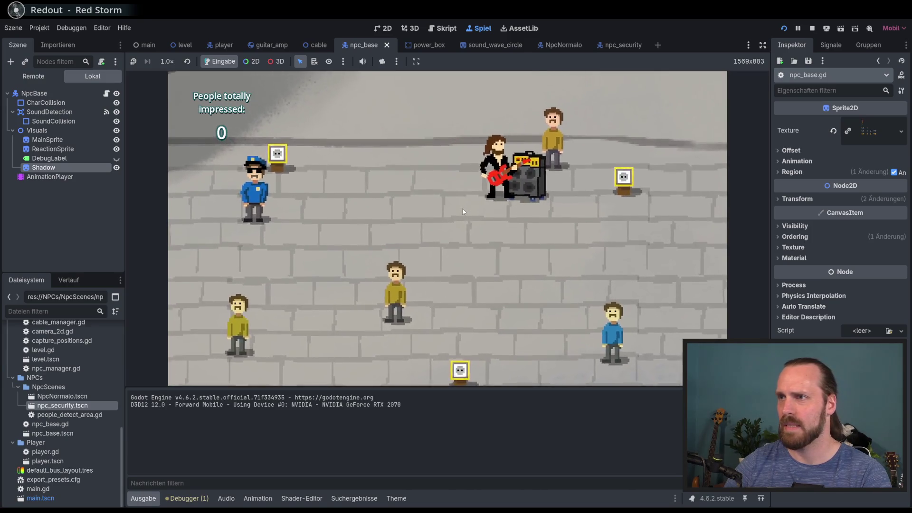
pyautogui.press('s')
pyautogui.press('d')
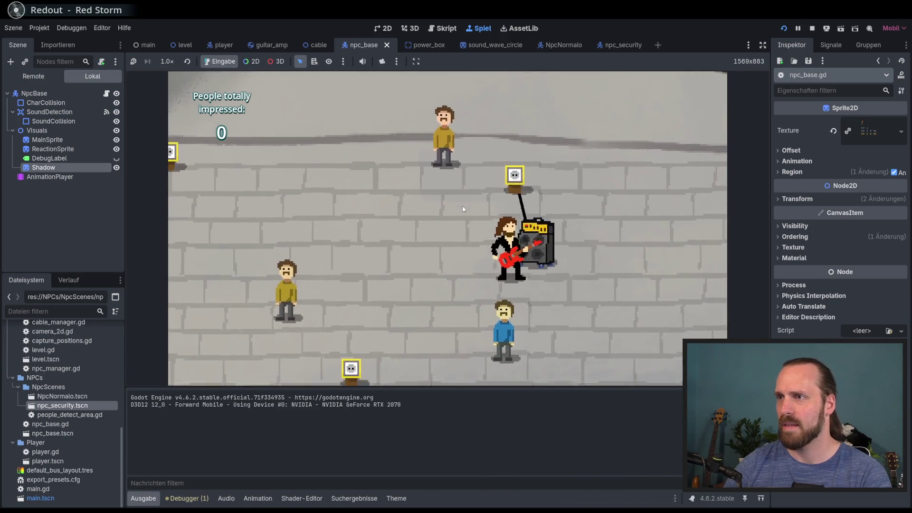
pyautogui.press('s')
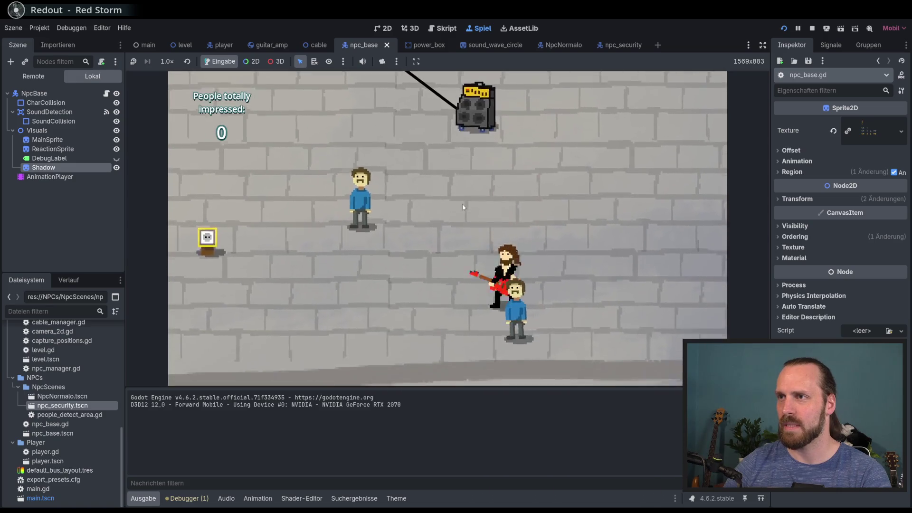
pyautogui.press('w')
pyautogui.press('a')
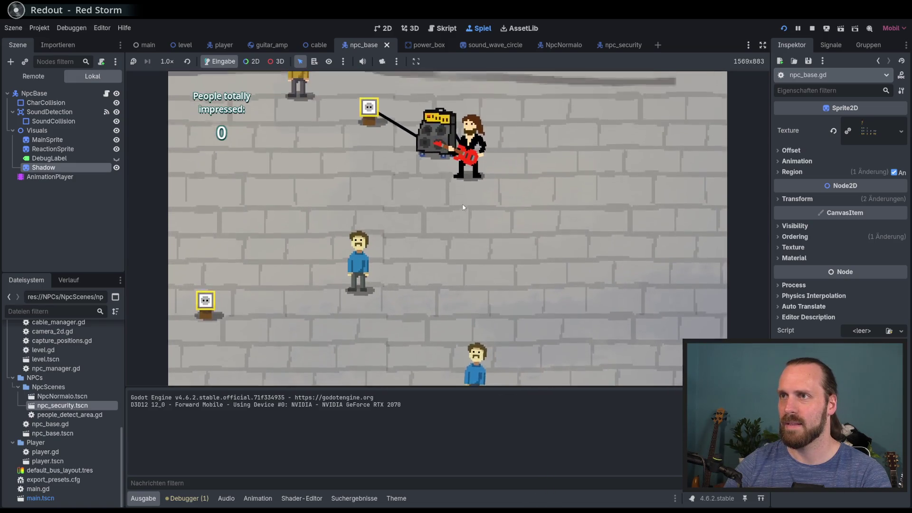
# Step: Pull the amp left and right, walk the guitarist down and up, then stop the game with F8
pyautogui.press('d')
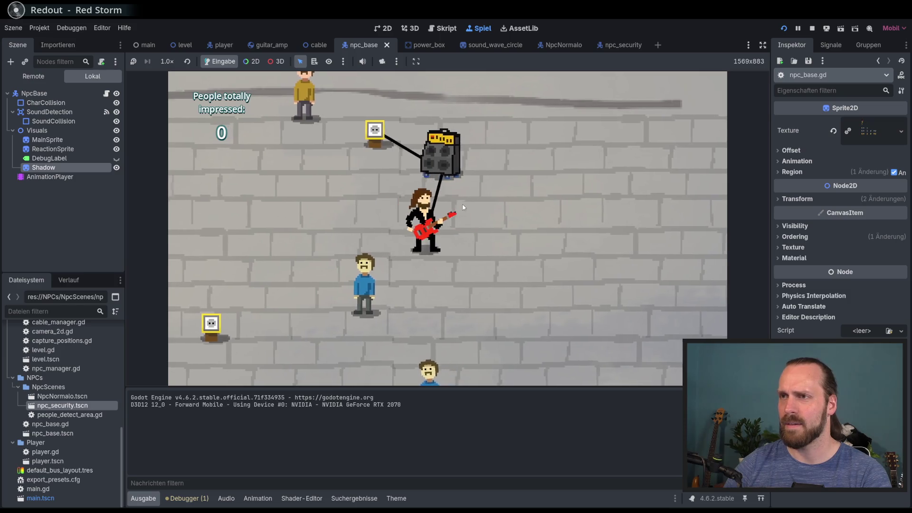
pyautogui.press('w')
pyautogui.press('a')
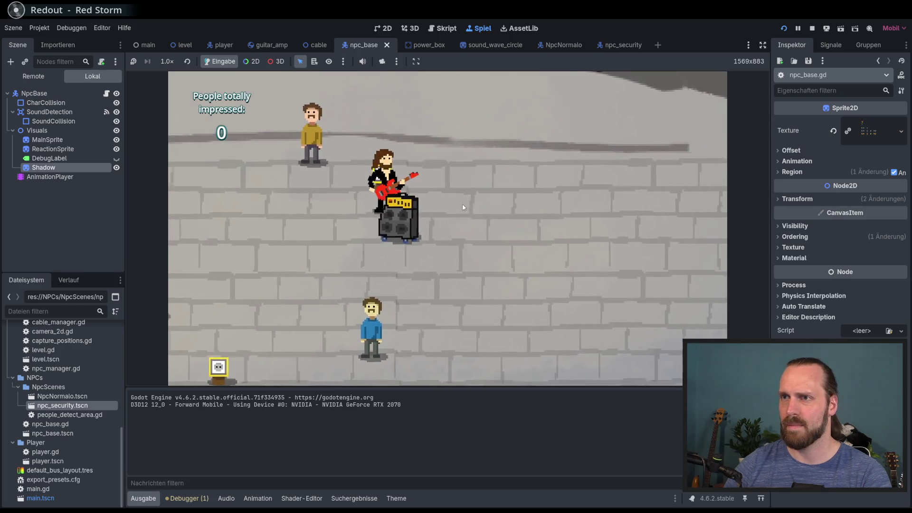
pyautogui.press('a')
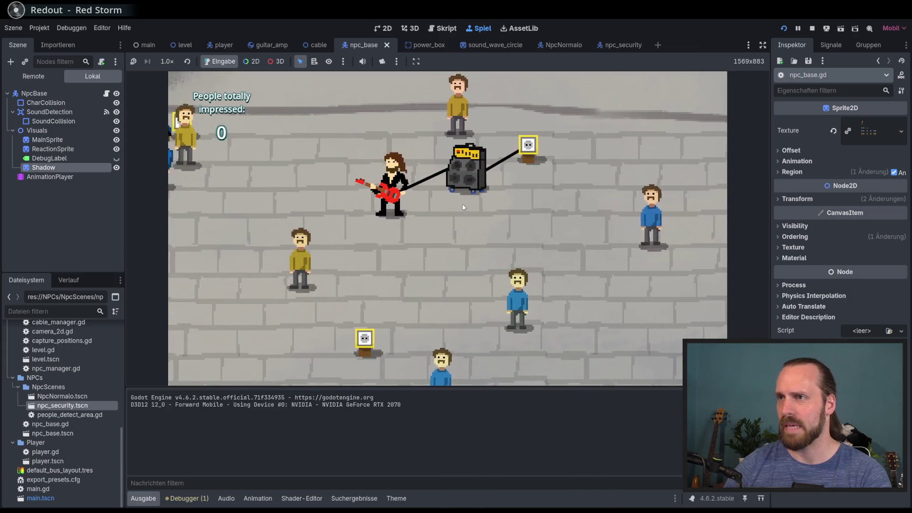
pyautogui.press('d')
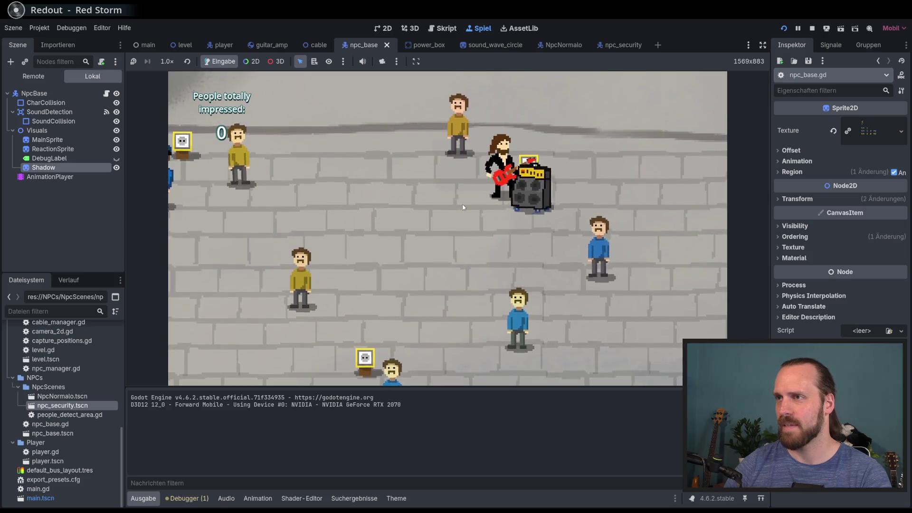
pyautogui.press('s')
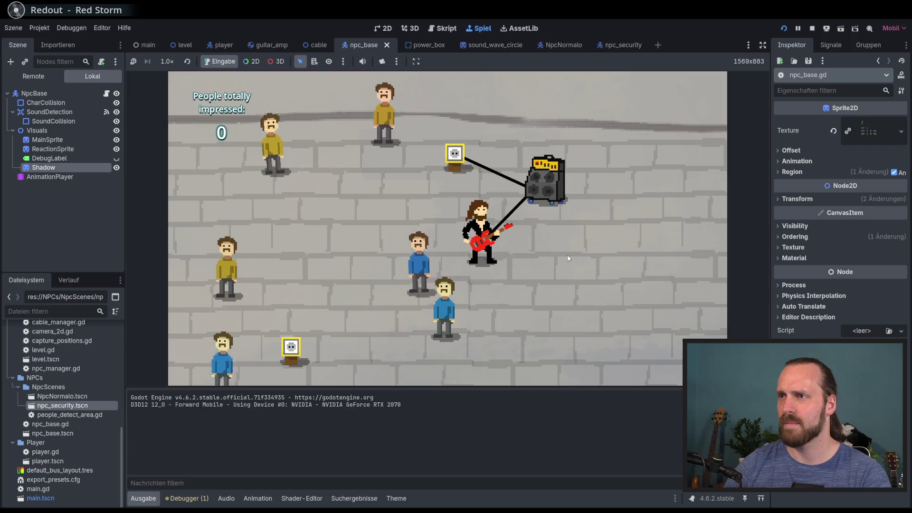
pyautogui.press('s')
pyautogui.press('w')
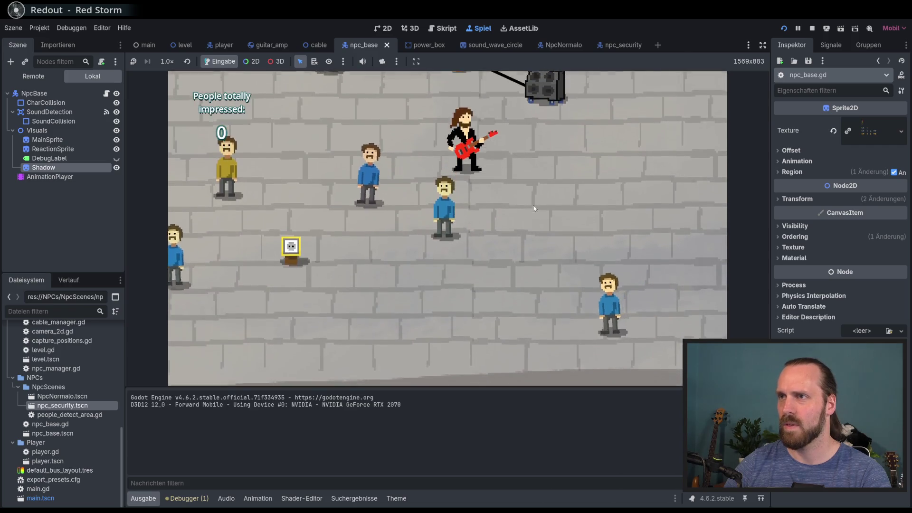
pyautogui.press('w')
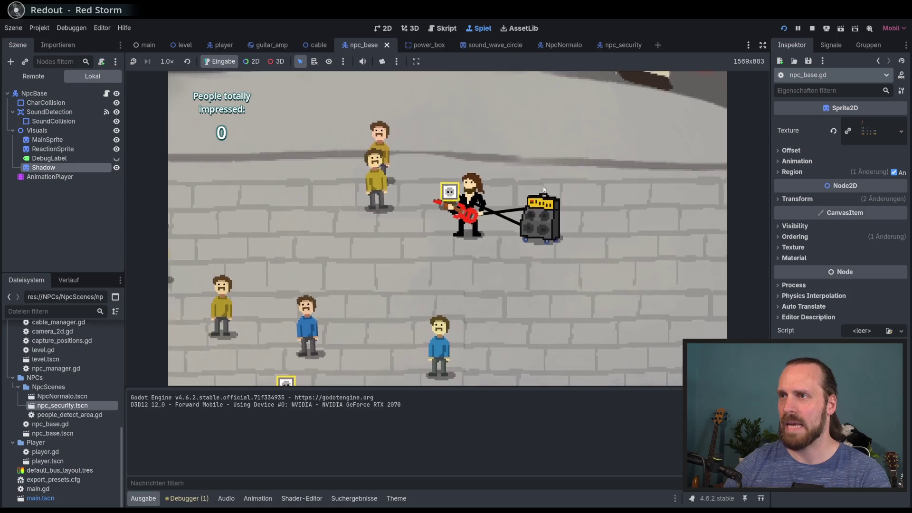
pyautogui.press('F8')
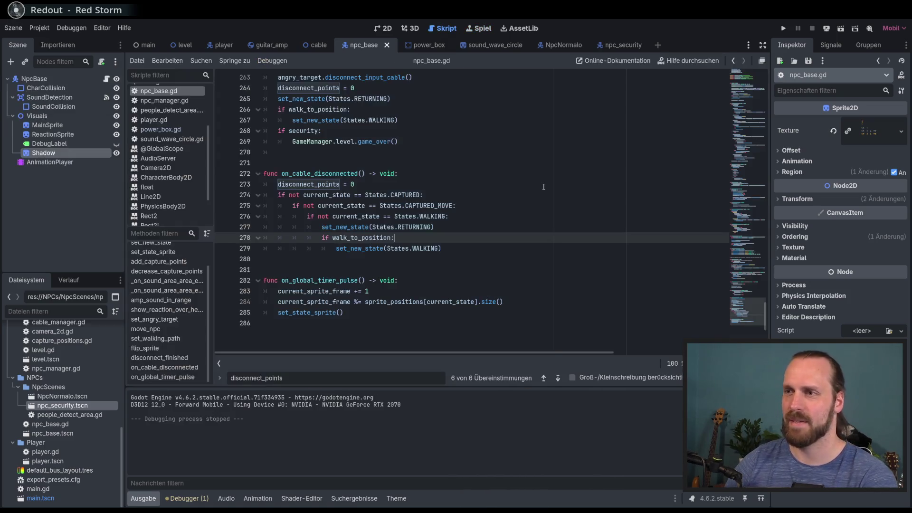
# Step: Open the level scene in the 2D view and hide the NpcManager with its NPCs
pyautogui.click(387, 29)
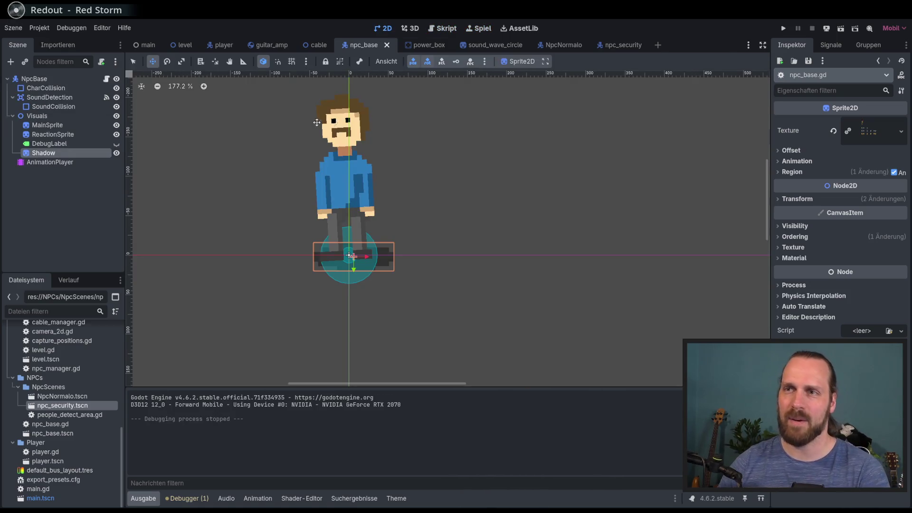
pyautogui.click(192, 47)
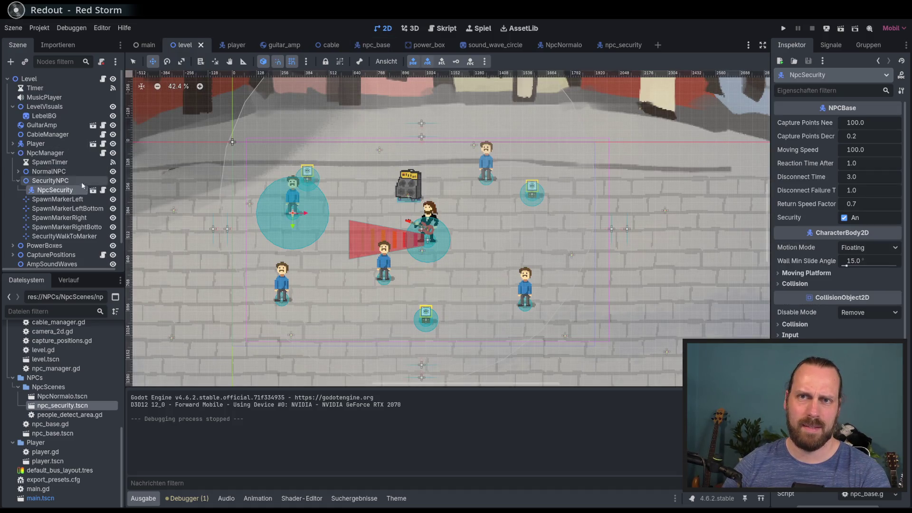
pyautogui.scroll(-2, 64, 153)
pyautogui.scroll(2, 68, 137)
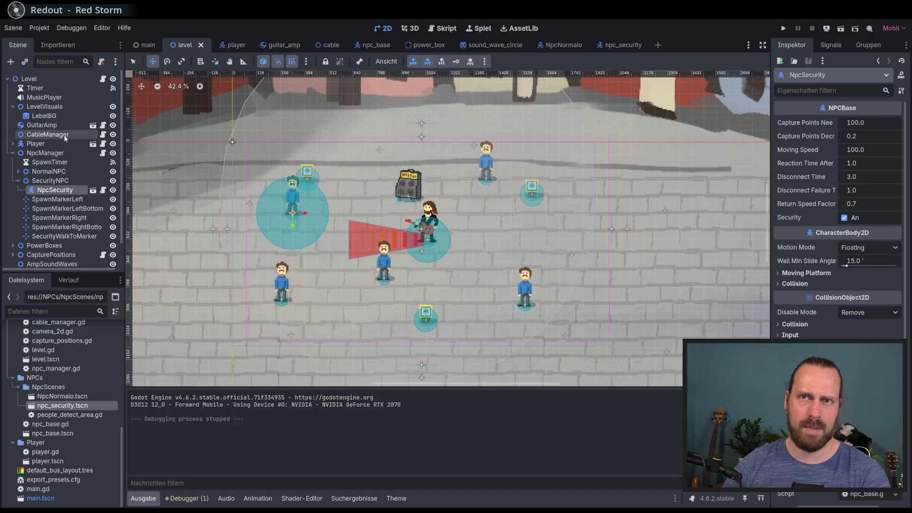
pyautogui.click(113, 154)
# Step: Launch the game with F5 and walk the guitarist toward the cabled amp
pyautogui.press('F5')
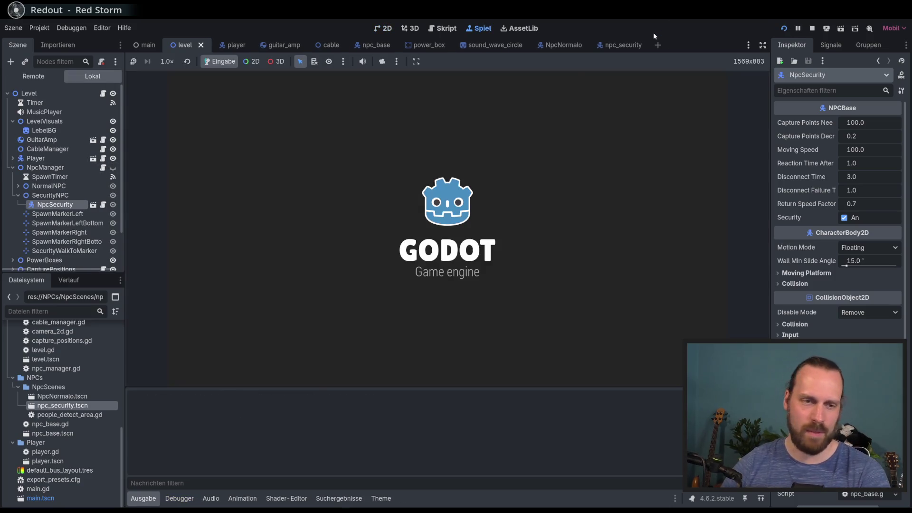
pyautogui.press('Return')
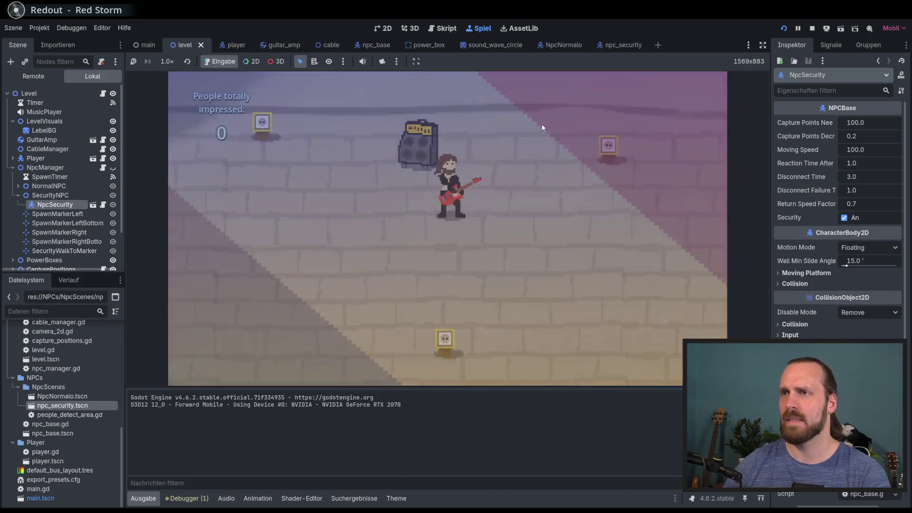
pyautogui.press('Left')
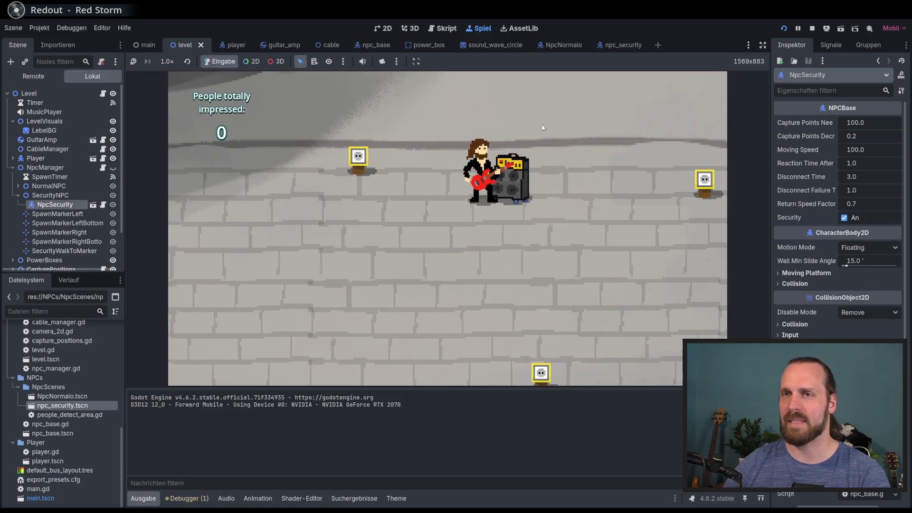
pyautogui.press('Right')
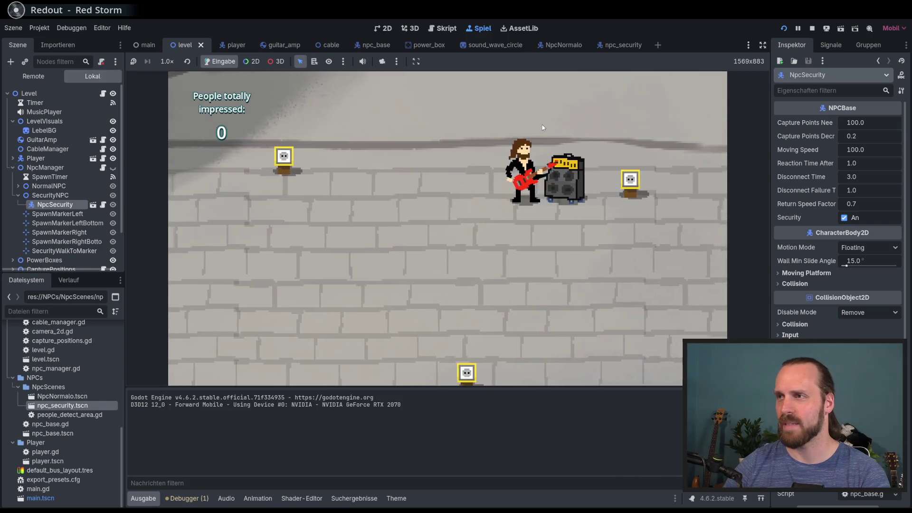
pyautogui.press('Down')
pyautogui.press('Right')
# Step: Walk the guitarist down and back up facing right, then snip the game area with Win+Shift+S
pyautogui.press('Down')
pyautogui.press('Up')
pyautogui.press('Left')
pyautogui.press('Right')
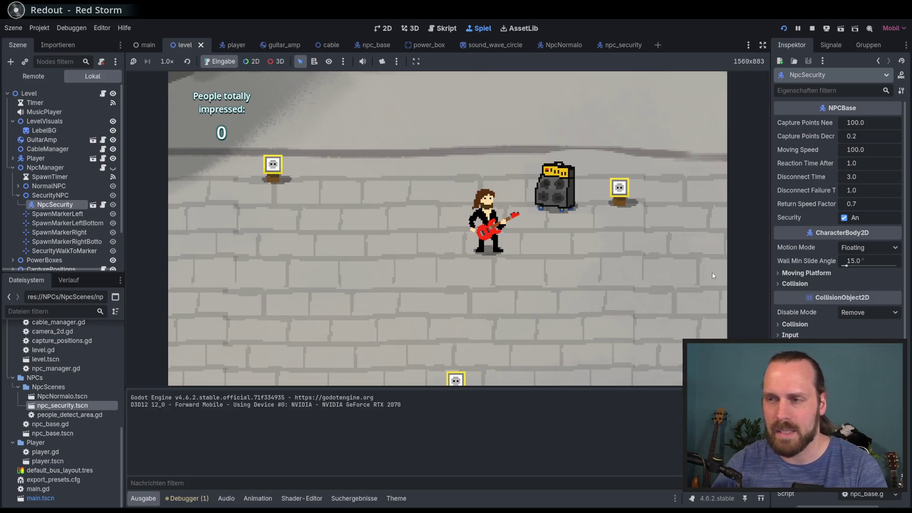
pyautogui.press('super+shift+s')
pyautogui.moveTo(430, 117)
pyautogui.mouseDown()
pyautogui.moveTo(492, 183)
pyautogui.moveTo(657, 288)
pyautogui.mouseUp()
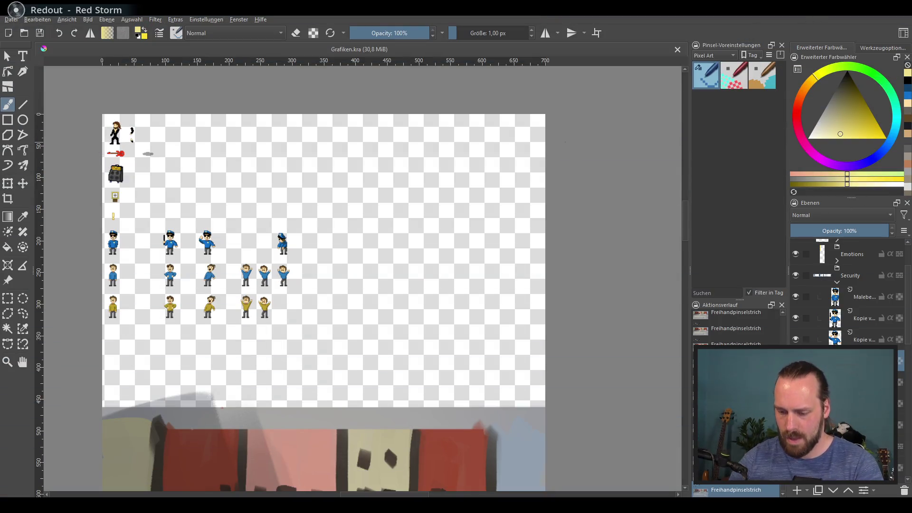
pyautogui.hotkey('ctrl', 'v')
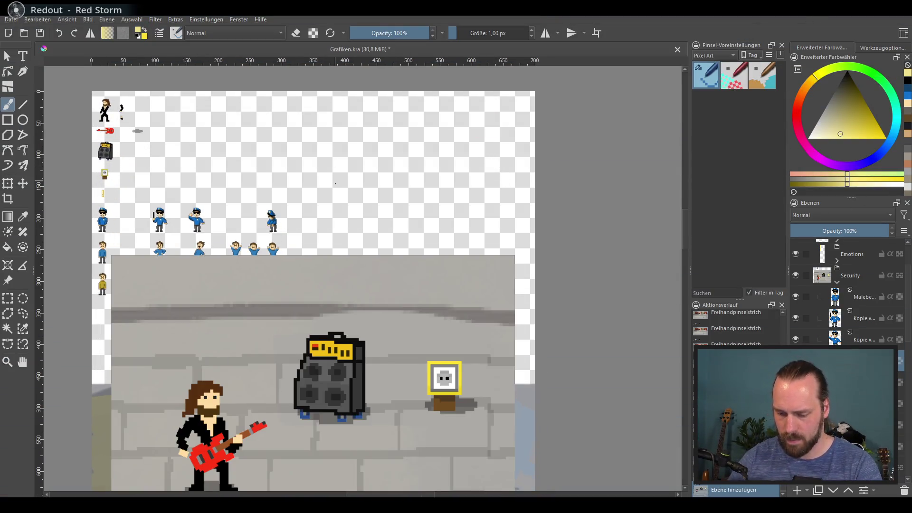
pyautogui.scroll(-3, 335, 183)
pyautogui.scroll(-1, 170, 139)
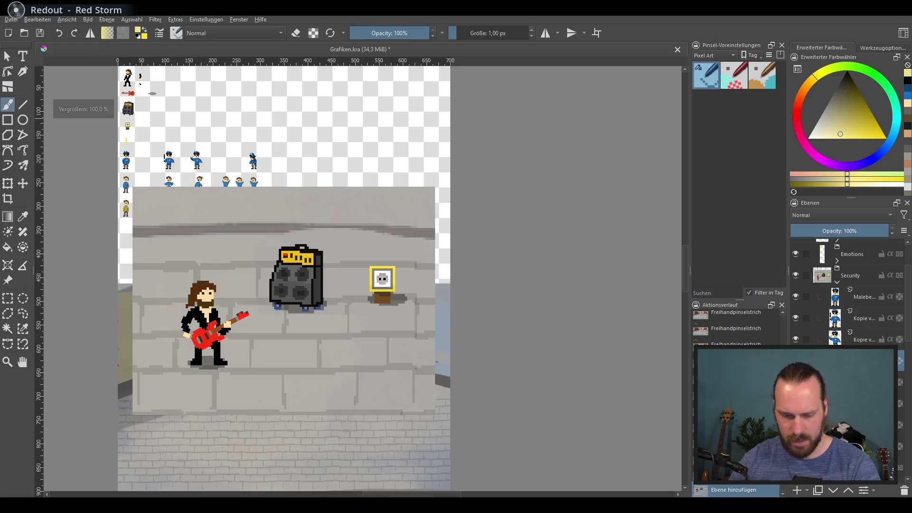
pyautogui.click(12, 187)
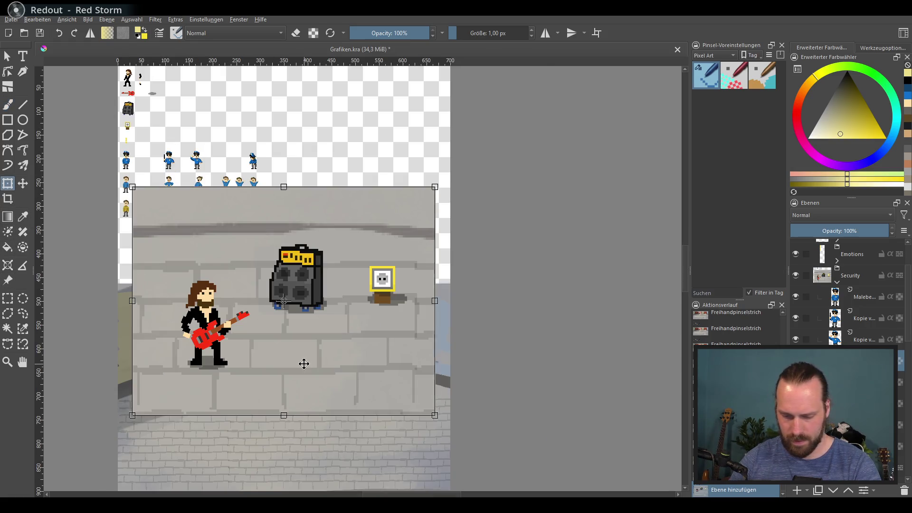
pyautogui.moveTo(435, 416)
pyautogui.mouseDown()
pyautogui.moveTo(342, 328)
pyautogui.moveTo(320, 326)
pyautogui.mouseUp()
pyautogui.moveTo(286, 294); pyautogui.dragTo(356, 143)
pyautogui.scroll(4, 356, 143)
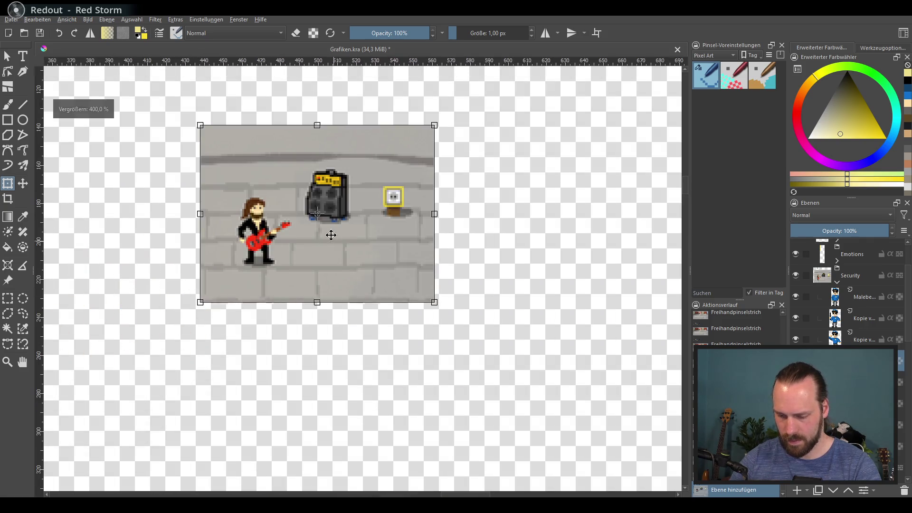
pyautogui.scroll(-1, 365, 214)
pyautogui.hscroll(1, 430, 283)
pyautogui.moveTo(385, 238); pyautogui.dragTo(392, 229)
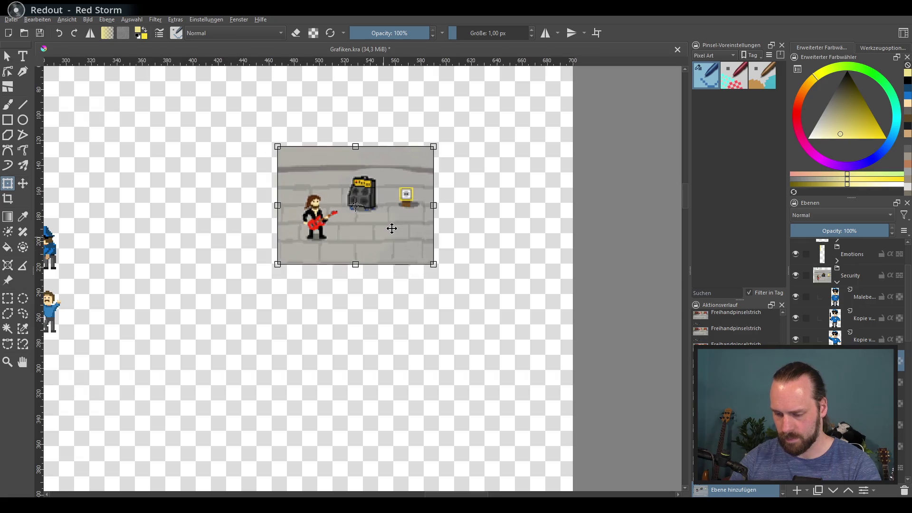
pyautogui.press('Return')
pyautogui.scroll(3, 373, 217)
pyautogui.scroll(-2, 372, 214)
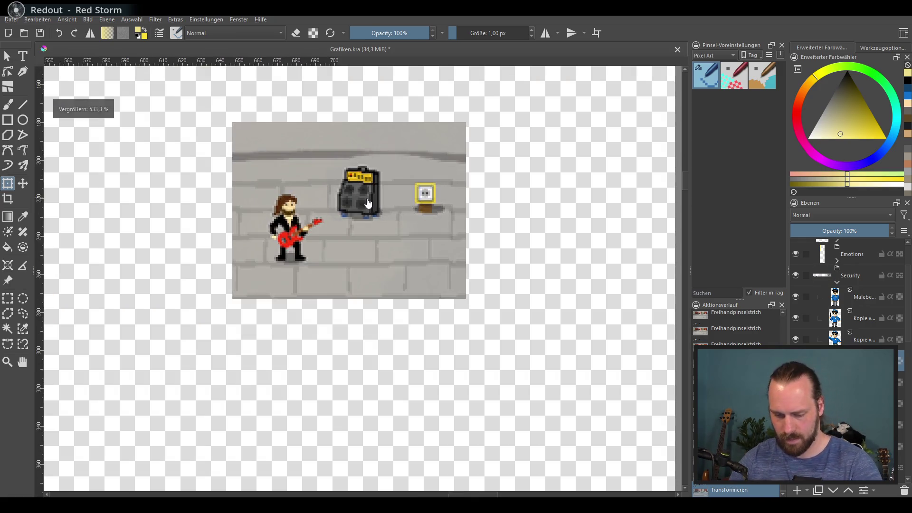
pyautogui.scroll(-4, 372, 217)
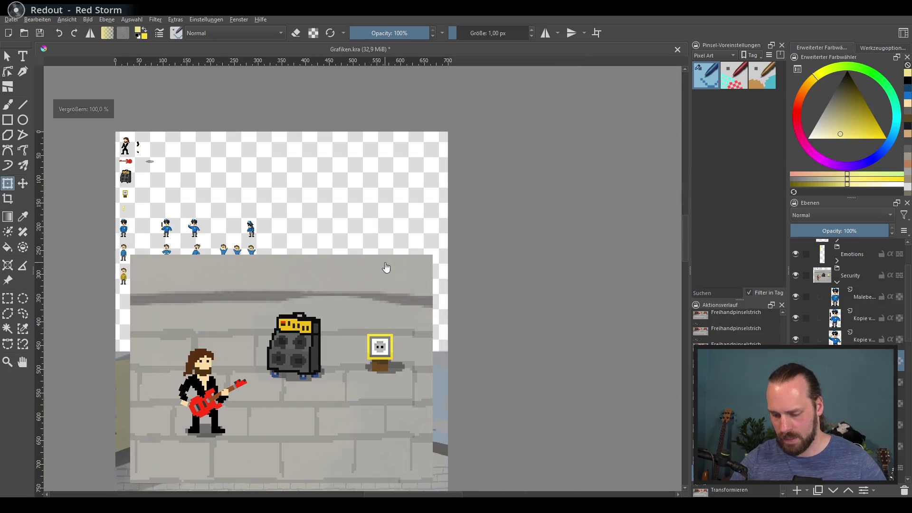
pyautogui.scroll(-1, 395, 231)
pyautogui.scroll(3, 304, 205)
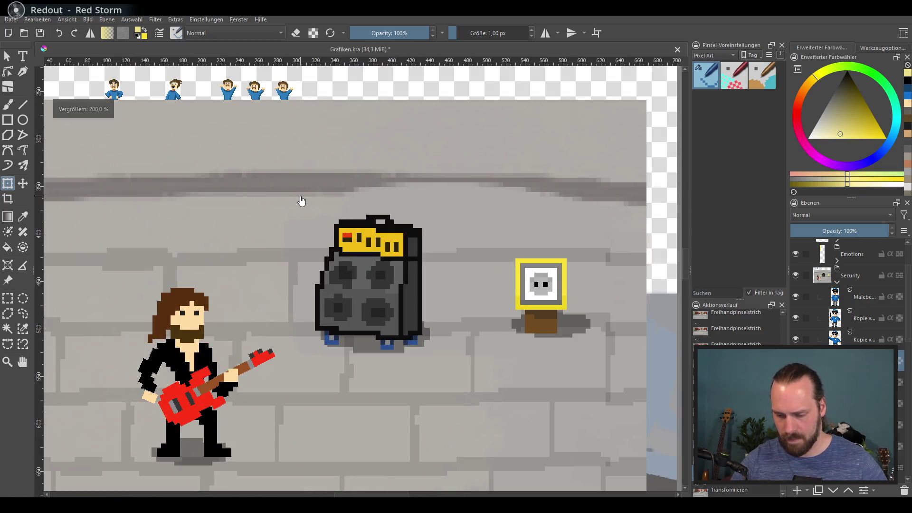
pyautogui.moveTo(325, 209); pyautogui.dragTo(307, 227)
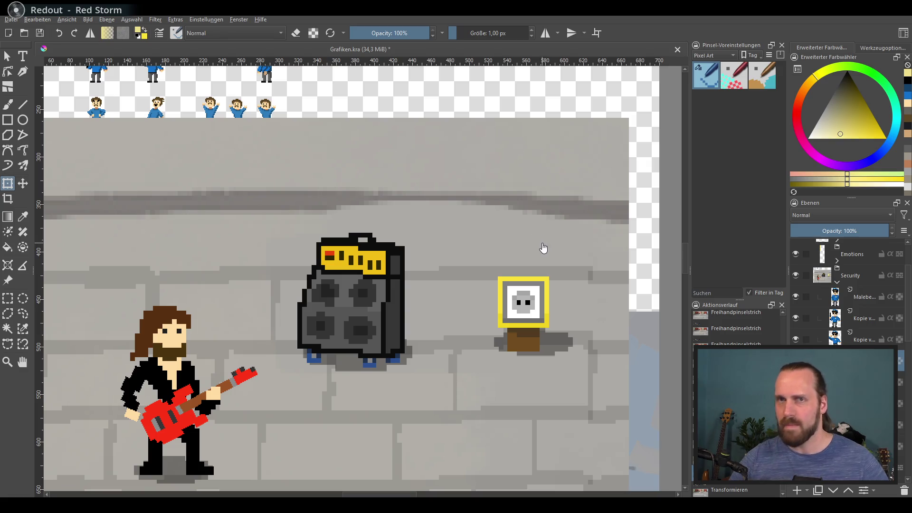
pyautogui.scroll(-1, 487, 242)
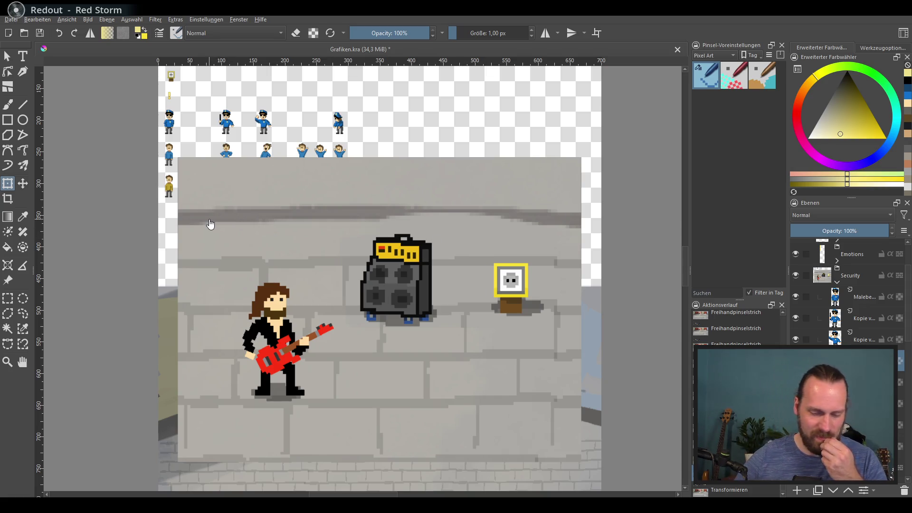
pyautogui.scroll(-1, 407, 197)
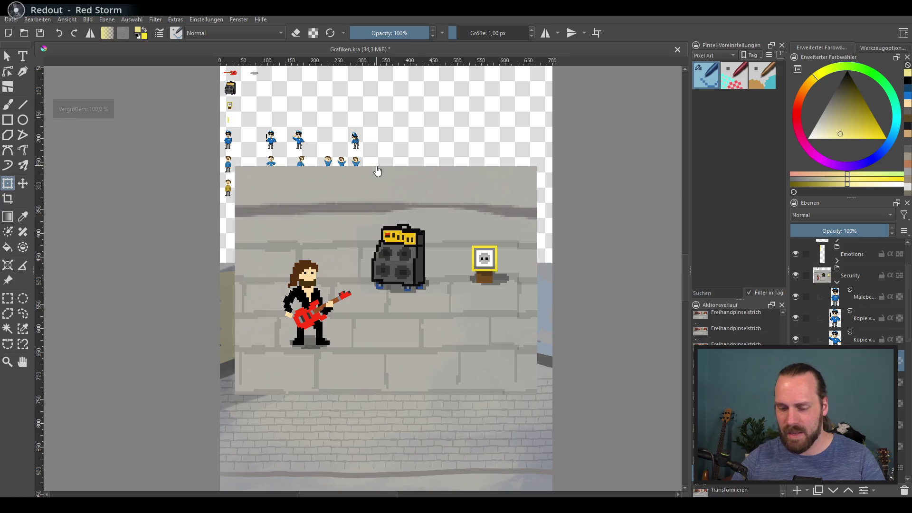
pyautogui.hotkey('ctrl', 'z')
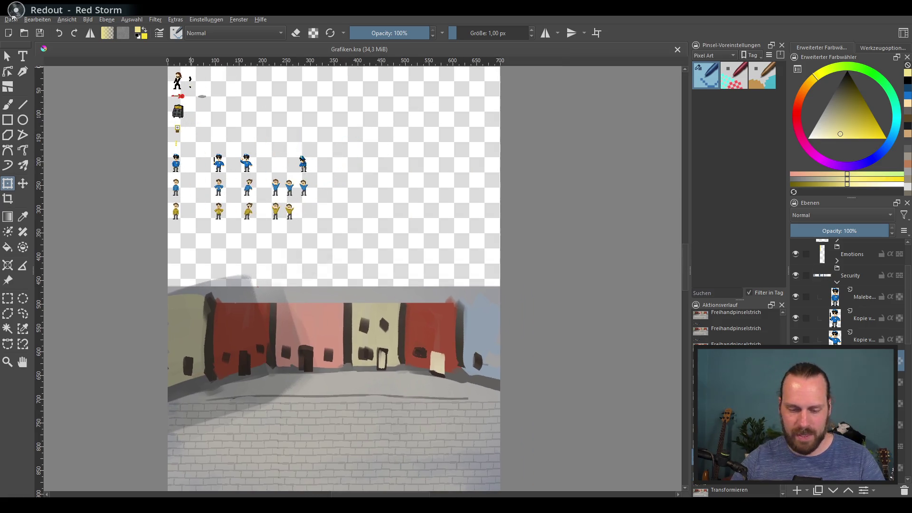
pyautogui.click(13, 20)
pyautogui.click(16, 31)
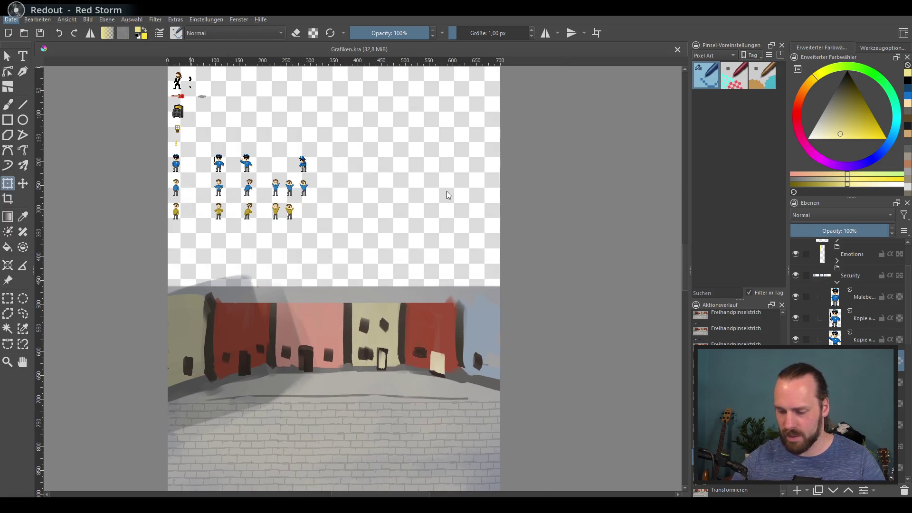
pyautogui.click(475, 175)
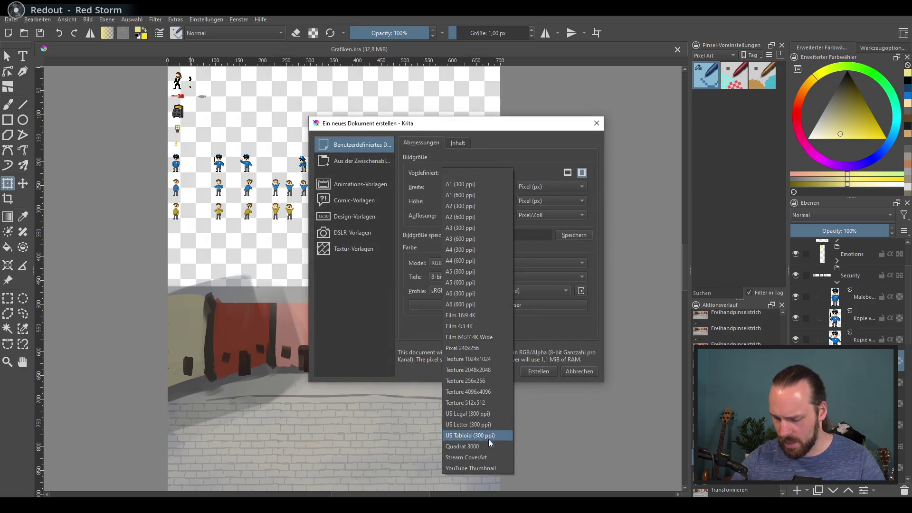
# Step: Create a new 1920×1080 document and paste the game screenshot into it
pyautogui.click(506, 173)
pyautogui.write('1920')
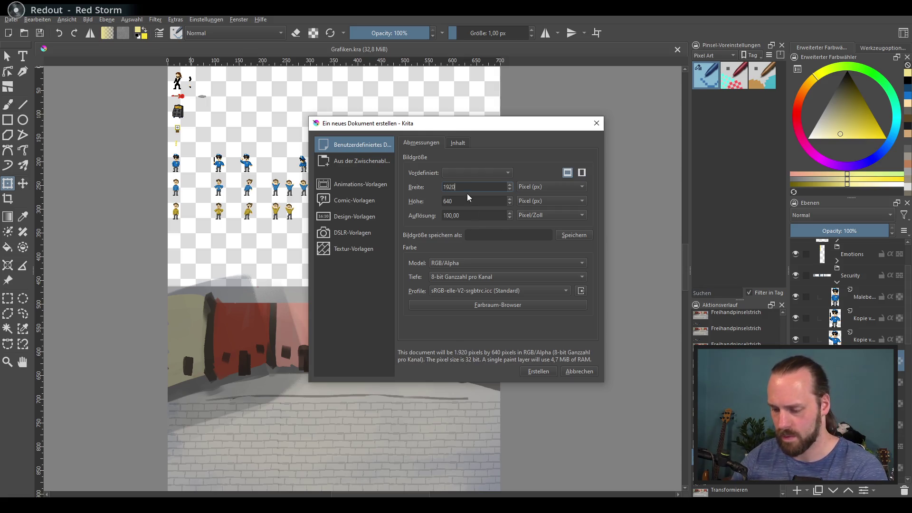
pyautogui.doubleClick(470, 201)
pyautogui.write('1080')
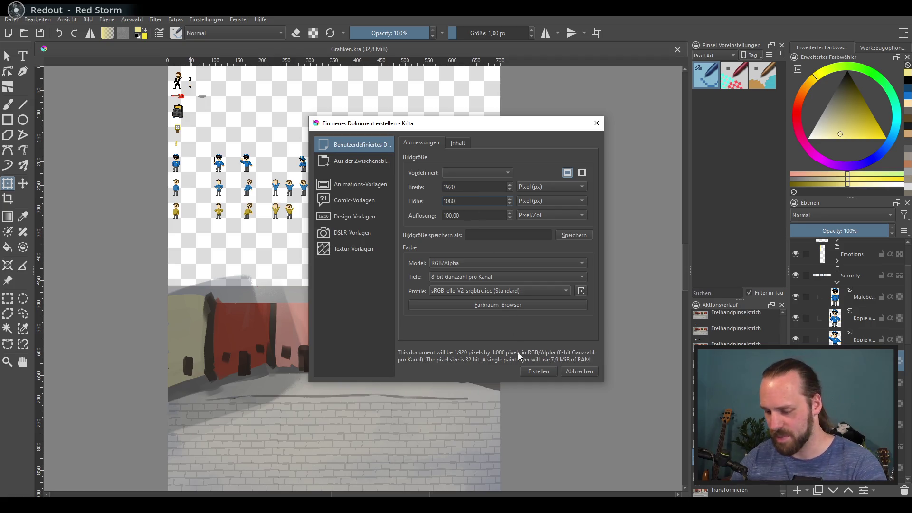
pyautogui.click(533, 369)
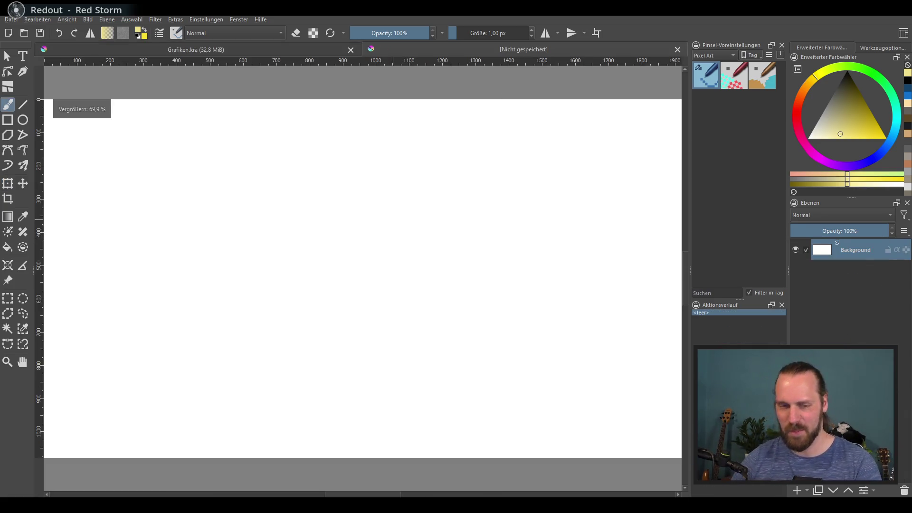
pyautogui.press('-')
pyautogui.hotkey('ctrl', 'v')
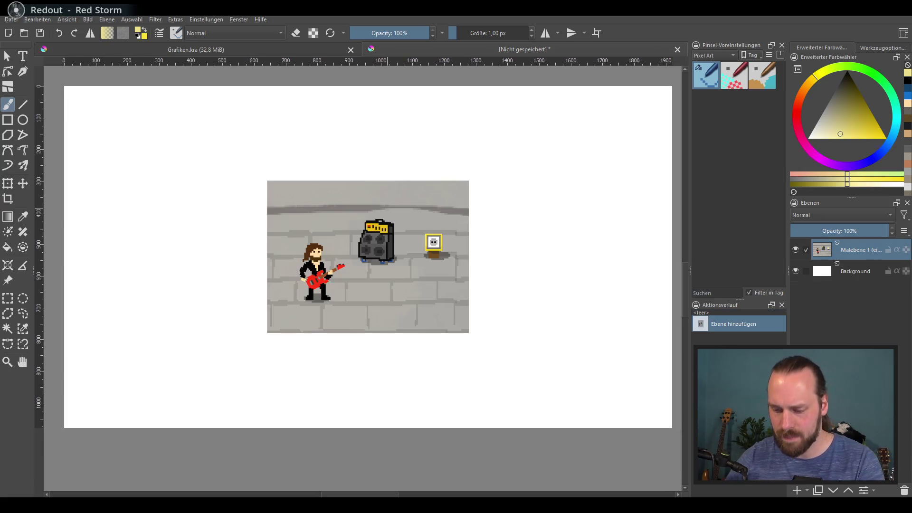
# Step: Nudge the screenshot with the Move tool, add a new paint layer, and hide the white background
pyautogui.click(29, 184)
pyautogui.moveTo(387, 240)
pyautogui.mouseDown()
pyautogui.moveTo(447, 176)
pyautogui.moveTo(460, 212)
pyautogui.moveTo(493, 212)
pyautogui.moveTo(446, 201)
pyautogui.moveTo(420, 228)
pyautogui.mouseUp()
pyautogui.scroll(1, 426, 202)
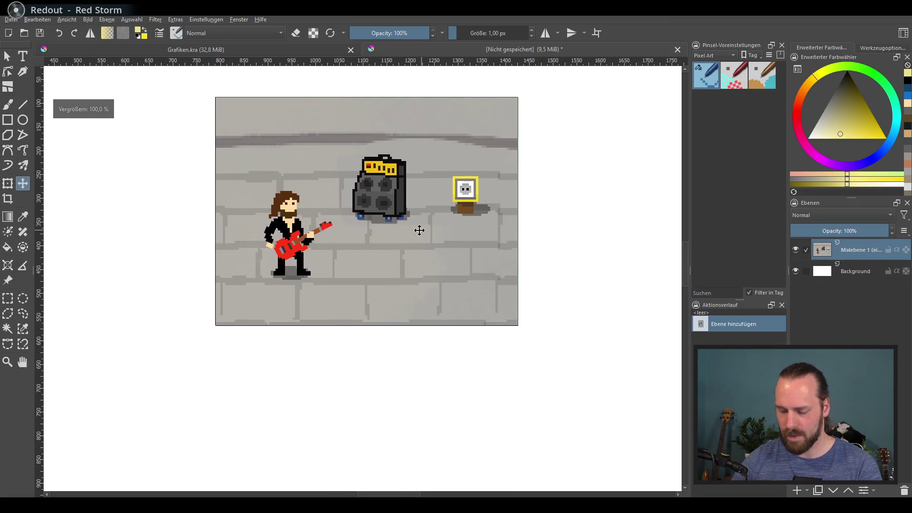
pyautogui.press('b')
pyautogui.scroll(1, 309, 185)
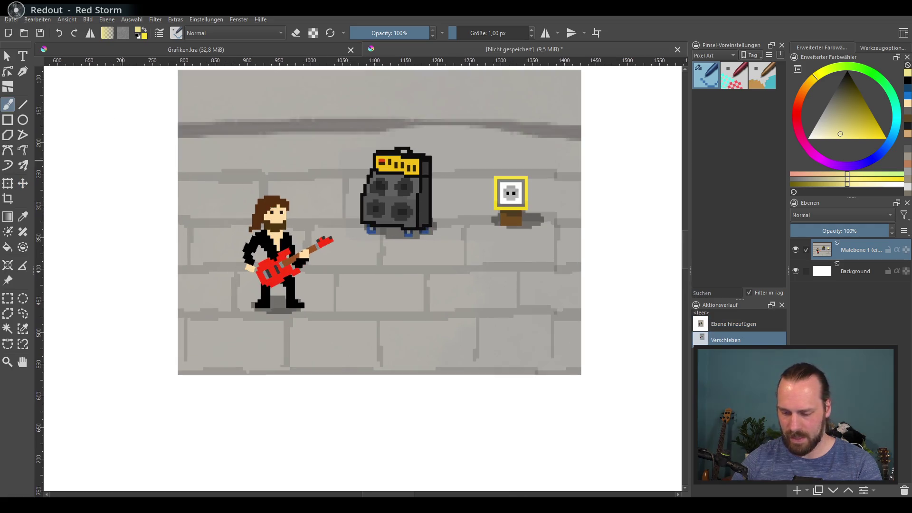
pyautogui.press('Insert')
pyautogui.moveTo(539, 264); pyautogui.dragTo(525, 280)
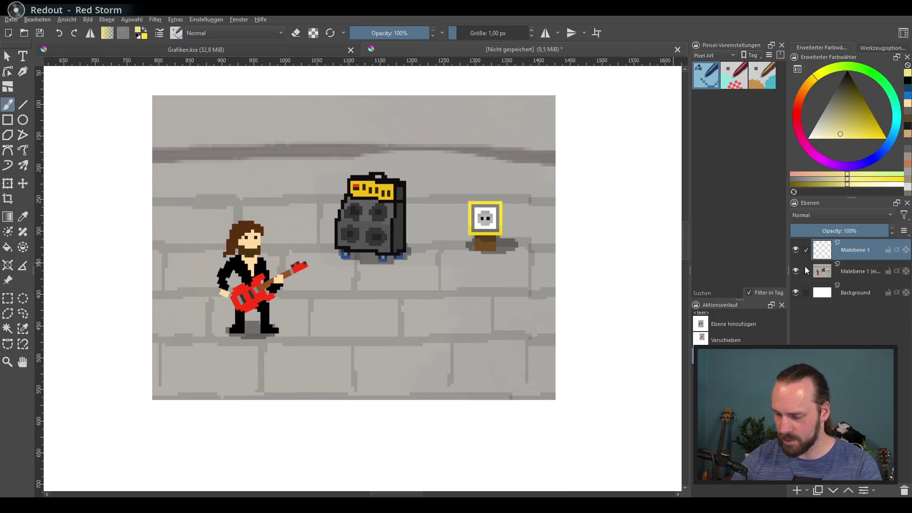
pyautogui.click(796, 293)
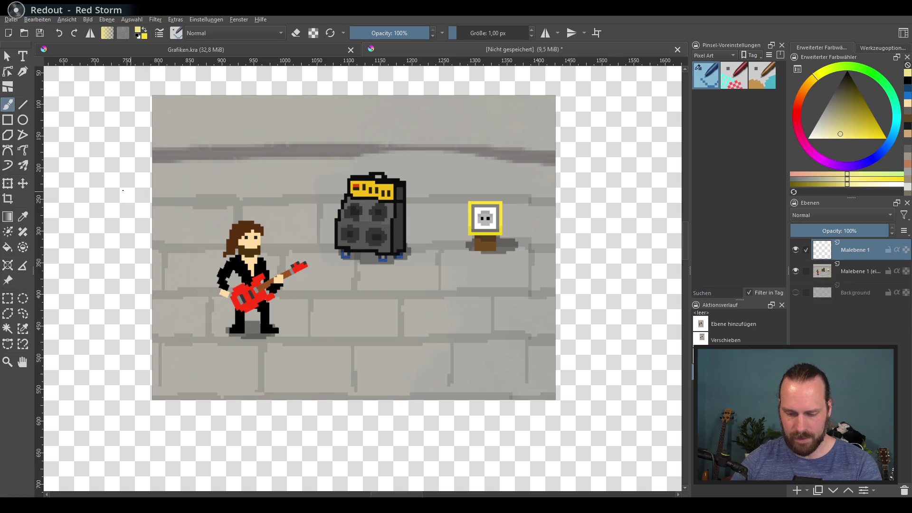
# Step: Pick a brush for drawing arrows from the favourite brush presets
pyautogui.moveTo(819, 118)
pyautogui.mouseDown()
pyautogui.moveTo(828, 110)
pyautogui.moveTo(826, 117)
pyautogui.mouseUp()
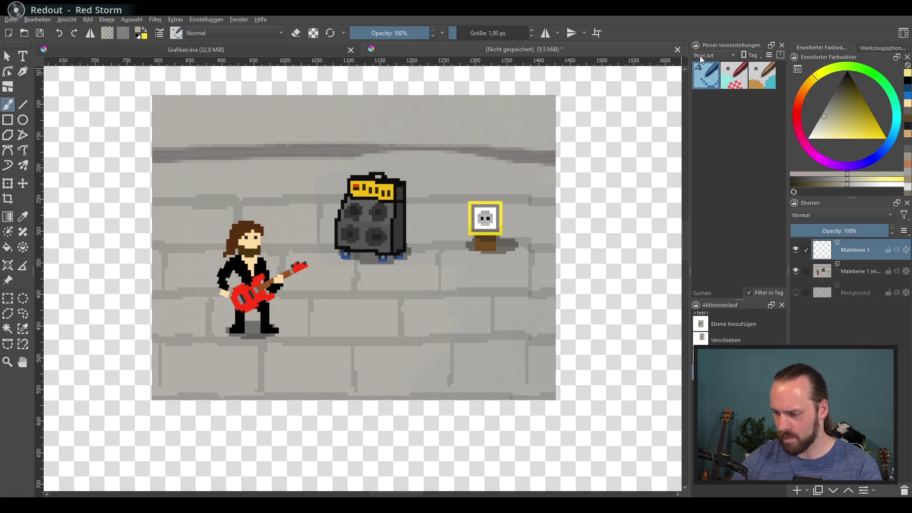
pyautogui.click(700, 59)
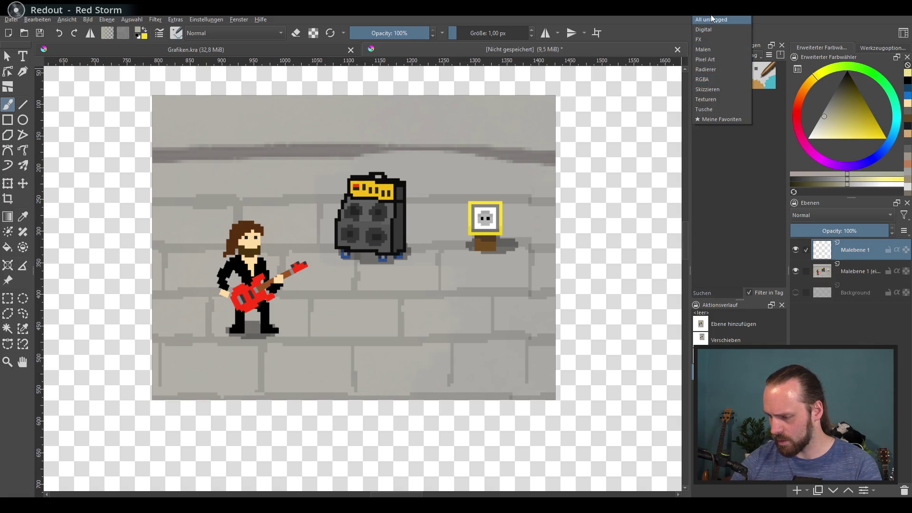
pyautogui.click(716, 120)
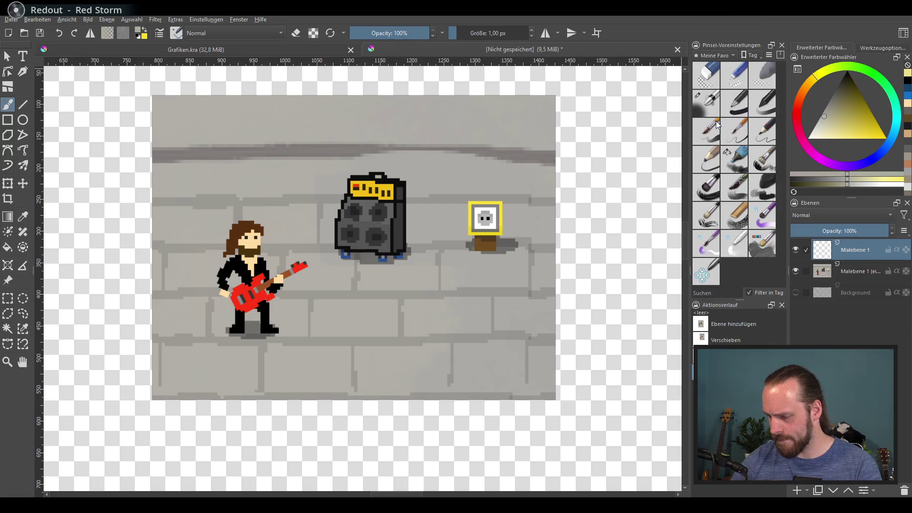
pyautogui.moveTo(732, 106)
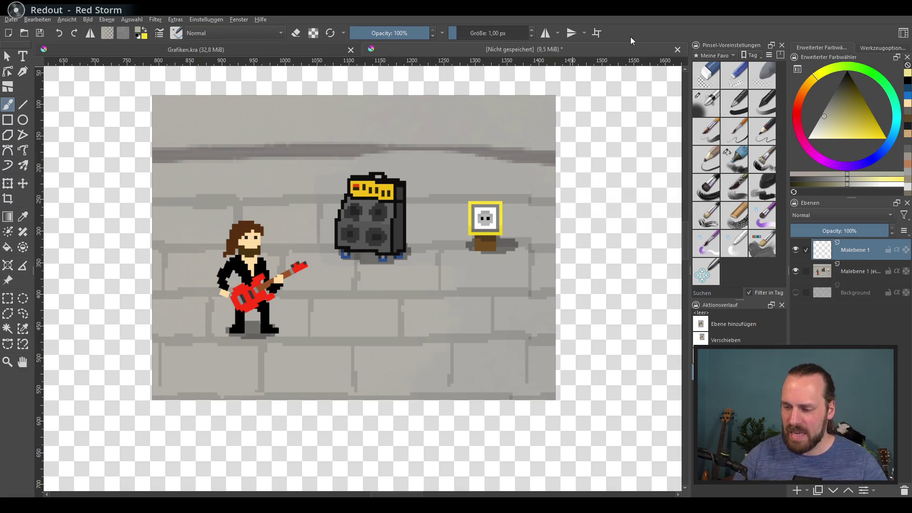
pyautogui.click(718, 161)
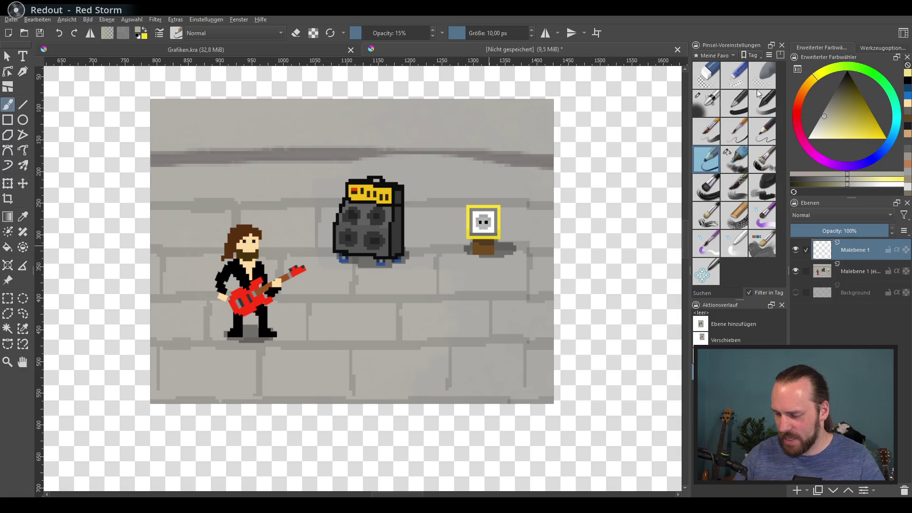
pyautogui.click(758, 107)
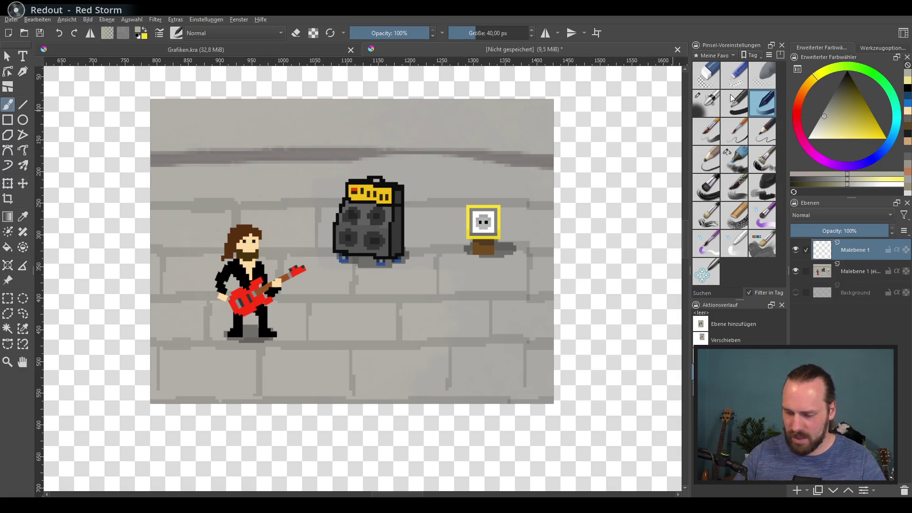
pyautogui.click(714, 131)
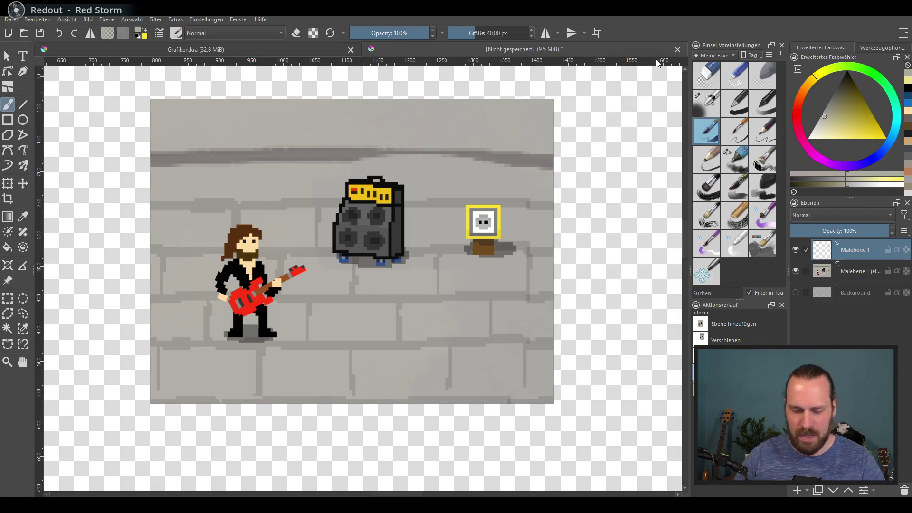
# Step: Set the colour to black, shrink the brush to about 17 px, and draw a short curve toward the amp
pyautogui.moveTo(844, 114); pyautogui.dragTo(846, 71)
pyautogui.moveTo(327, 187)
pyautogui.mouseDown()
pyautogui.moveTo(292, 221)
pyautogui.moveTo(313, 199)
pyautogui.mouseUp()
pyautogui.hotkey('ctrl', 'z')
pyautogui.click(468, 34)
pyautogui.hotkey('ctrl', 'z')
pyautogui.moveTo(269, 218); pyautogui.dragTo(306, 196)
pyautogui.hotkey('ctrl', 'z')
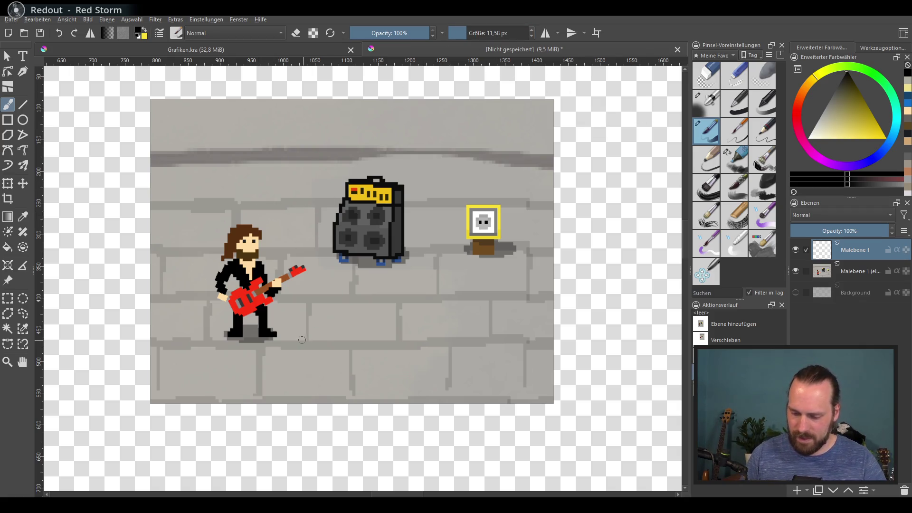
pyautogui.moveTo(297, 352); pyautogui.dragTo(356, 309)
pyautogui.hotkey('ctrl', 'z')
pyautogui.moveTo(296, 359)
pyautogui.mouseDown()
pyautogui.moveTo(332, 335)
pyautogui.moveTo(348, 308)
pyautogui.moveTo(357, 324)
pyautogui.mouseUp()
# Step: Undo the arrowhead attempts, try a red stroke, and revert to black
pyautogui.hotkey('ctrl', 'z')
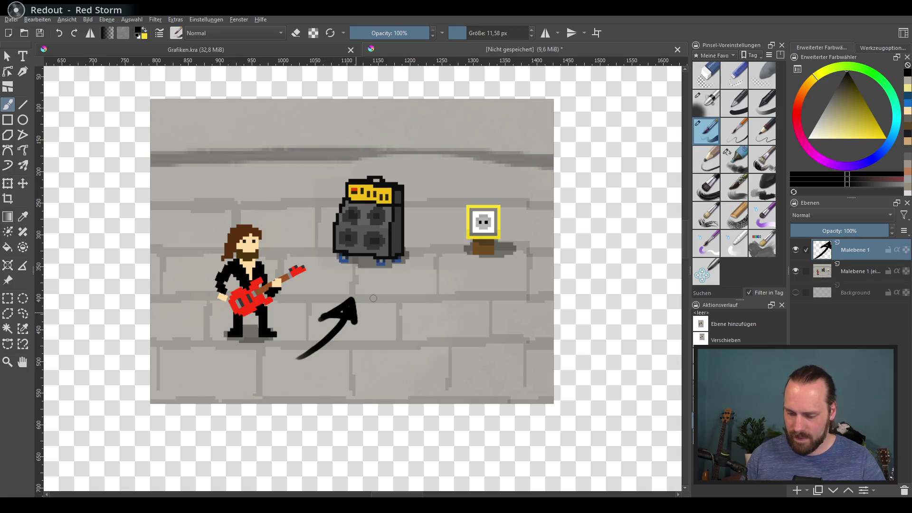
pyautogui.hotkey('ctrl', 'z')
pyautogui.hotkey('ctrl', 'z')
pyautogui.moveTo(822, 90)
pyautogui.mouseDown()
pyautogui.moveTo(820, 128)
pyautogui.moveTo(821, 83)
pyautogui.moveTo(808, 81)
pyautogui.moveTo(798, 106)
pyautogui.mouseUp()
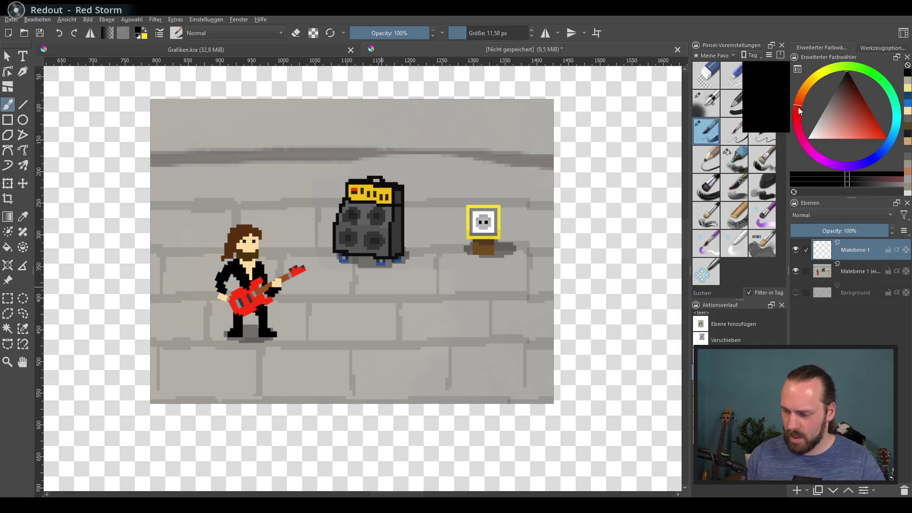
pyautogui.click(870, 135)
pyautogui.moveTo(314, 339); pyautogui.dragTo(355, 299)
pyautogui.hotkey('ctrl', 'z')
pyautogui.click(847, 73)
# Step: Draw curved arrows from the guitarist to the amp and from the amp to the plug
pyautogui.moveTo(304, 342); pyautogui.dragTo(346, 304)
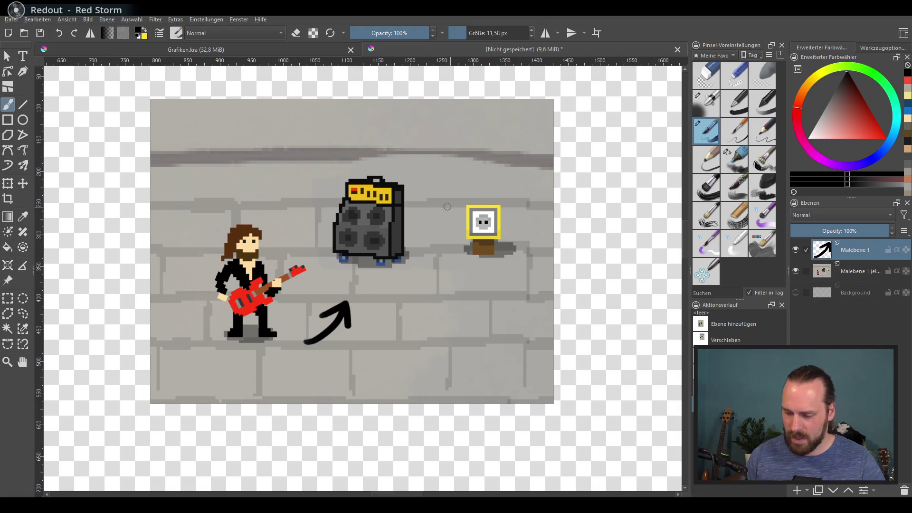
pyautogui.moveTo(416, 180)
pyautogui.mouseDown()
pyautogui.moveTo(470, 188)
pyautogui.moveTo(443, 168)
pyautogui.moveTo(459, 182)
pyautogui.moveTo(439, 192)
pyautogui.mouseUp()
pyautogui.hotkey('ctrl', 'z')
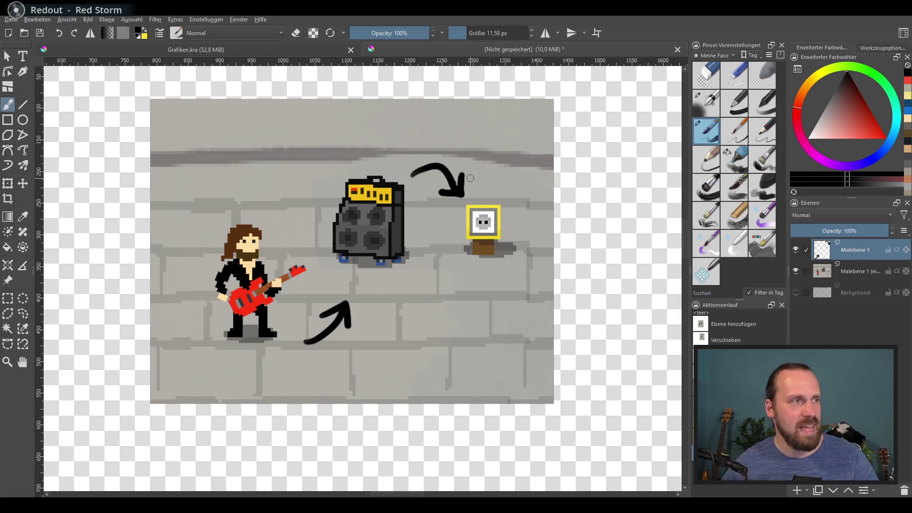
pyautogui.scroll(-1, 501, 145)
pyautogui.moveTo(460, 201); pyautogui.dragTo(430, 210)
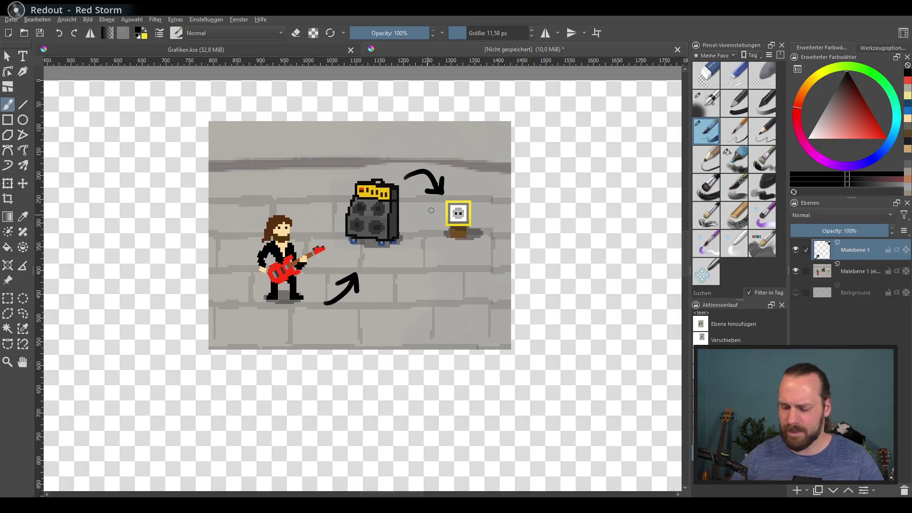
# Step: Handwrite 'push!' above the guitarist, including the exclamation mark and its dot
pyautogui.moveTo(291, 172); pyautogui.dragTo(307, 181)
pyautogui.moveTo(323, 151); pyautogui.dragTo(335, 180)
pyautogui.moveTo(346, 145); pyautogui.dragTo(344, 162)
pyautogui.click(345, 168)
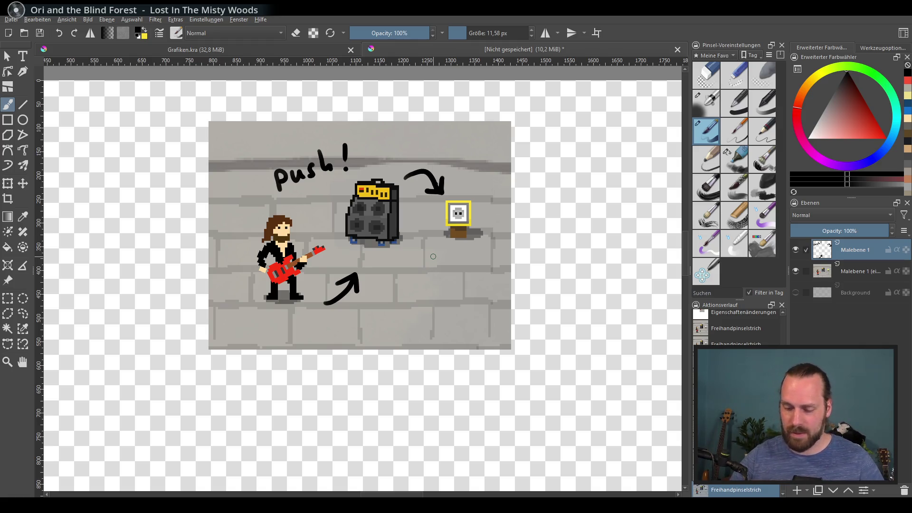
pyautogui.hotkey('ctrl', 'z')
pyautogui.hotkey('ctrl', 'z')
pyautogui.hotkey('ctrl', 'shift', 'z')
pyautogui.hotkey('ctrl', 'shift', 'z')
pyautogui.moveTo(346, 145); pyautogui.dragTo(344, 157)
pyautogui.click(343, 163)
pyautogui.hotkey('ctrl', 'z')
pyautogui.click(343, 163)
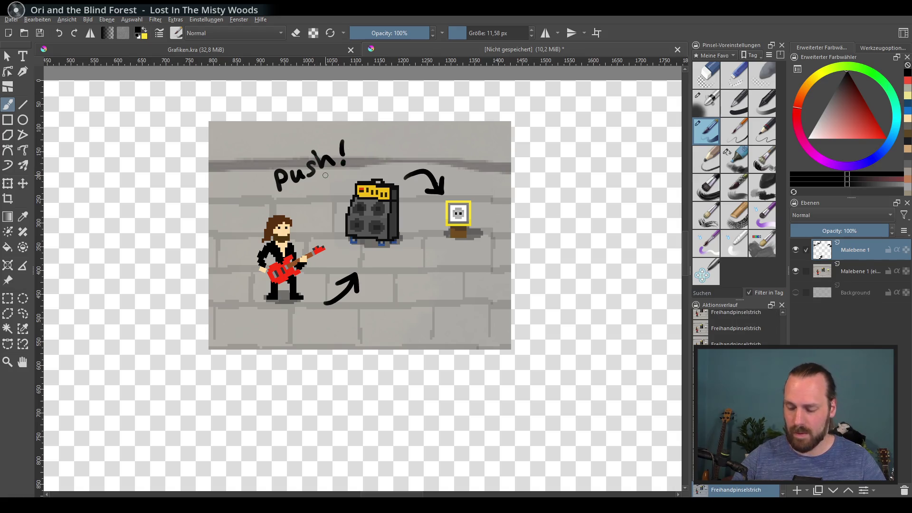
pyautogui.moveTo(347, 194)
pyautogui.mouseDown()
pyautogui.moveTo(370, 195)
pyautogui.moveTo(392, 252)
pyautogui.mouseUp()
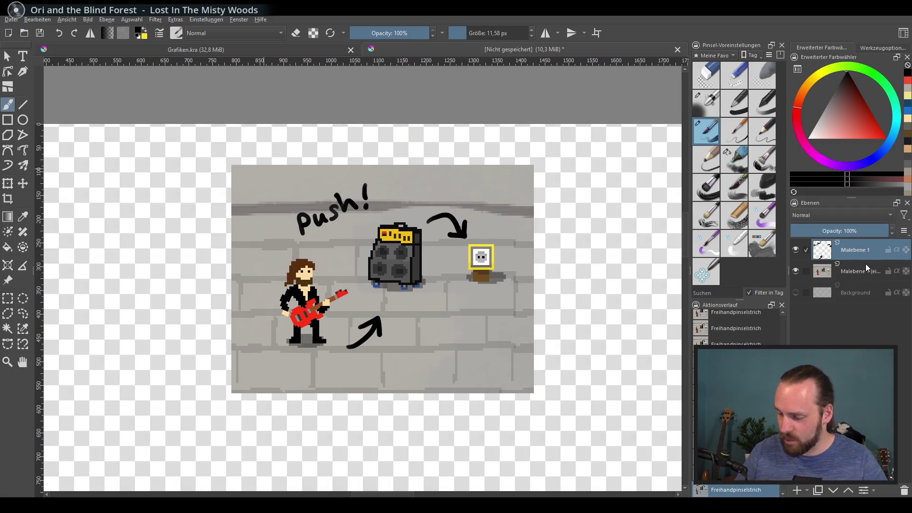
# Step: On the screenshot layer, use a large soft brush in eraser mode to round off its edges and corners
pyautogui.click(864, 268)
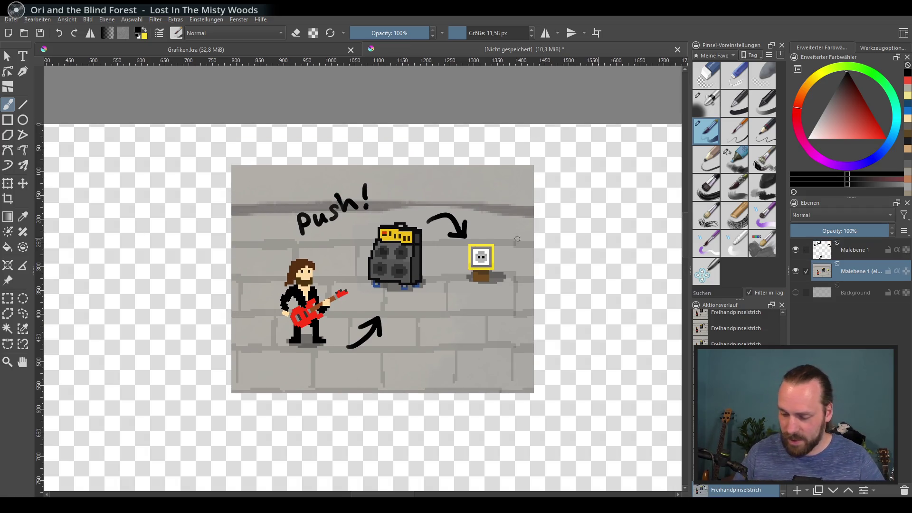
pyautogui.click(742, 158)
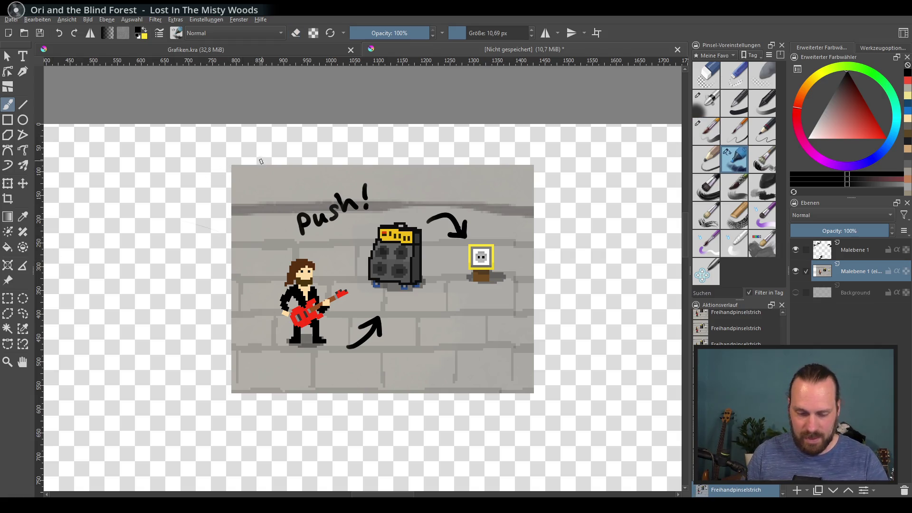
pyautogui.press('e')
pyautogui.moveTo(142, 204)
pyautogui.mouseDown()
pyautogui.moveTo(399, 121)
pyautogui.moveTo(326, 138)
pyautogui.moveTo(592, 167)
pyautogui.moveTo(499, 387)
pyautogui.moveTo(234, 371)
pyautogui.mouseUp()
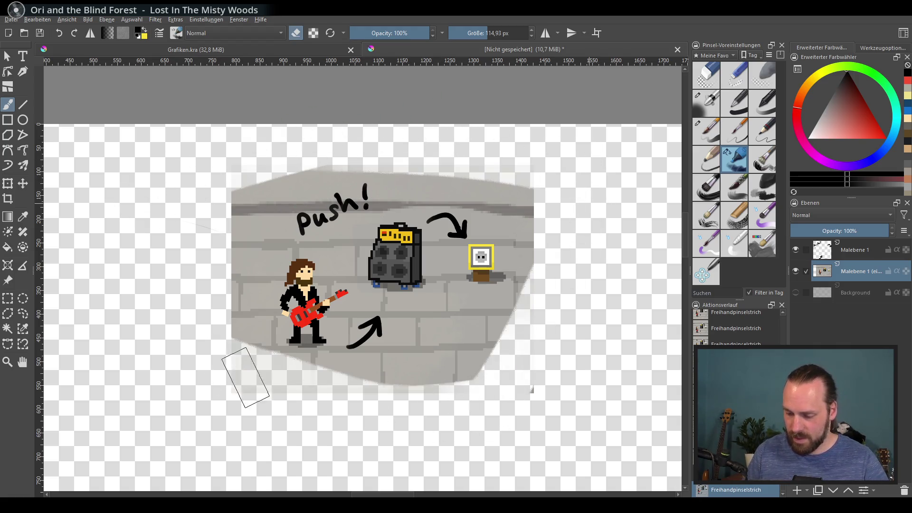
pyautogui.hotkey('ctrl', 'z')
pyautogui.hotkey('ctrl', 'z')
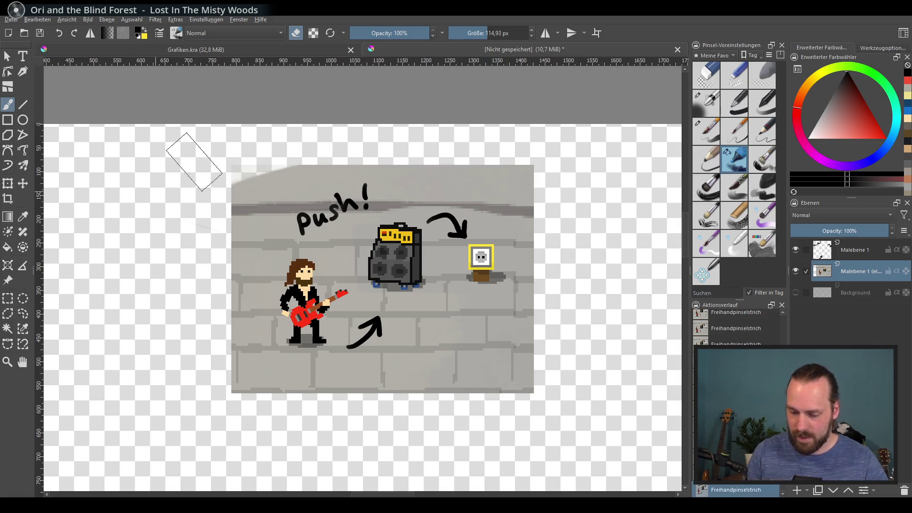
pyautogui.moveTo(274, 152)
pyautogui.mouseDown()
pyautogui.moveTo(460, 147)
pyautogui.moveTo(566, 285)
pyautogui.moveTo(527, 374)
pyautogui.moveTo(247, 379)
pyautogui.mouseUp()
pyautogui.moveTo(240, 200); pyautogui.dragTo(228, 152)
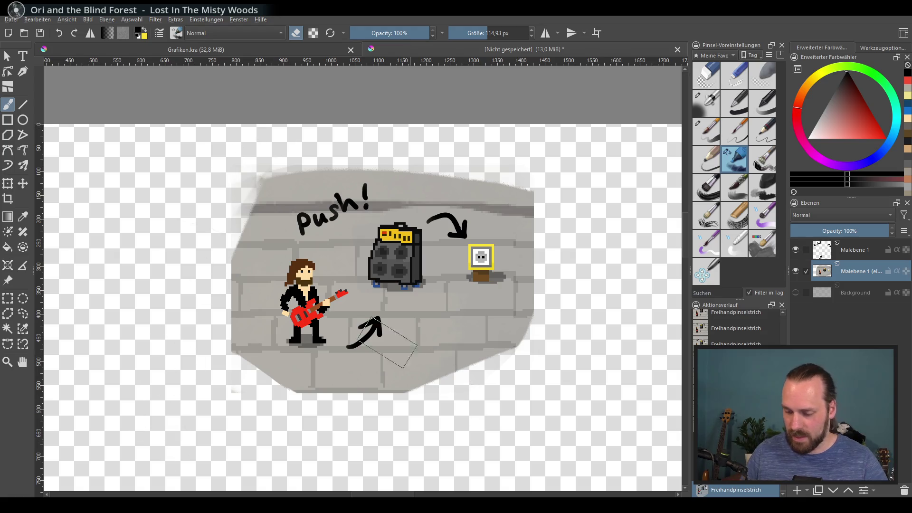
pyautogui.scroll(-1, 470, 315)
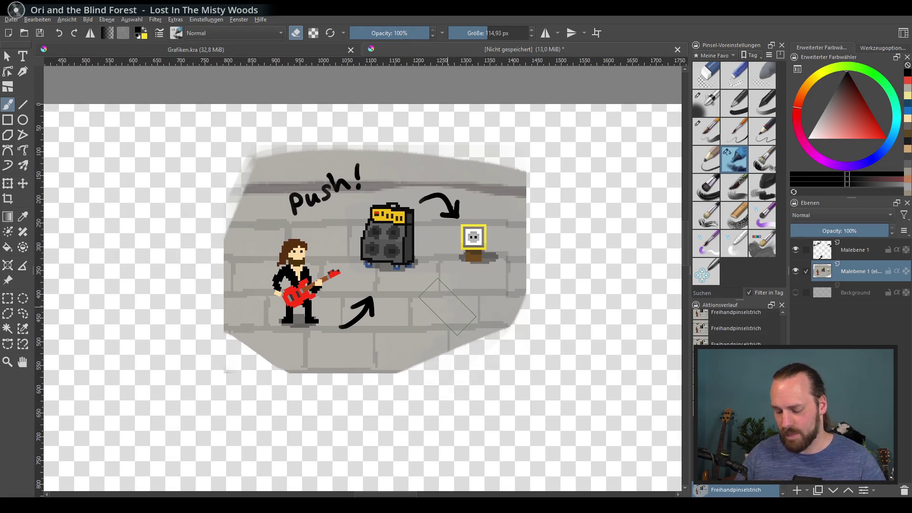
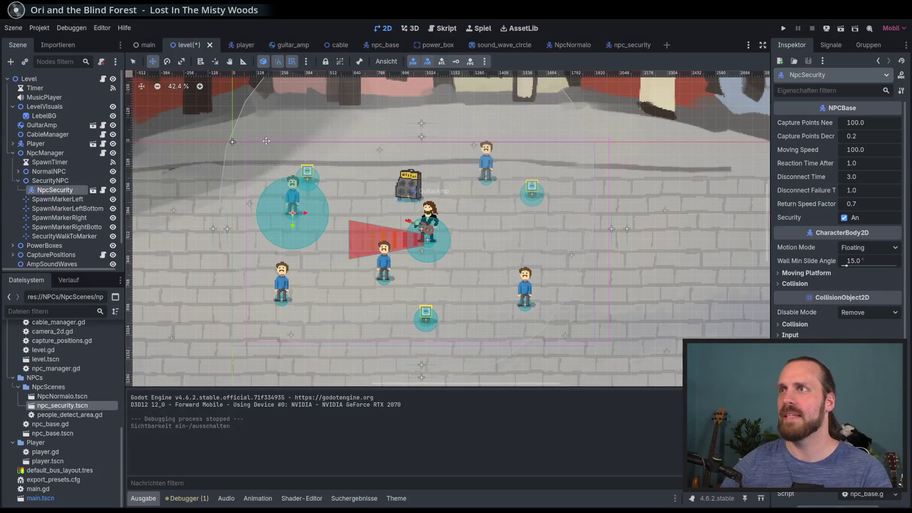
# Step: Run the project, start a new game, and set the game speed to 8x, then reset it to normal
pyautogui.press('F5')
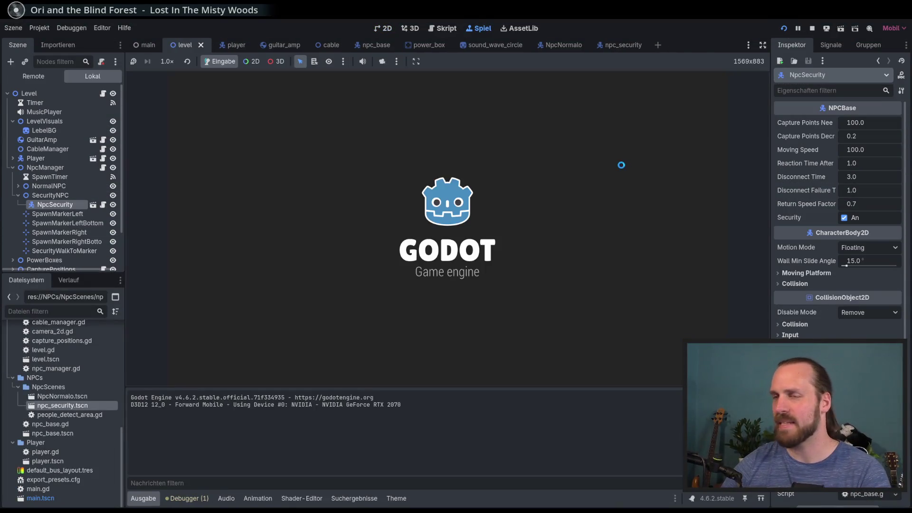
pyautogui.press('Return')
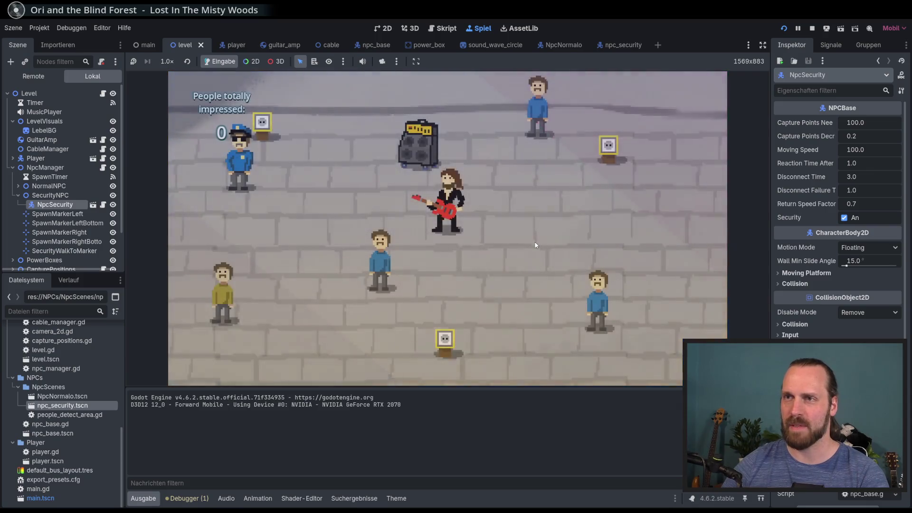
pyautogui.press('Down')
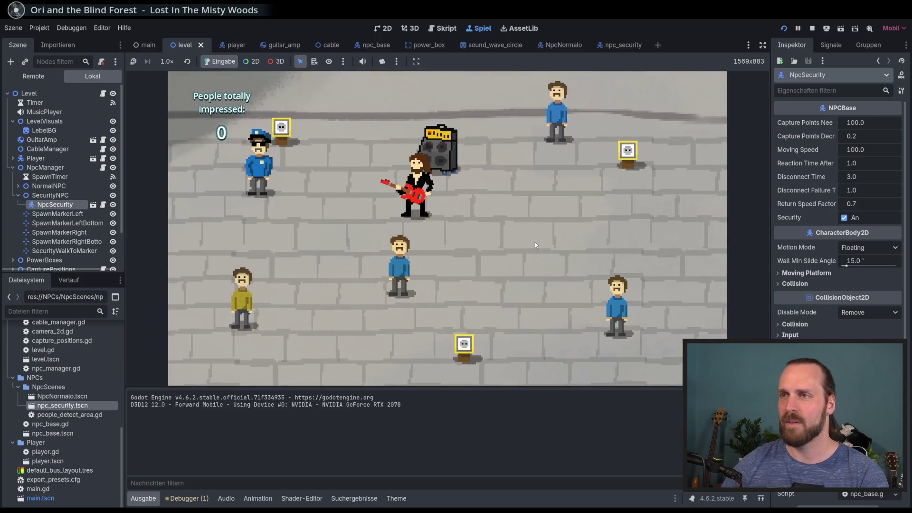
pyautogui.click(167, 61)
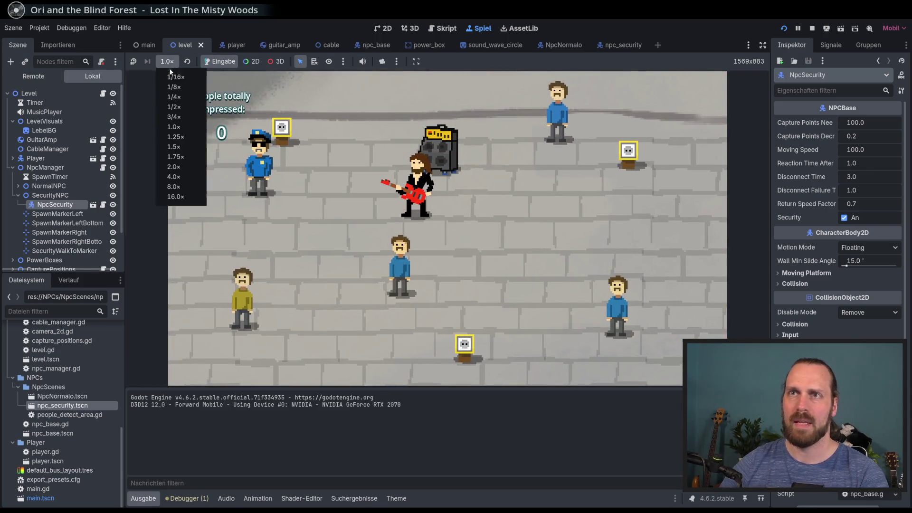
pyautogui.click(183, 187)
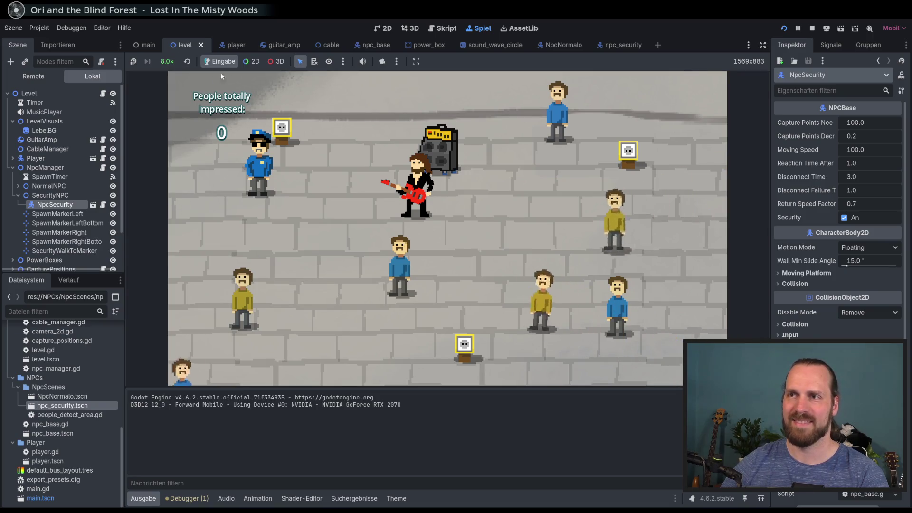
pyautogui.click(187, 61)
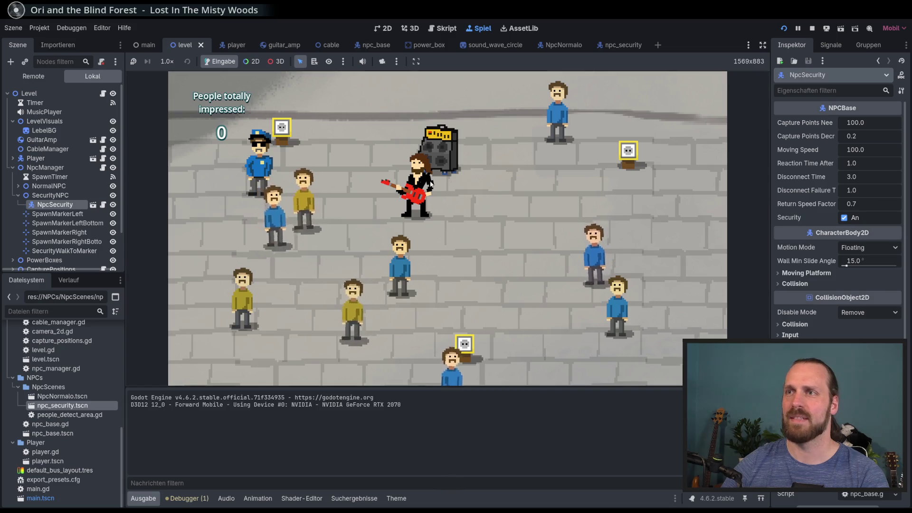
# Step: Carry the amp left and right around the level, set it down, and play guitar
pyautogui.press('Left')
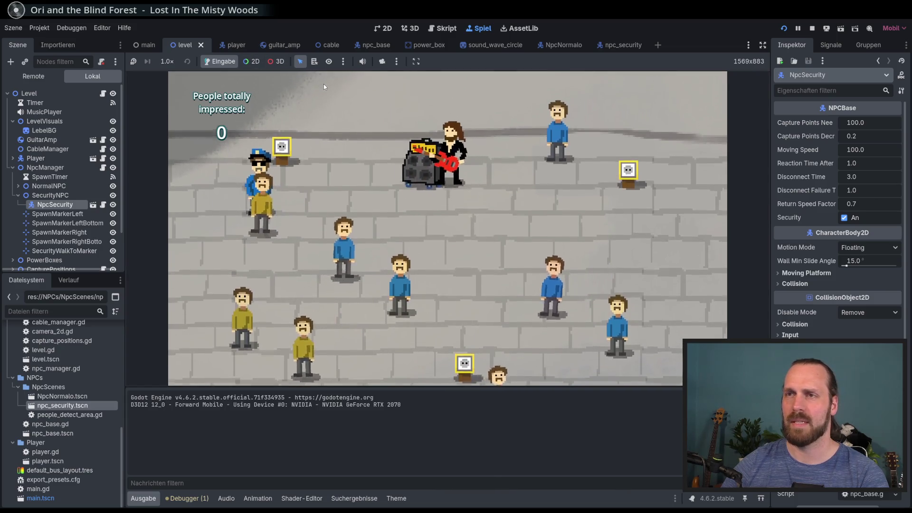
pyautogui.press('Right')
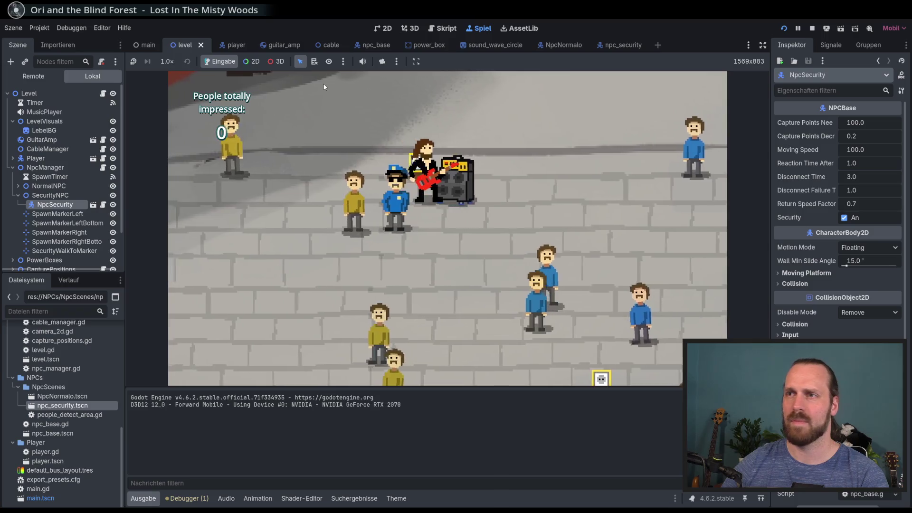
pyautogui.press('Down')
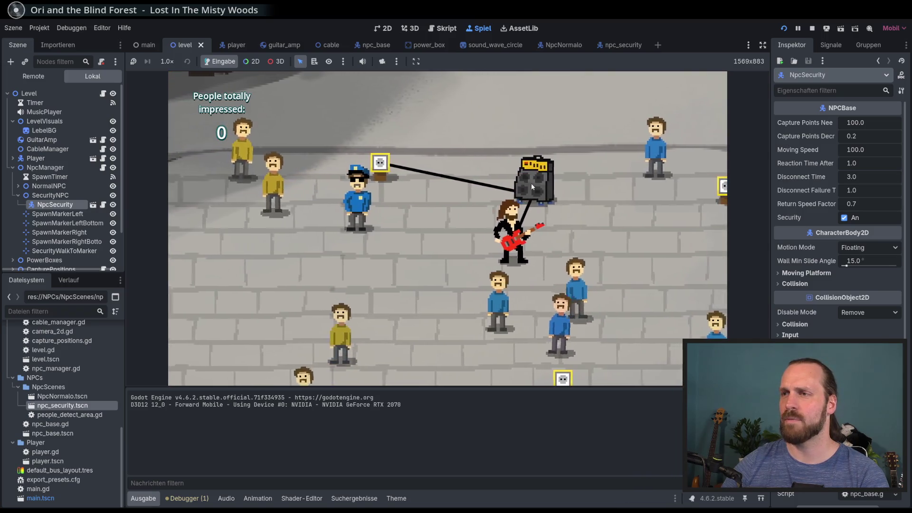
pyautogui.press('Up')
pyautogui.press('Left')
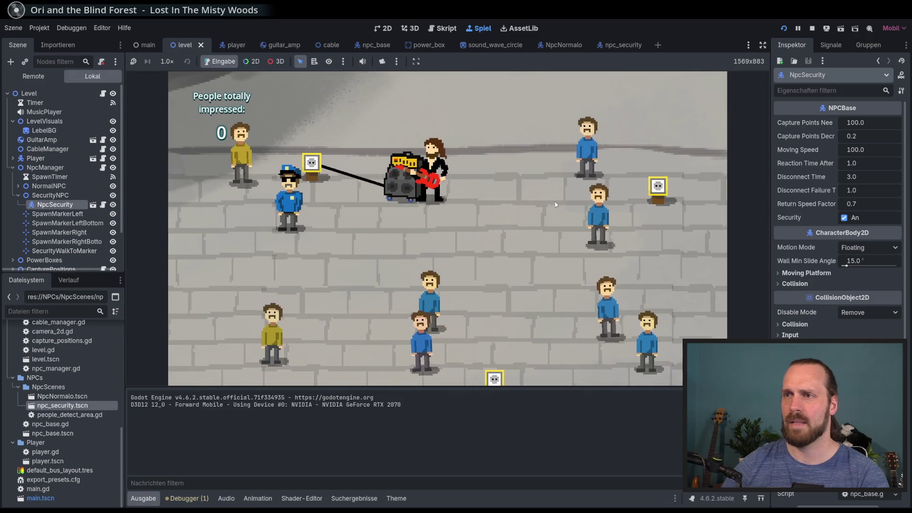
pyautogui.press('Left')
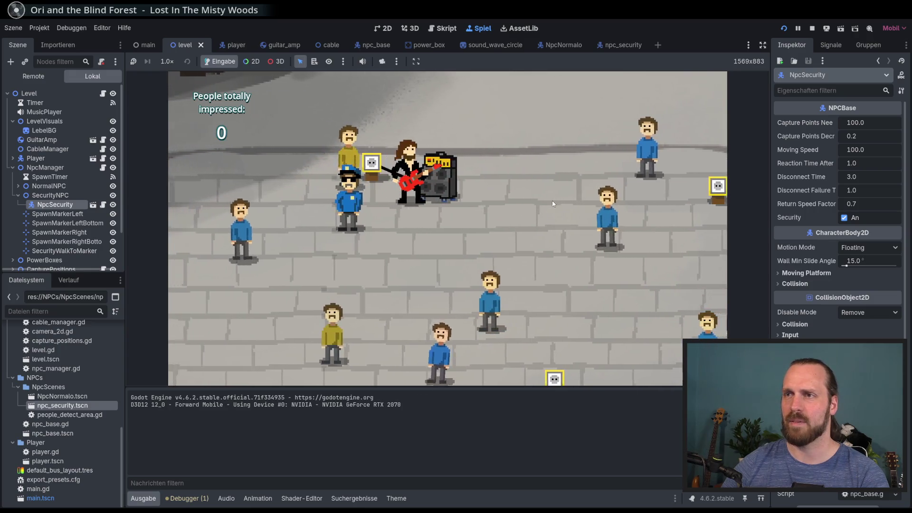
pyautogui.press('Right')
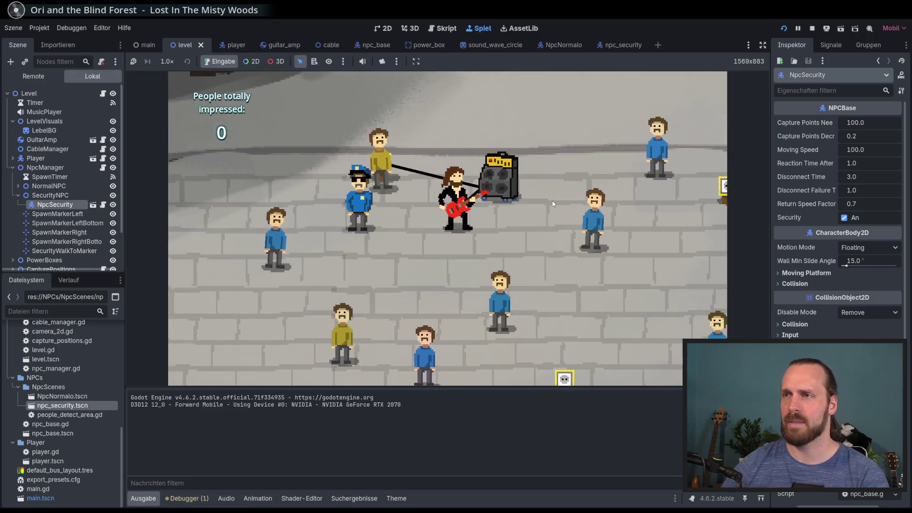
pyautogui.press('Down')
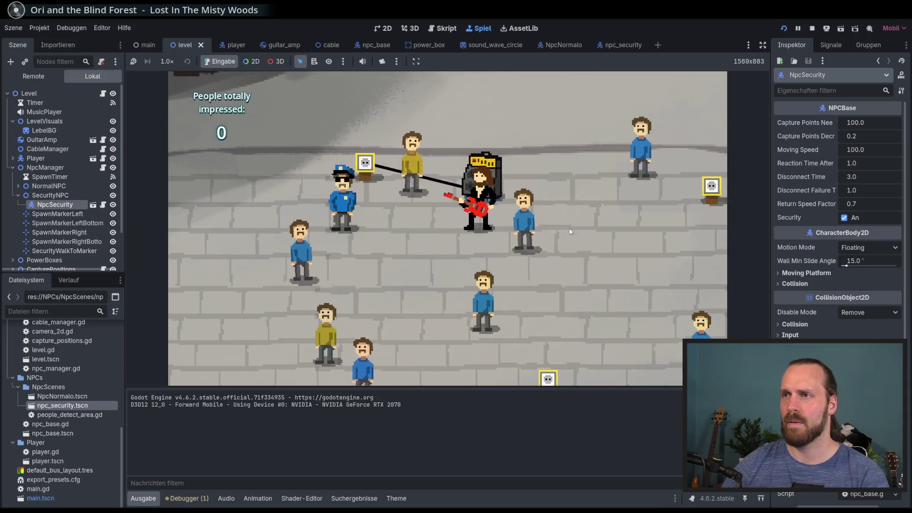
pyautogui.press('Left')
pyautogui.press('space')
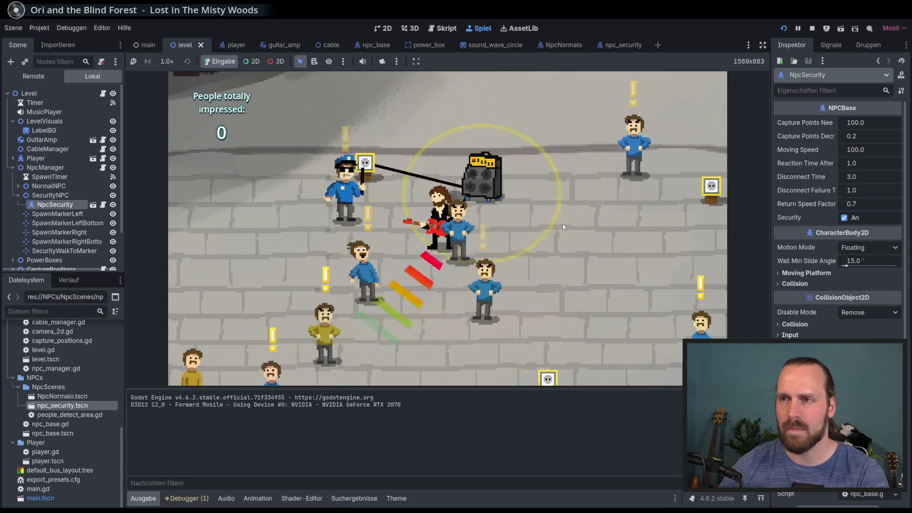
pyautogui.press('super')
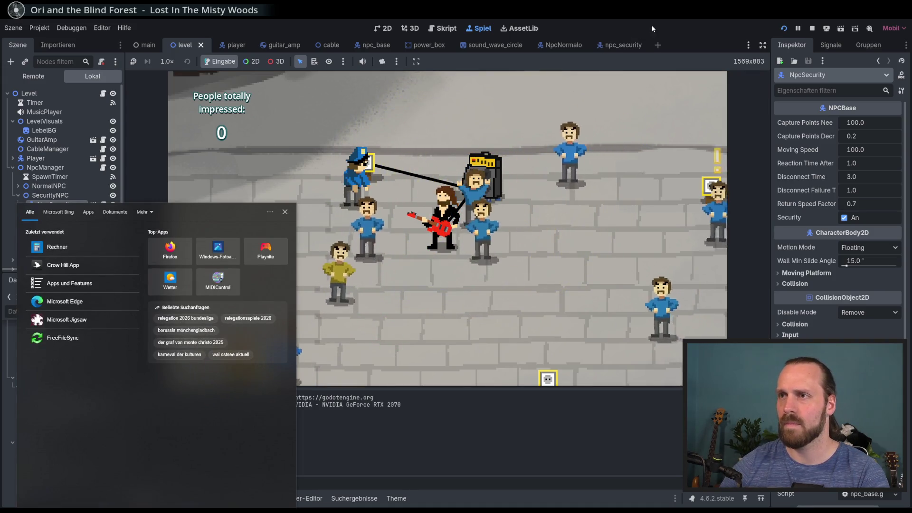
# Step: Dismiss the system Start menu, play guitar again near the crowd, and stop the game with F8
pyautogui.press('Escape')
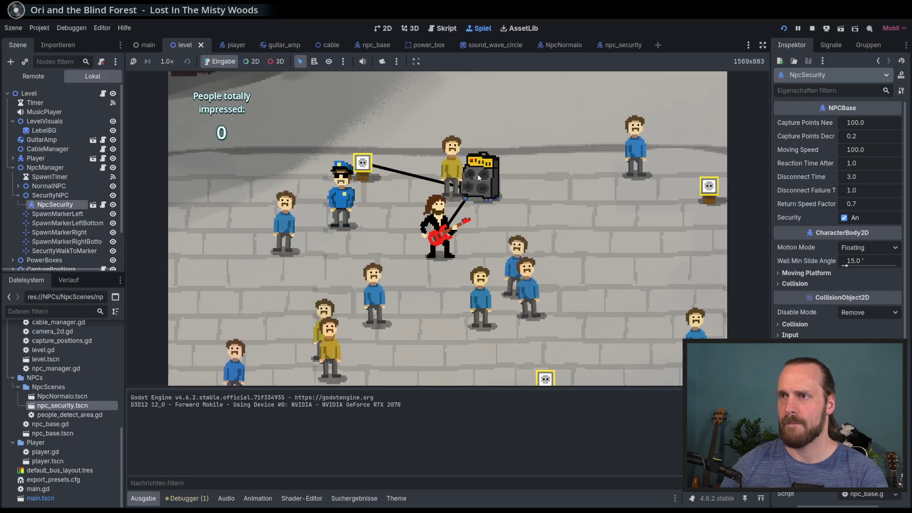
pyautogui.press('space')
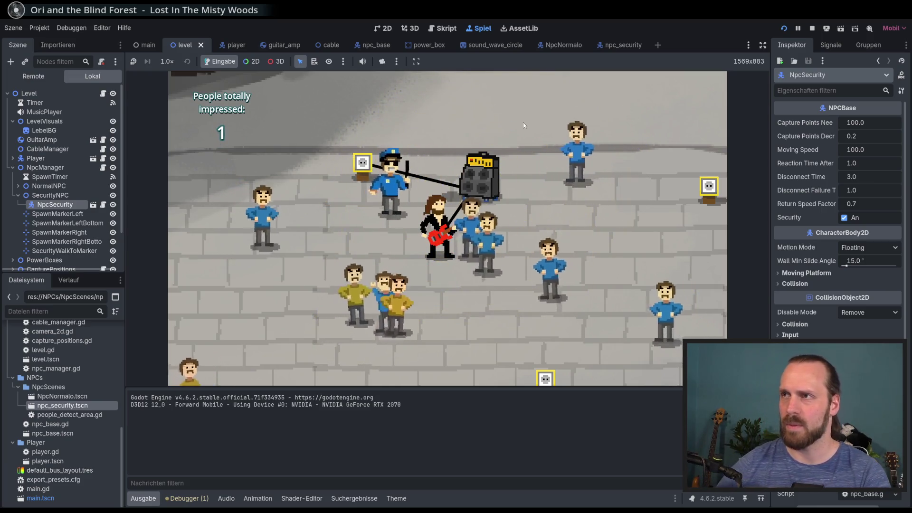
pyautogui.press('F8')
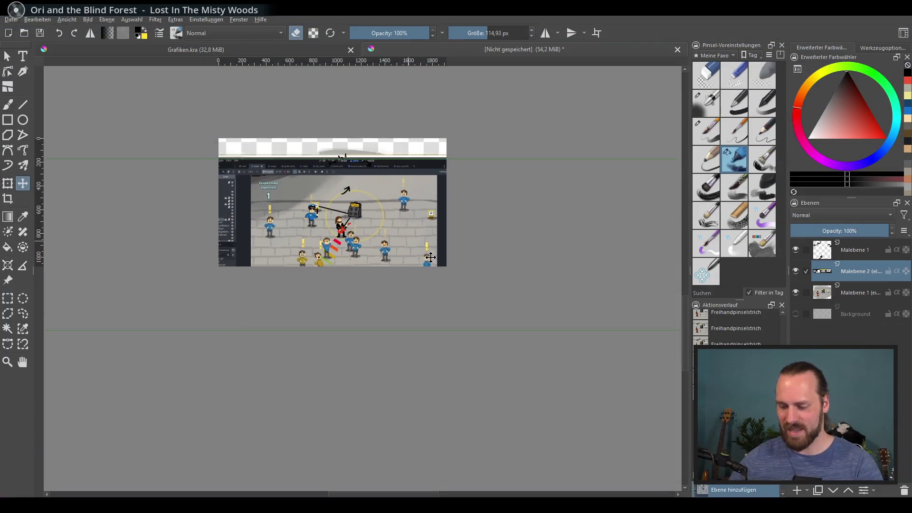
pyautogui.scroll(-1, 446, 262)
# Step: Reposition the screenshot layer and crop the canvas to the area around the action
pyautogui.moveTo(352, 230)
pyautogui.mouseDown()
pyautogui.moveTo(364, 230)
pyautogui.moveTo(345, 224)
pyautogui.moveTo(372, 205)
pyautogui.moveTo(356, 219)
pyautogui.moveTo(383, 230)
pyautogui.moveTo(483, 218)
pyautogui.moveTo(244, 214)
pyautogui.moveTo(331, 230)
pyautogui.moveTo(334, 217)
pyautogui.mouseUp()
pyautogui.scroll(1, 334, 218)
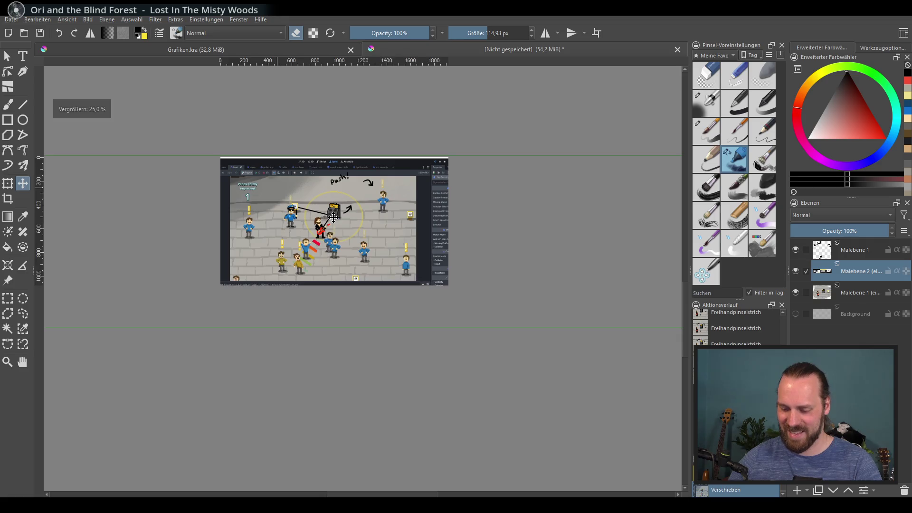
pyautogui.scroll(3, 333, 217)
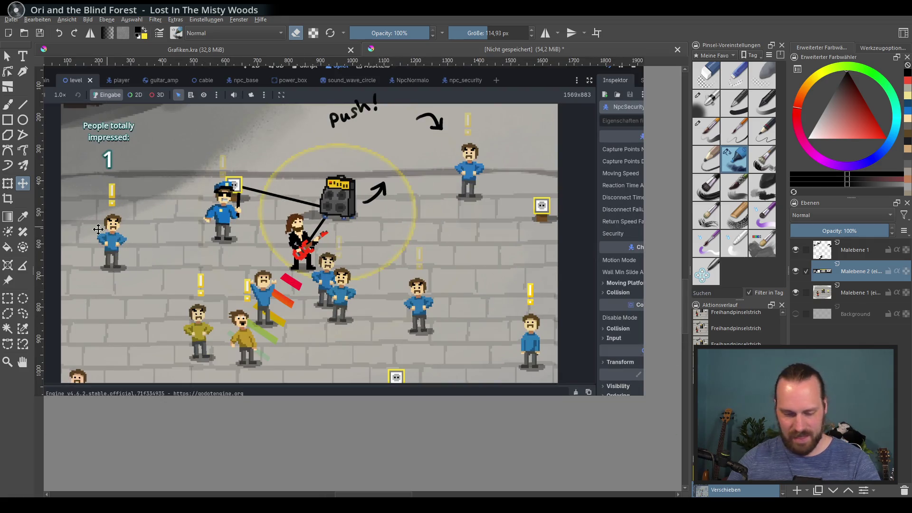
pyautogui.scroll(-1, 304, 227)
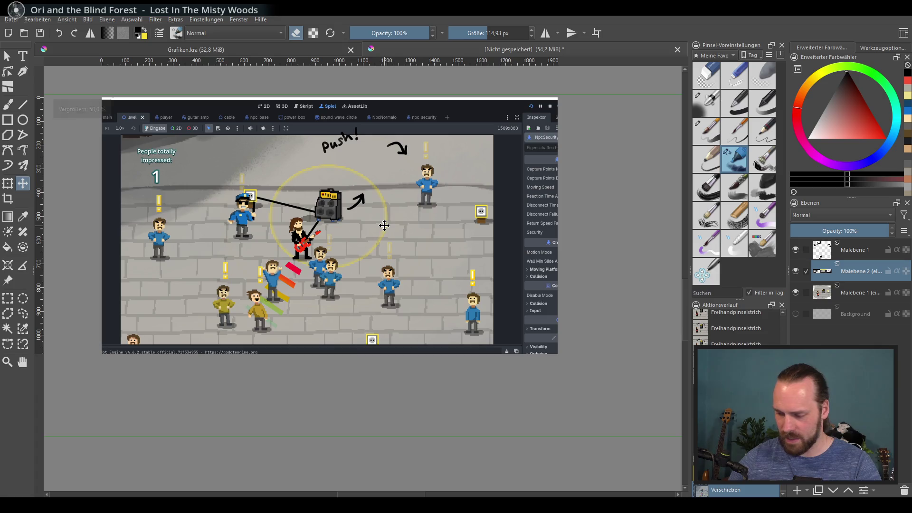
pyautogui.scroll(-1, 364, 226)
pyautogui.click(7, 199)
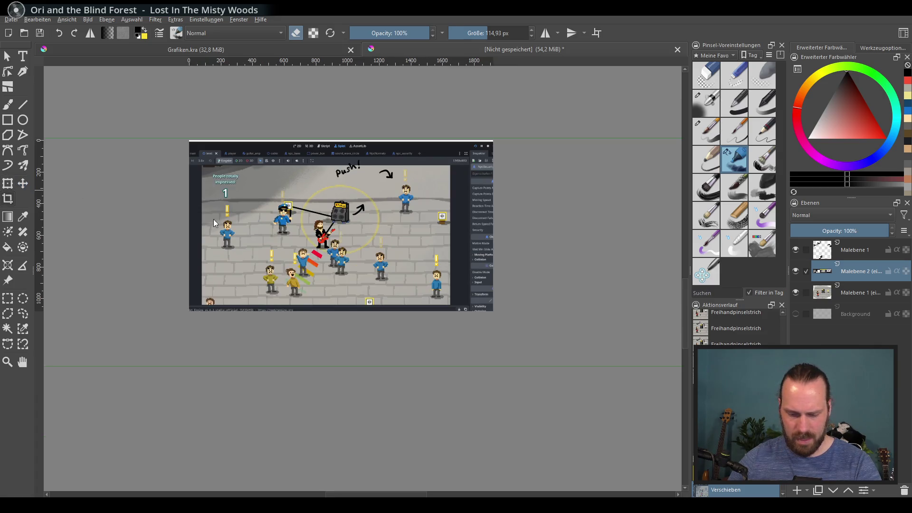
pyautogui.moveTo(267, 177); pyautogui.dragTo(406, 292)
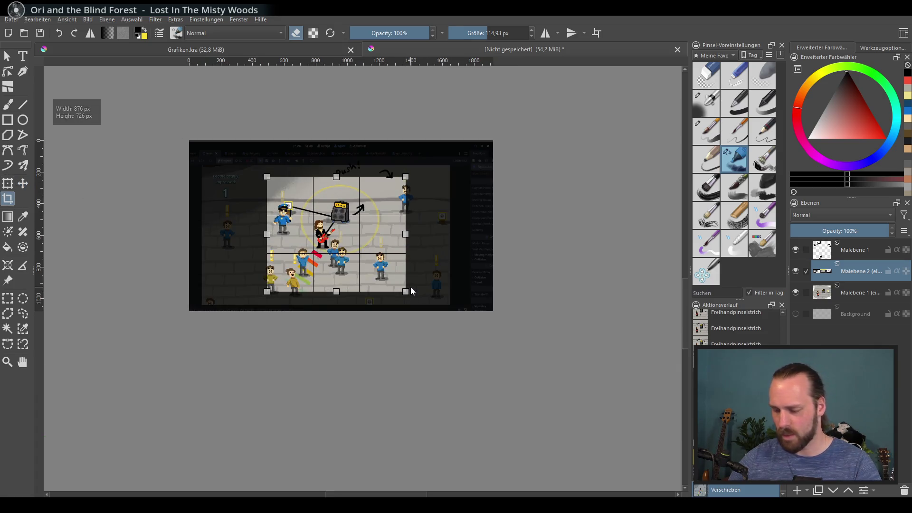
pyautogui.press('Return')
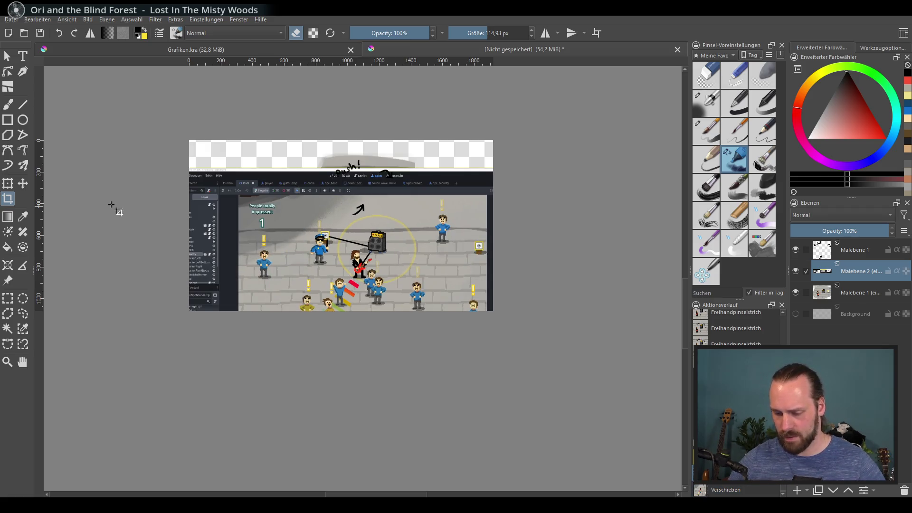
# Step: Draw a rectangular selection around the images
pyautogui.click(8, 299)
pyautogui.press('-')
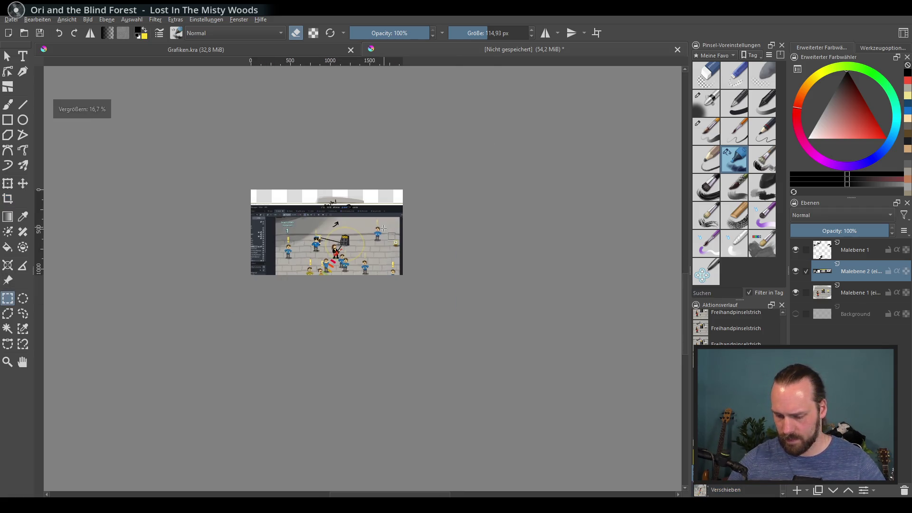
pyautogui.moveTo(88, 140); pyautogui.dragTo(326, 370)
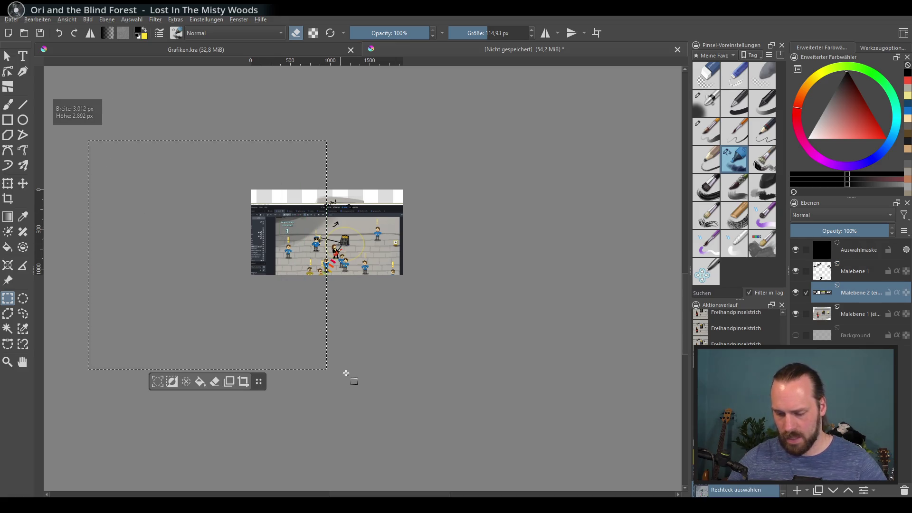
# Step: Select and delete the empty canvas areas around both images, then deselect
pyautogui.click(353, 357)
pyautogui.scroll(-1, 353, 356)
pyautogui.moveTo(85, 157)
pyautogui.mouseDown()
pyautogui.moveTo(302, 354)
pyautogui.moveTo(324, 358)
pyautogui.moveTo(316, 361)
pyautogui.mouseUp()
pyautogui.press('Delete')
pyautogui.moveTo(574, 175)
pyautogui.mouseDown()
pyautogui.moveTo(373, 377)
pyautogui.moveTo(358, 372)
pyautogui.mouseUp()
pyautogui.press('Delete')
pyautogui.moveTo(473, 412); pyautogui.dragTo(221, 330)
pyautogui.moveTo(219, 313); pyautogui.dragTo(224, 309)
pyautogui.moveTo(165, 135)
pyautogui.mouseDown()
pyautogui.moveTo(366, 220)
pyautogui.moveTo(443, 264)
pyautogui.mouseUp()
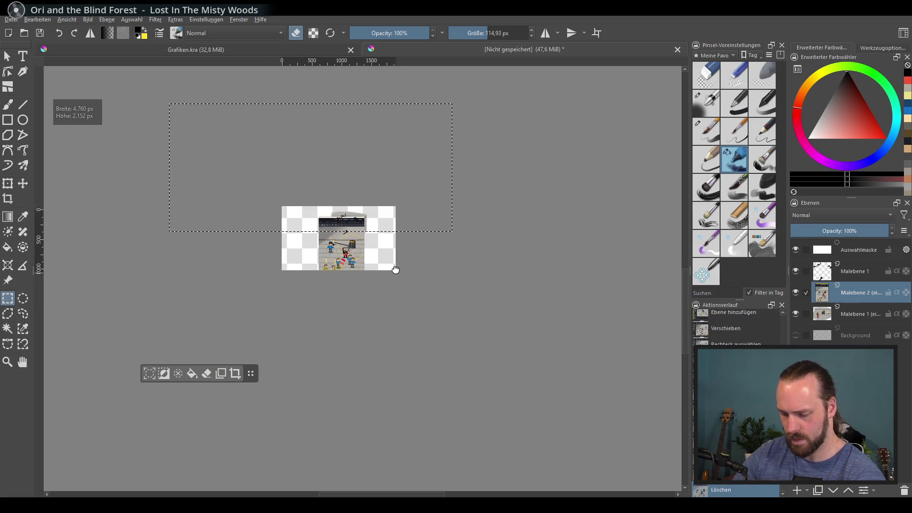
pyautogui.scroll(2, 383, 230)
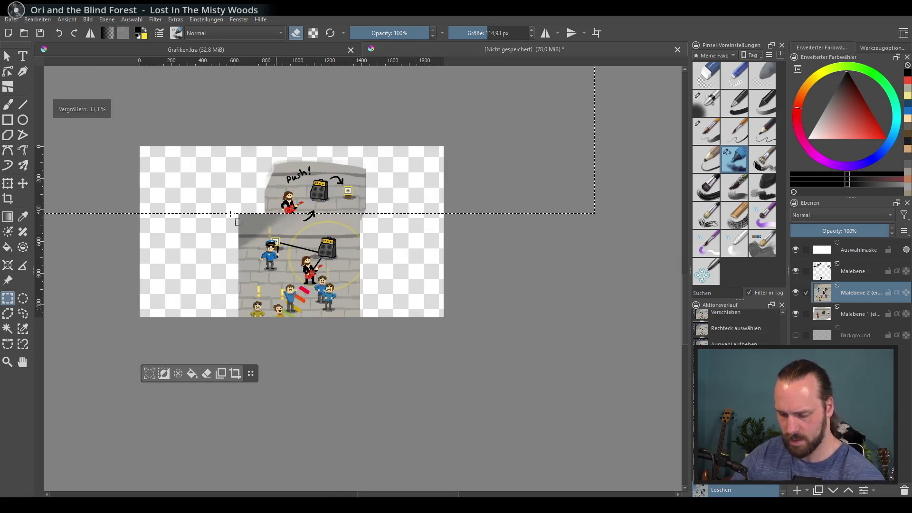
pyautogui.hotkey('ctrl', 'shift', 'a')
# Step: Move the gameplay screenshot up over the sketch and put the sketch layer below it
pyautogui.press('t')
pyautogui.moveTo(308, 281)
pyautogui.mouseDown()
pyautogui.moveTo(390, 261)
pyautogui.moveTo(335, 272)
pyautogui.moveTo(344, 276)
pyautogui.mouseUp()
pyautogui.scroll(1, 297, 236)
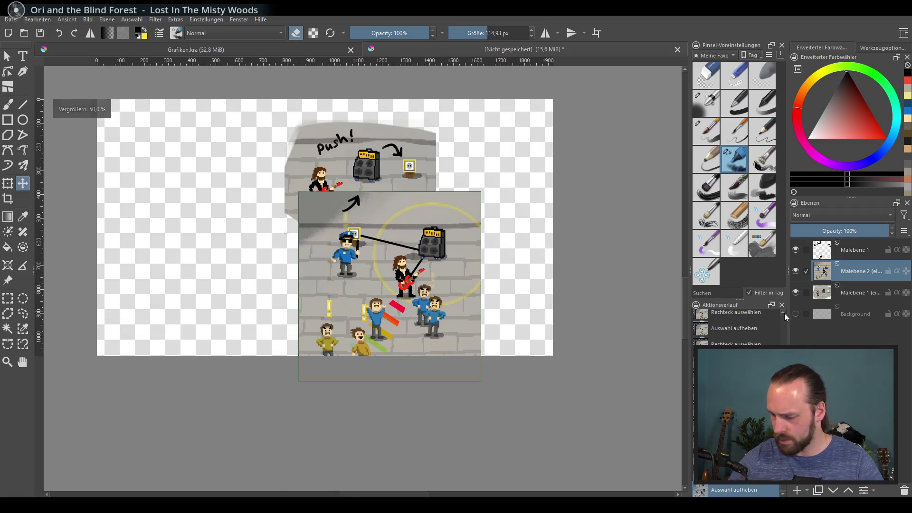
pyautogui.moveTo(855, 250); pyautogui.dragTo(865, 293)
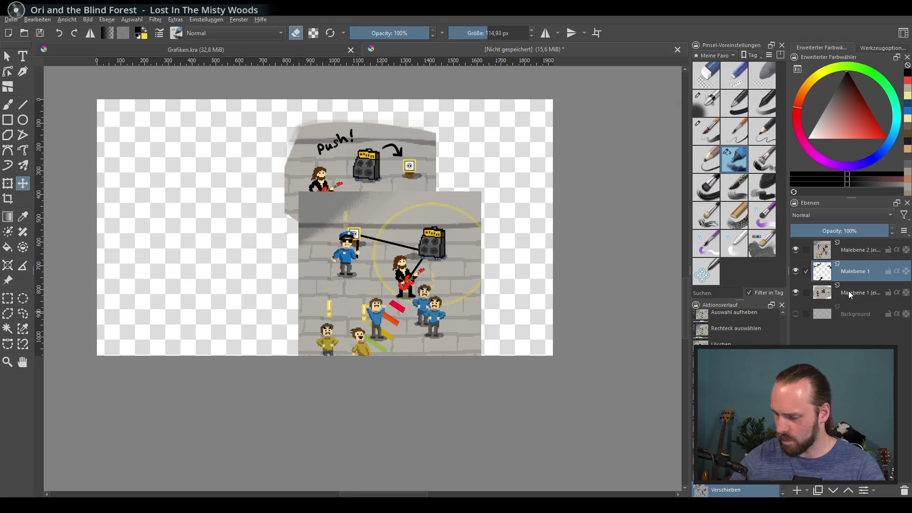
# Step: Group the two sketch layers and move the push! sketch group to the left
pyautogui.keyDown('ctrl'); pyautogui.click(851, 292); pyautogui.keyUp('ctrl')
pyautogui.hotkey('ctrl', 'g')
pyautogui.click(855, 274)
pyautogui.moveTo(347, 214); pyautogui.dragTo(203, 220)
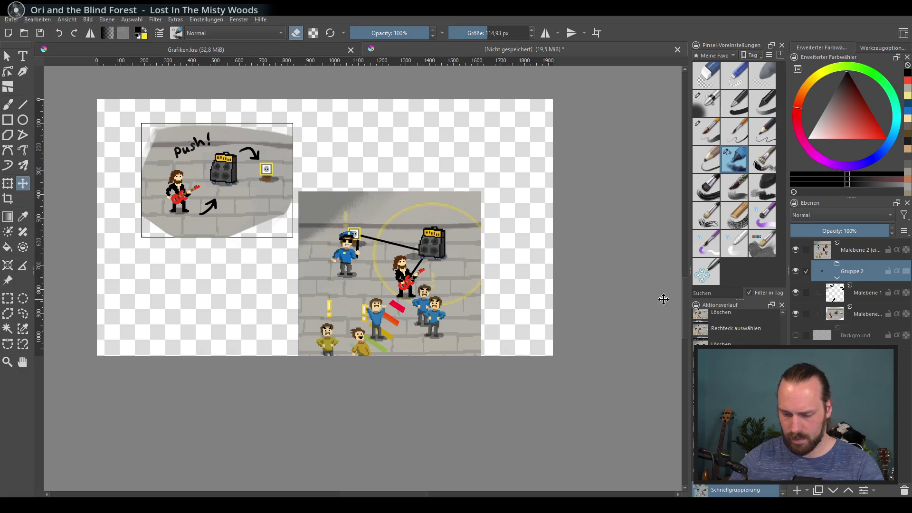
# Step: Move the gameplay screenshot up and to the right, beside the sketch
pyautogui.click(856, 250)
pyautogui.moveTo(401, 282); pyautogui.dragTo(434, 214)
pyautogui.scroll(3, 434, 215)
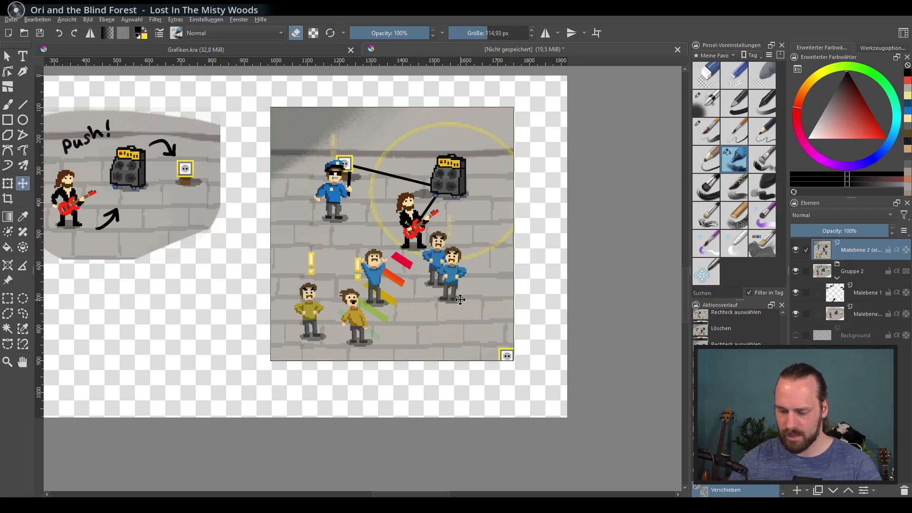
pyautogui.moveTo(433, 290)
pyautogui.mouseDown()
pyautogui.moveTo(443, 295)
pyautogui.moveTo(392, 280)
pyautogui.mouseUp()
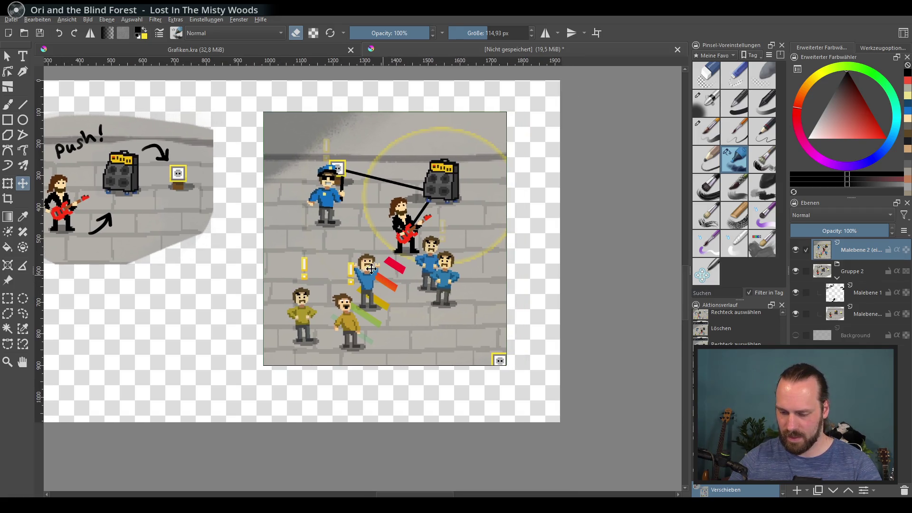
pyautogui.click(9, 107)
# Step: Zoom to 100% and erase the screenshot's corners into rounded curves, trimming the right edge
pyautogui.press('1')
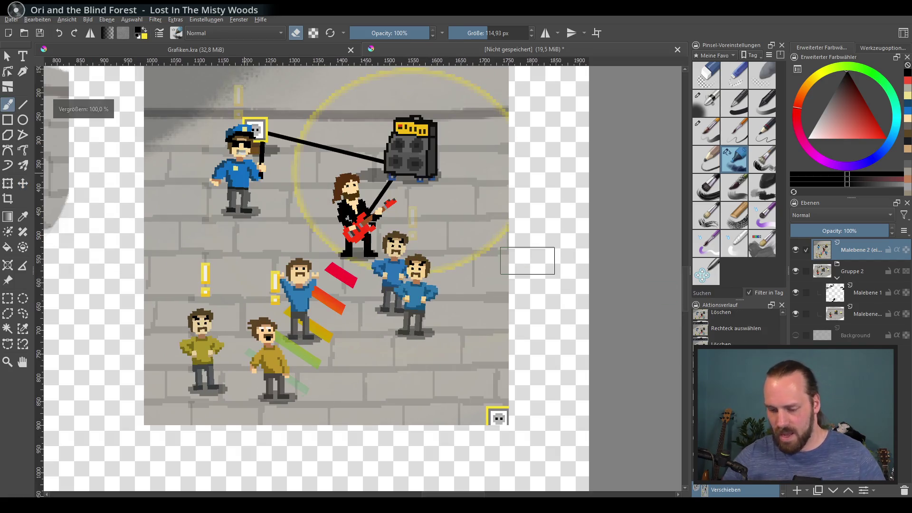
pyautogui.moveTo(281, 303)
pyautogui.mouseDown()
pyautogui.moveTo(482, 365)
pyautogui.moveTo(303, 320)
pyautogui.moveTo(314, 343)
pyautogui.mouseUp()
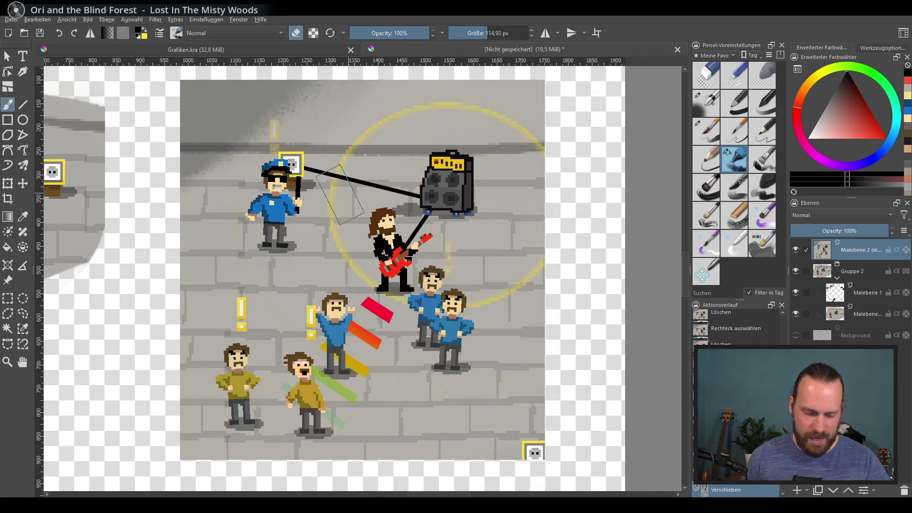
pyautogui.moveTo(244, 105); pyautogui.dragTo(235, 129)
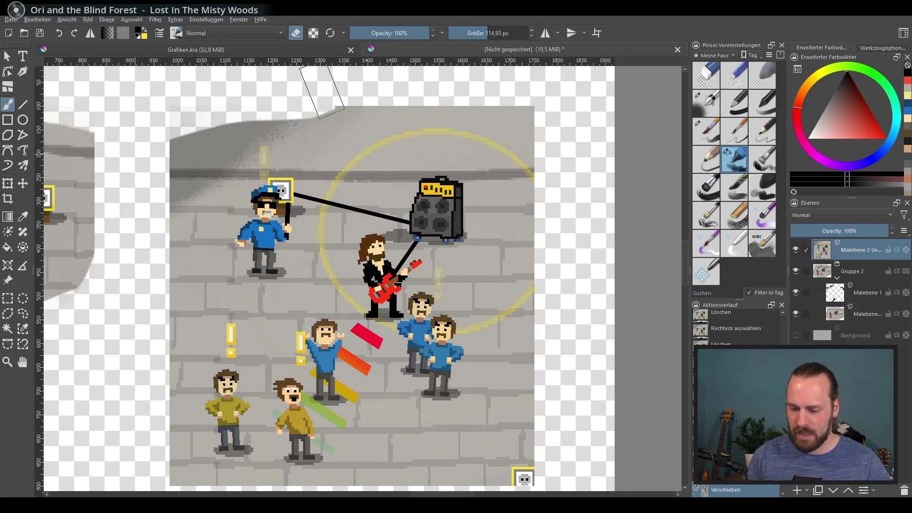
pyautogui.moveTo(212, 423)
pyautogui.mouseDown()
pyautogui.moveTo(252, 356)
pyautogui.moveTo(249, 407)
pyautogui.moveTo(576, 397)
pyautogui.moveTo(499, 427)
pyautogui.moveTo(490, 385)
pyautogui.mouseUp()
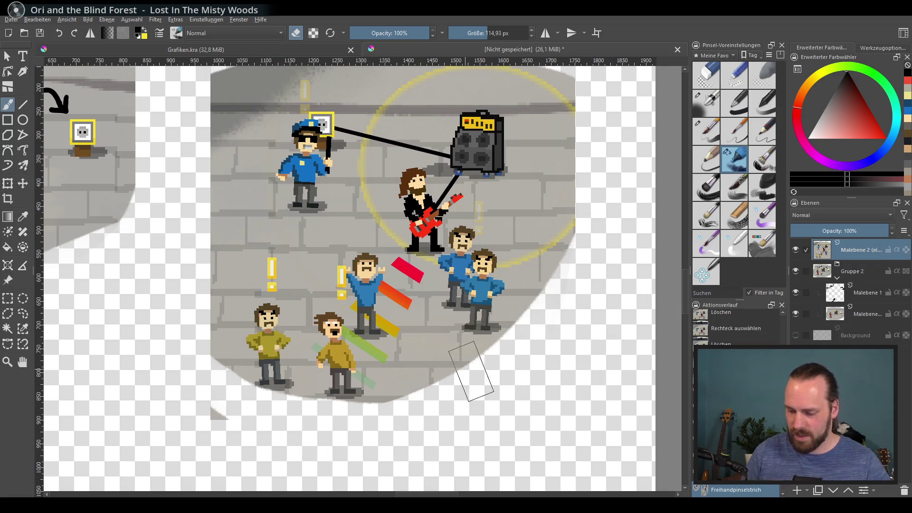
pyautogui.moveTo(403, 424); pyautogui.dragTo(193, 318)
pyautogui.moveTo(216, 183); pyautogui.dragTo(193, 254)
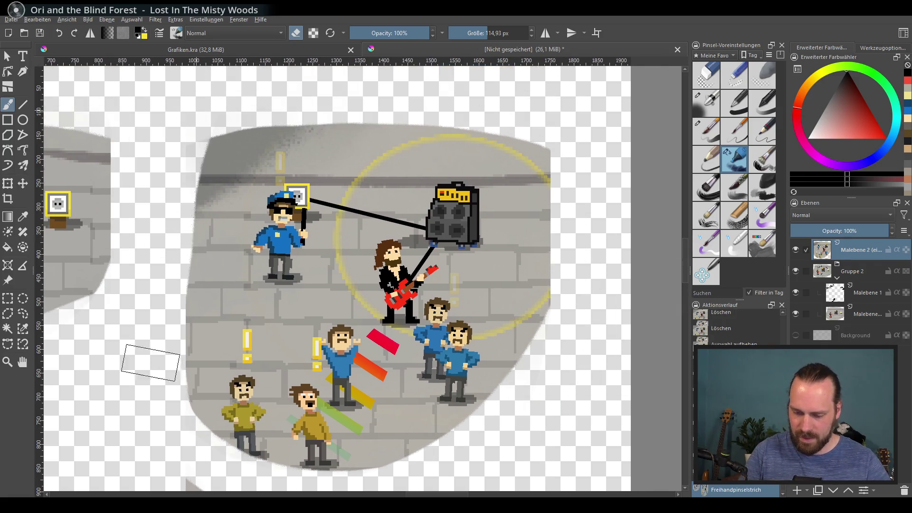
pyautogui.moveTo(537, 123); pyautogui.dragTo(576, 285)
pyautogui.moveTo(611, 241); pyautogui.dragTo(650, 211)
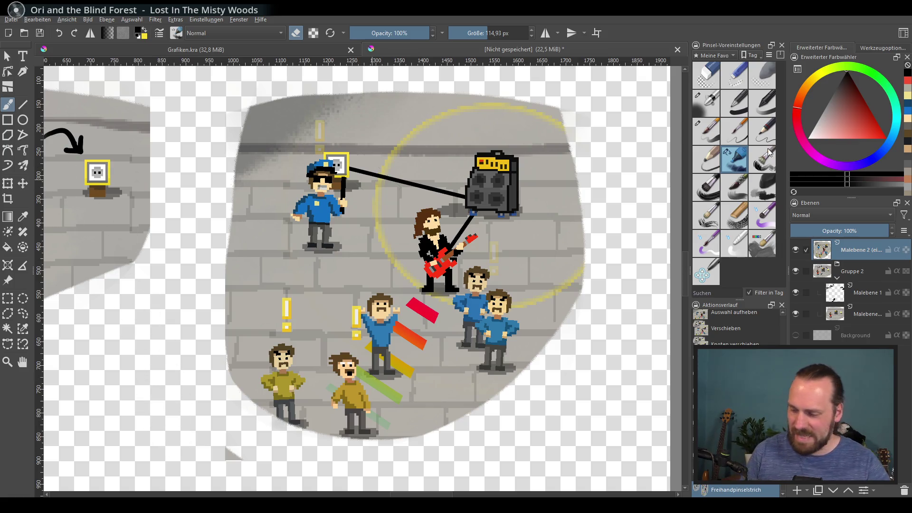
# Step: Select the pencil brush preset and zoom out
pyautogui.click(709, 132)
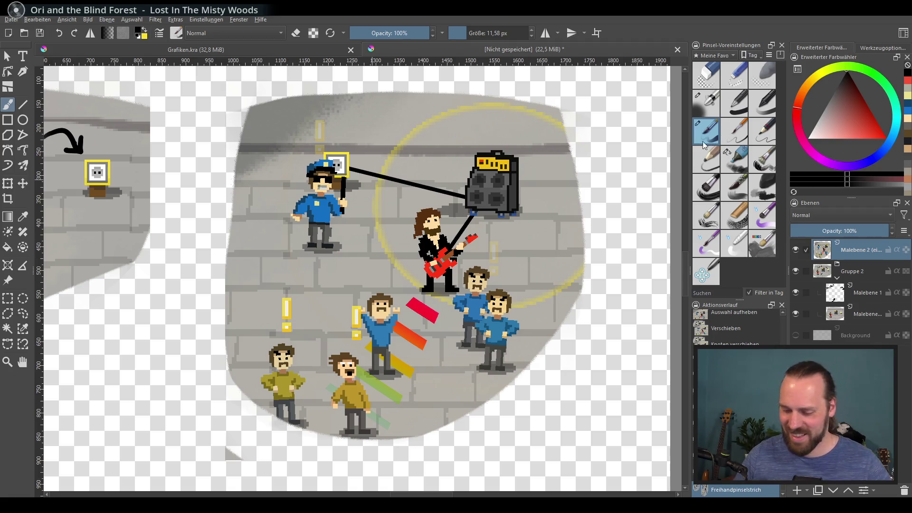
pyautogui.scroll(-4, 427, 286)
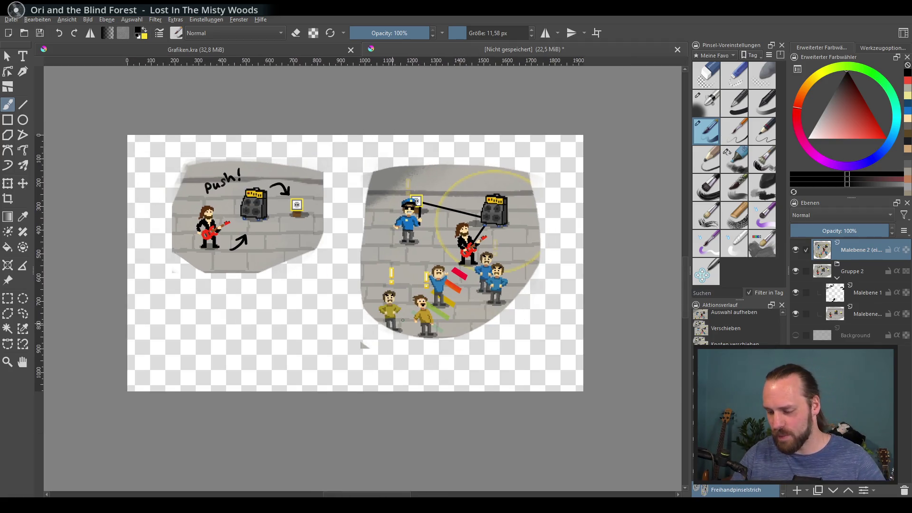
pyautogui.moveTo(861, 278); pyautogui.dragTo(812, 343)
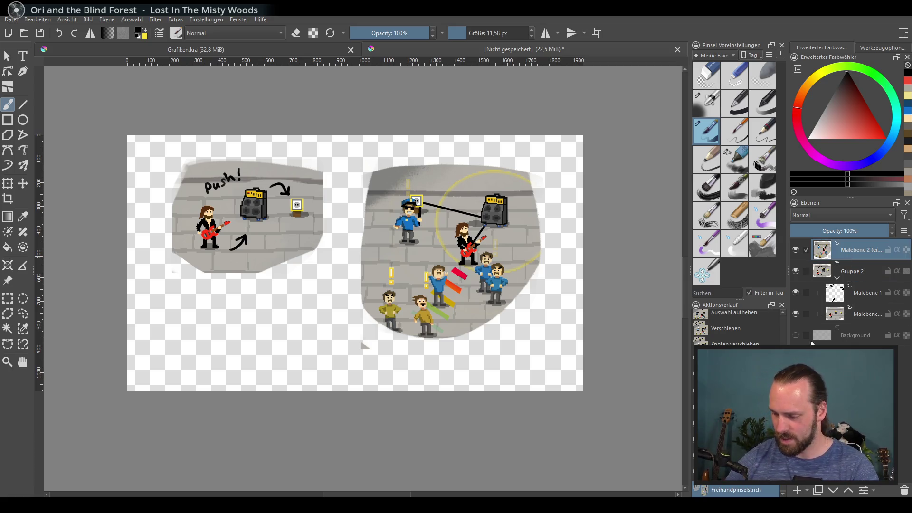
# Step: Add a new layer, erase a leftover grey wedge below the panel, and pick the ink pen
pyautogui.click(797, 490)
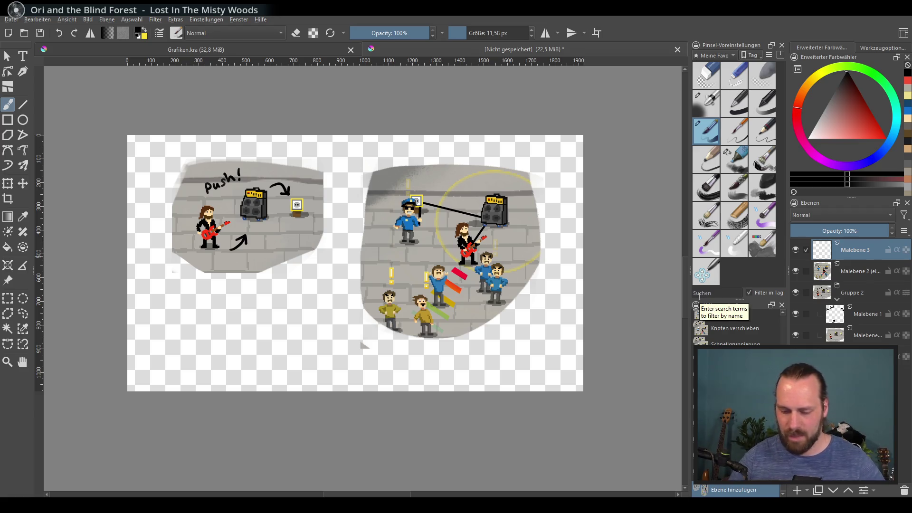
pyautogui.scroll(2, 290, 371)
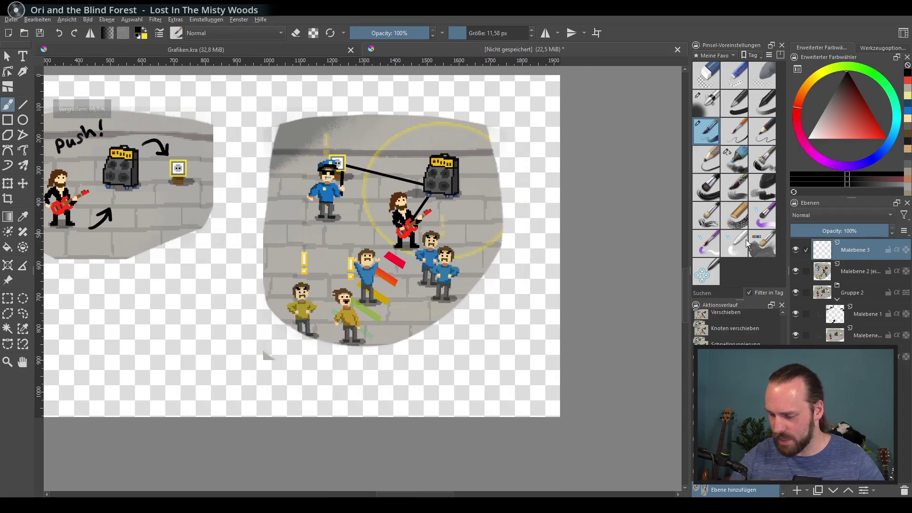
pyautogui.press('pagedown')
pyautogui.press('e')
pyautogui.moveTo(266, 364); pyautogui.dragTo(271, 368)
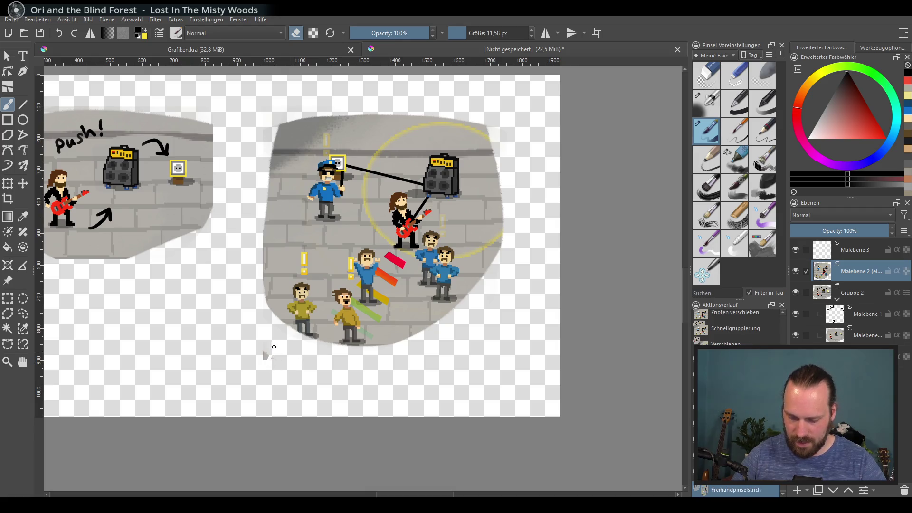
pyautogui.click(735, 159)
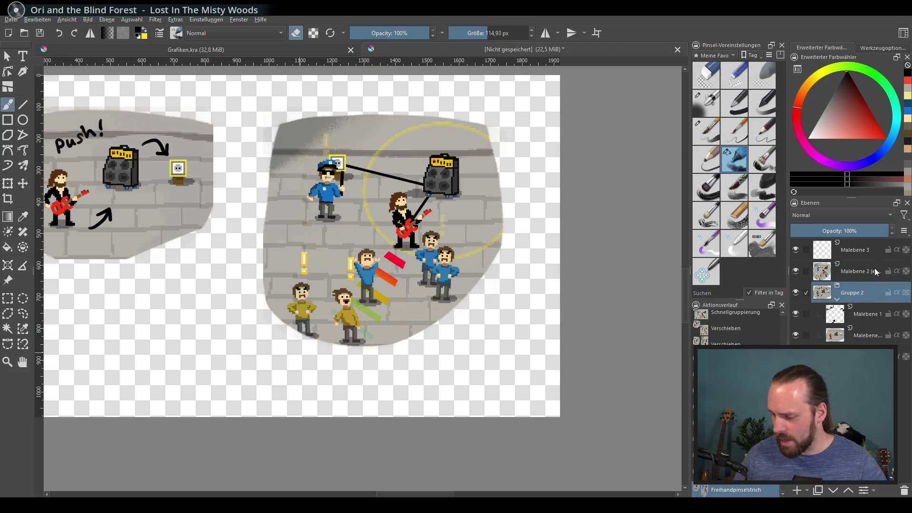
pyautogui.click(870, 250)
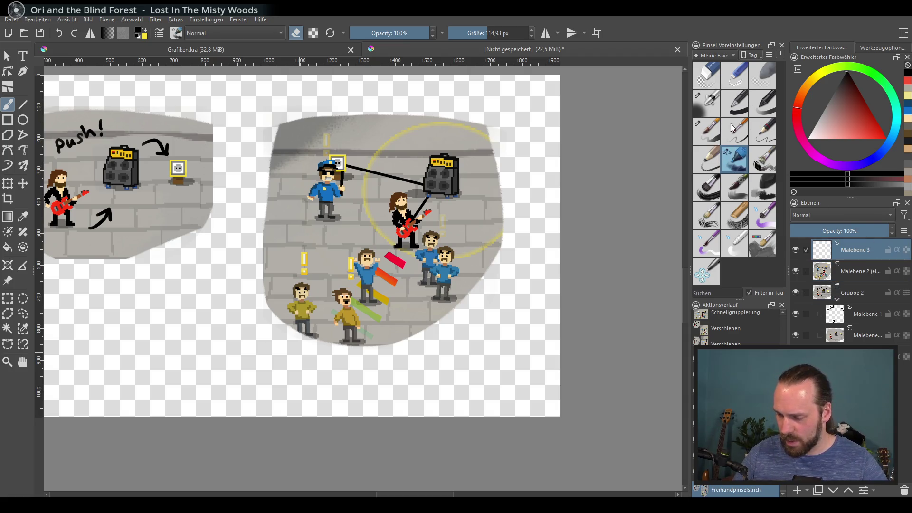
pyautogui.click(709, 137)
pyautogui.press('e')
# Step: Sketch an arrow pointing at the cop, undoing the misplaced loop and curve strokes
pyautogui.moveTo(465, 164); pyautogui.dragTo(482, 147)
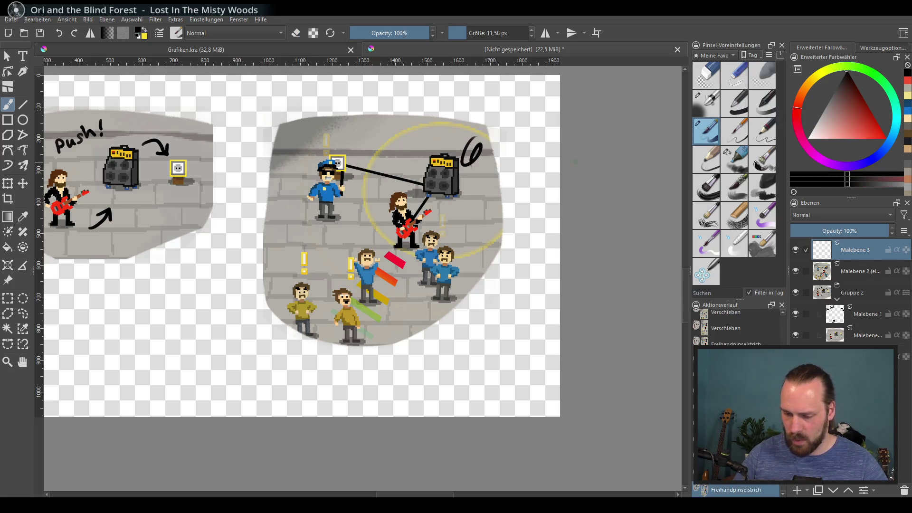
pyautogui.hotkey('ctrl', 'z')
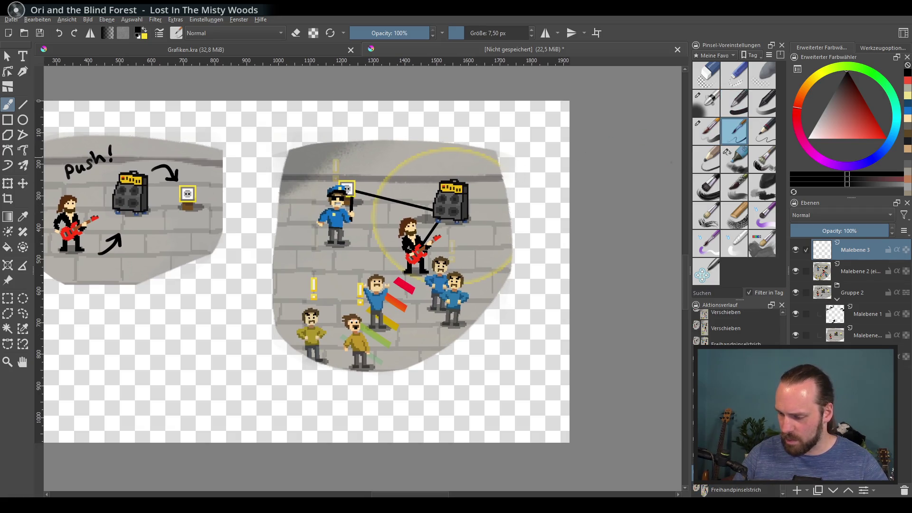
pyautogui.moveTo(393, 197); pyautogui.dragTo(415, 180)
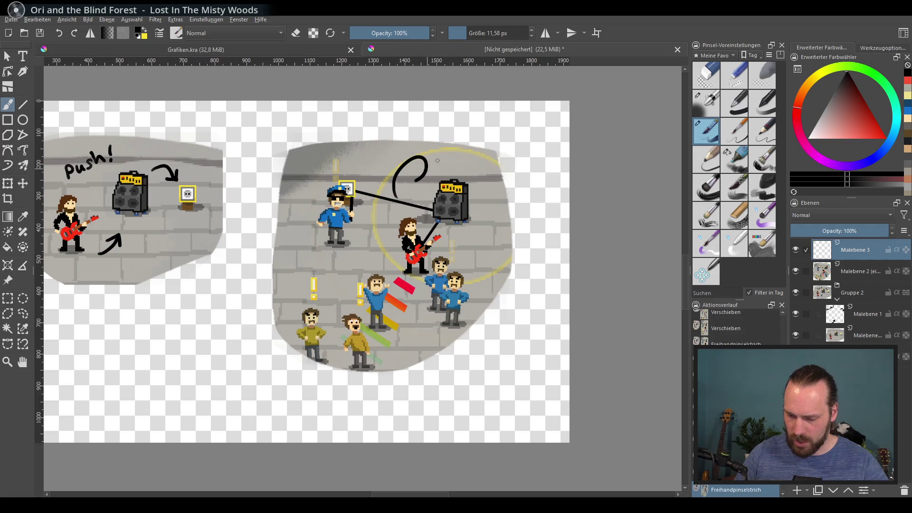
pyautogui.hotkey('ctrl', 'z')
pyautogui.scroll(3, 456, 181)
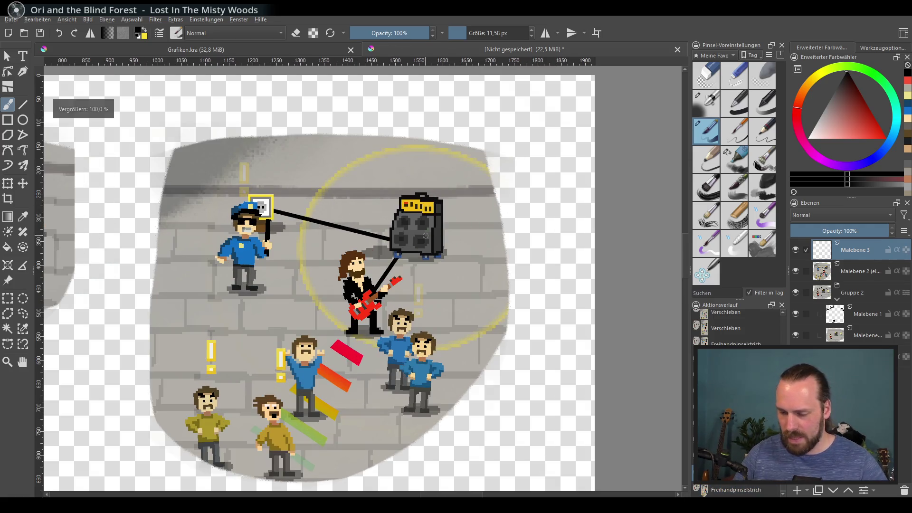
pyautogui.moveTo(425, 235); pyautogui.dragTo(458, 240)
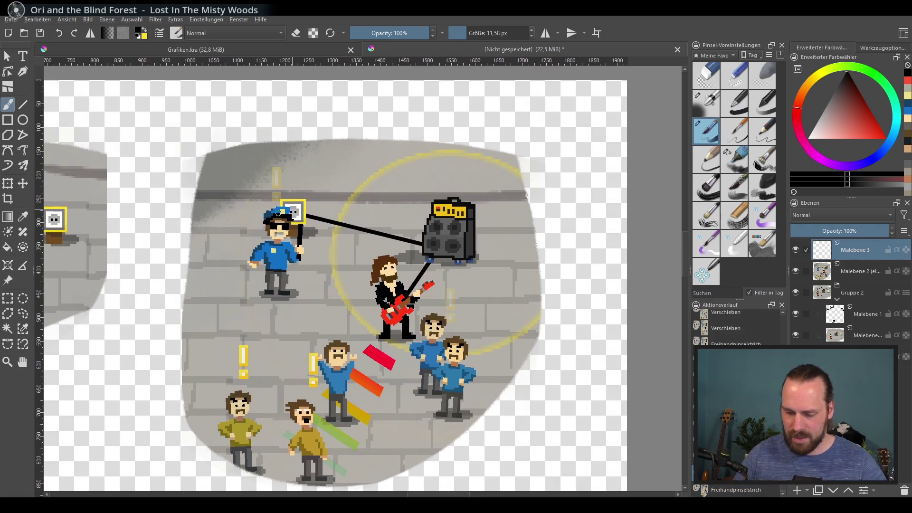
pyautogui.moveTo(216, 193); pyautogui.dragTo(241, 234)
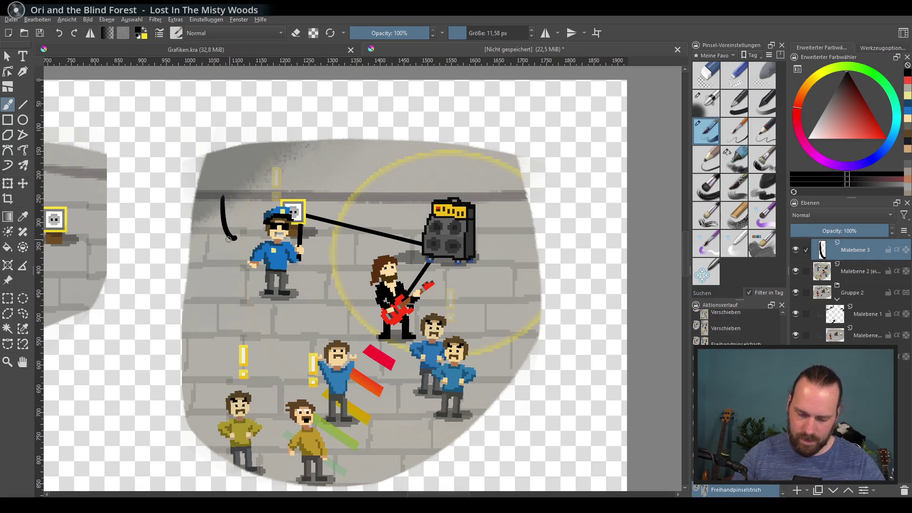
pyautogui.hotkey('ctrl', 'z')
pyautogui.moveTo(210, 305)
pyautogui.mouseDown()
pyautogui.moveTo(241, 279)
pyautogui.moveTo(238, 288)
pyautogui.mouseUp()
pyautogui.hotkey('ctrl', 'z')
# Step: Write 'bad!' beside the cop and redraw the curved arrow toward him
pyautogui.moveTo(182, 323)
pyautogui.mouseDown()
pyautogui.moveTo(215, 293)
pyautogui.moveTo(222, 301)
pyautogui.mouseUp()
pyautogui.moveTo(244, 291); pyautogui.dragTo(240, 297)
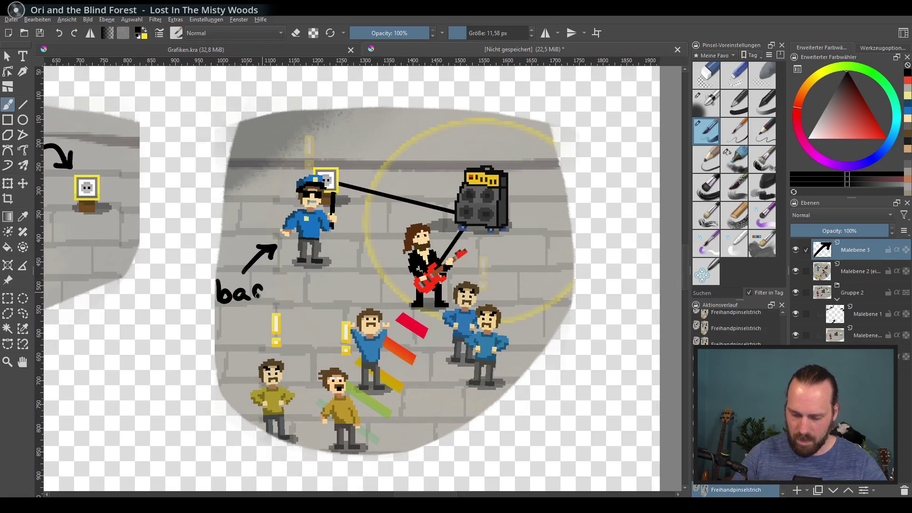
pyautogui.hotkey('ctrl', 'z')
pyautogui.moveTo(280, 275); pyautogui.dragTo(278, 290)
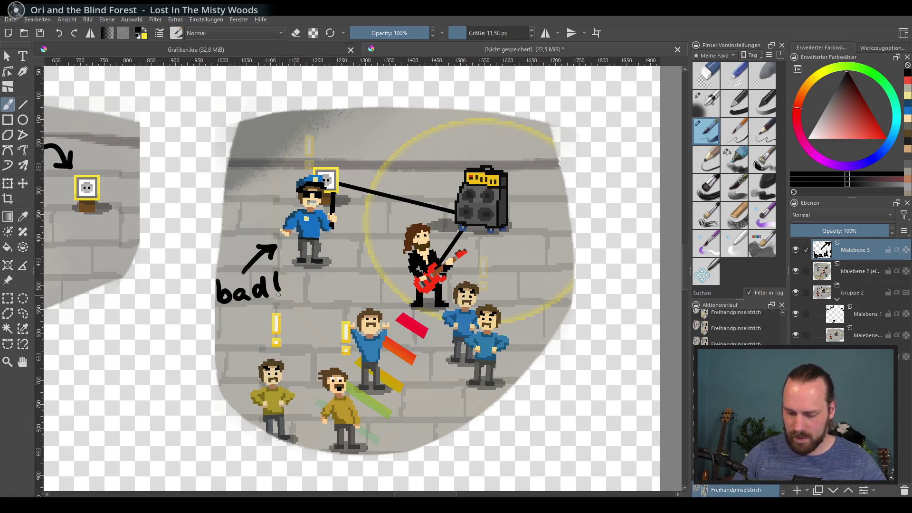
pyautogui.hotkey('ctrl', 'z')
pyautogui.hotkey('ctrl', 'z')
pyautogui.hotkey('ctrl', 'z')
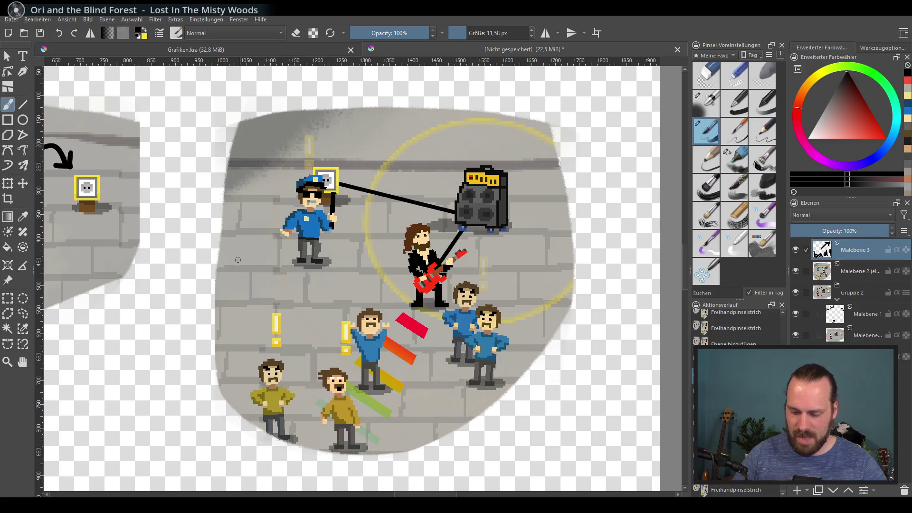
pyautogui.moveTo(227, 278); pyautogui.dragTo(266, 256)
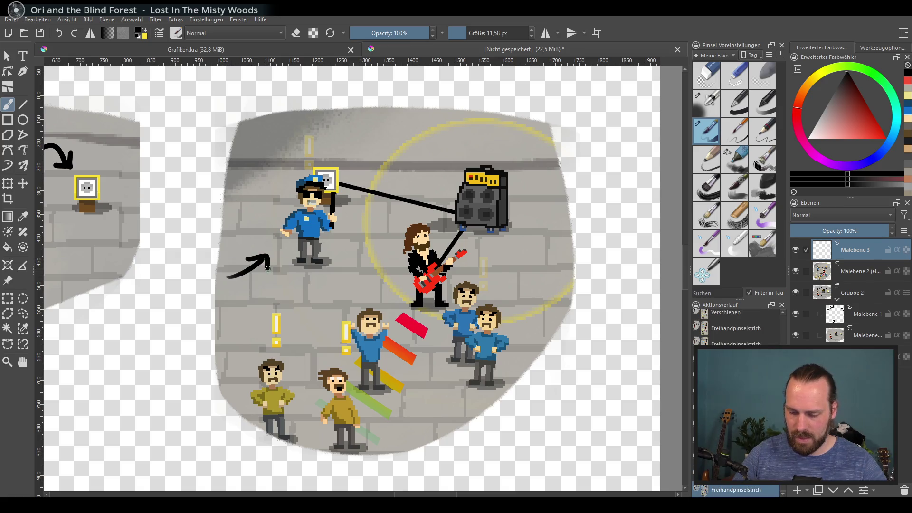
pyautogui.moveTo(224, 289)
pyautogui.mouseDown()
pyautogui.moveTo(248, 301)
pyautogui.moveTo(299, 281)
pyautogui.moveTo(493, 302)
pyautogui.moveTo(371, 281)
pyautogui.moveTo(352, 345)
pyautogui.moveTo(331, 293)
pyautogui.mouseUp()
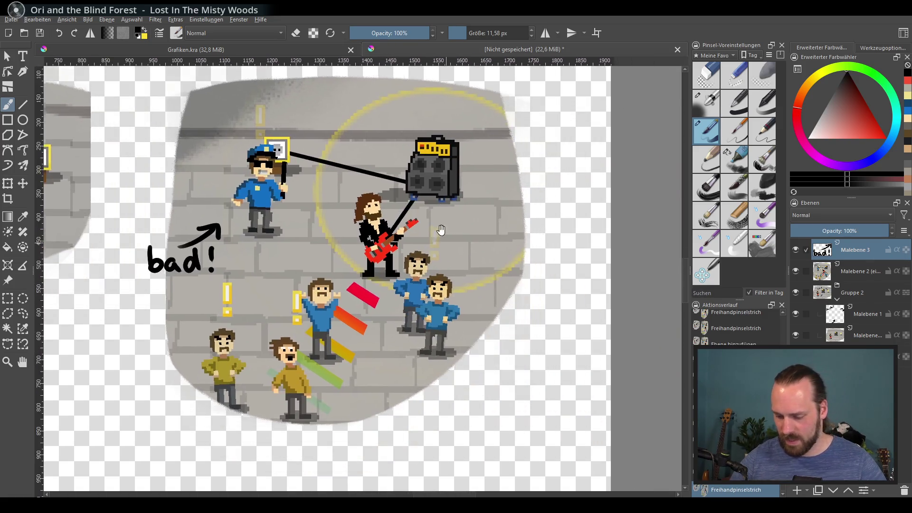
# Step: Draw an arrow at the cheering fan and write 'good!' beside it
pyautogui.moveTo(373, 342)
pyautogui.mouseDown()
pyautogui.moveTo(378, 324)
pyautogui.moveTo(395, 363)
pyautogui.moveTo(368, 337)
pyautogui.moveTo(383, 337)
pyautogui.moveTo(365, 338)
pyautogui.mouseUp()
pyautogui.hotkey('ctrl', 'z')
pyautogui.hotkey('ctrl', 'z')
pyautogui.moveTo(365, 354)
pyautogui.mouseDown()
pyautogui.moveTo(379, 338)
pyautogui.moveTo(407, 378)
pyautogui.moveTo(403, 390)
pyautogui.moveTo(417, 364)
pyautogui.mouseUp()
pyautogui.hotkey('ctrl', 'z')
pyautogui.moveTo(436, 365)
pyautogui.mouseDown()
pyautogui.moveTo(429, 372)
pyautogui.moveTo(460, 373)
pyautogui.mouseUp()
pyautogui.hotkey('ctrl', 'z')
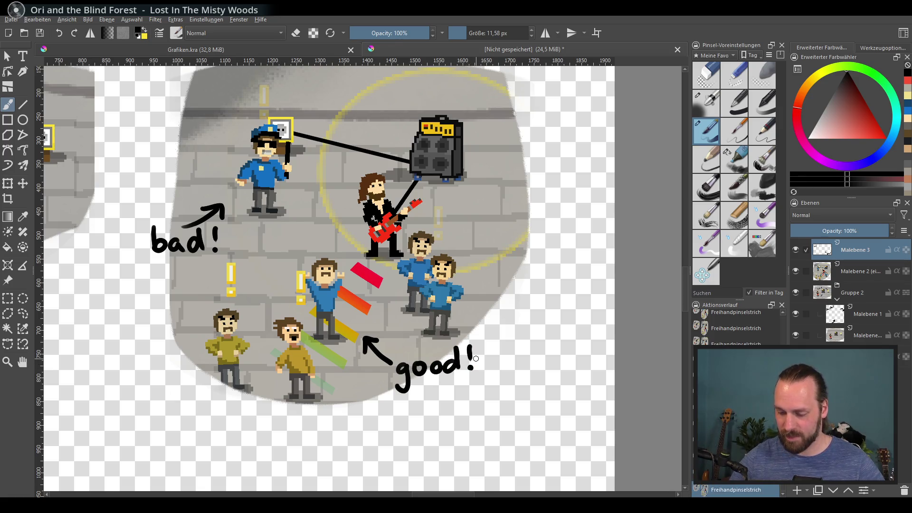
pyautogui.moveTo(442, 344); pyautogui.dragTo(419, 365)
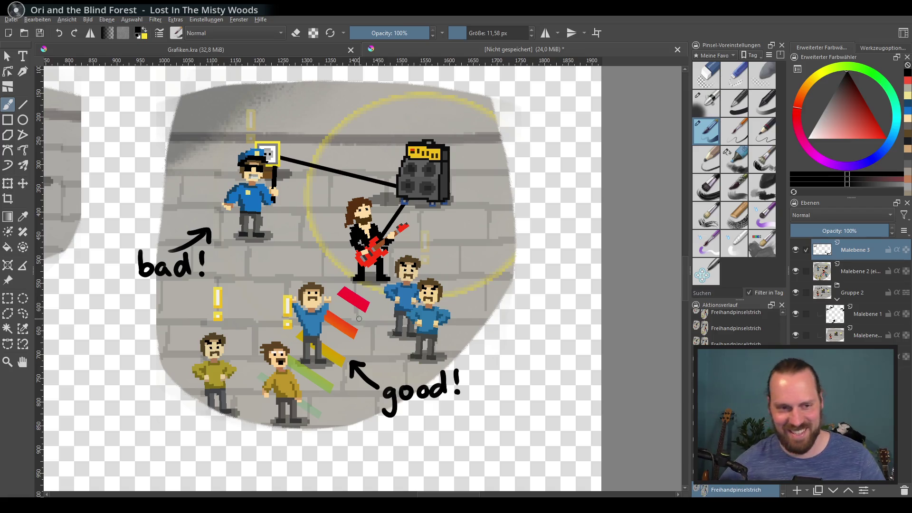
pyautogui.scroll(-3, 361, 275)
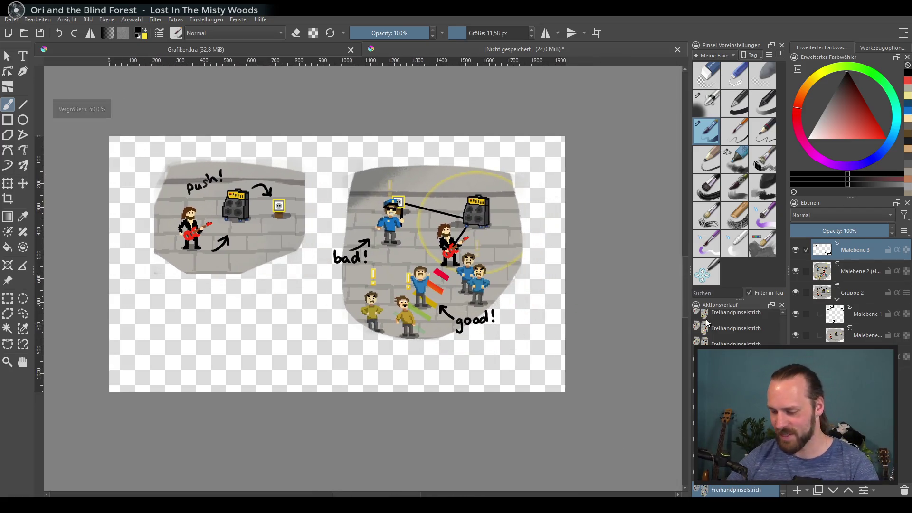
# Step: Group the right panel's drawing and image layers into Gruppe 4 and nudge it up-right
pyautogui.keyDown('ctrl'); pyautogui.click(854, 270); pyautogui.keyUp('ctrl')
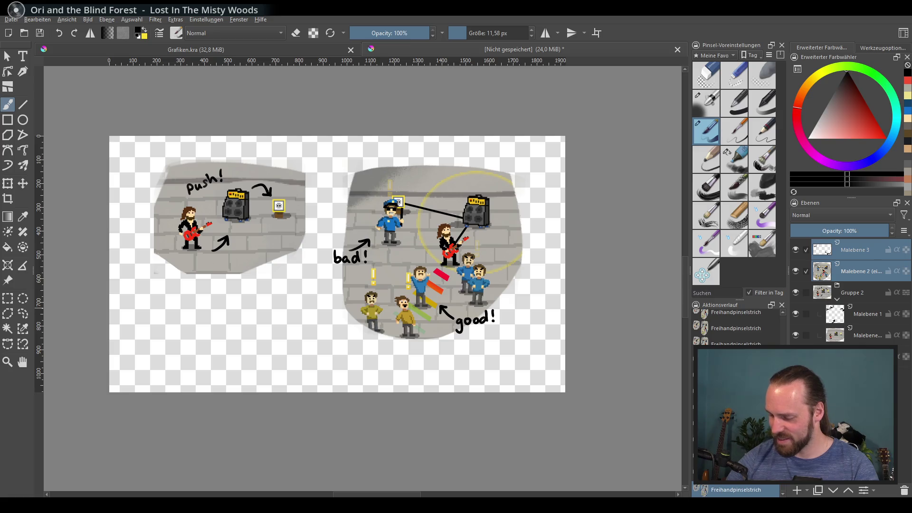
pyautogui.hotkey('ctrl', 'g')
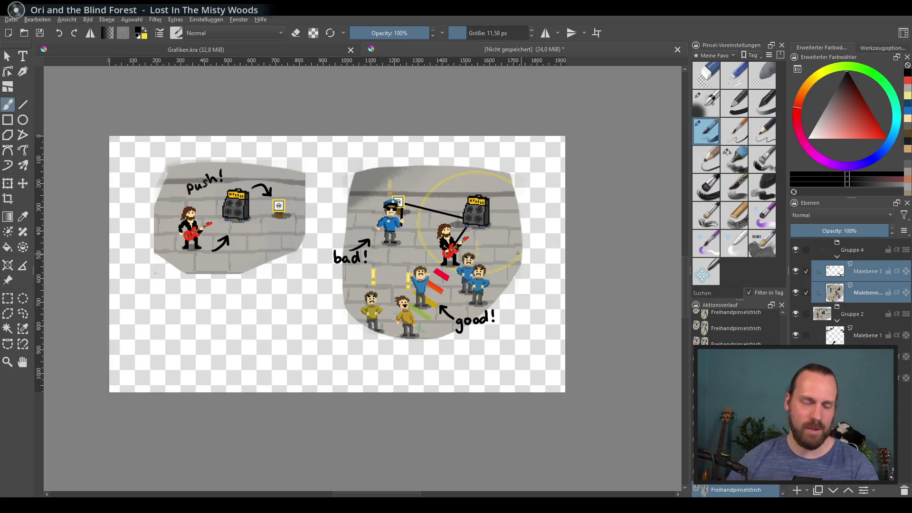
pyautogui.click(858, 255)
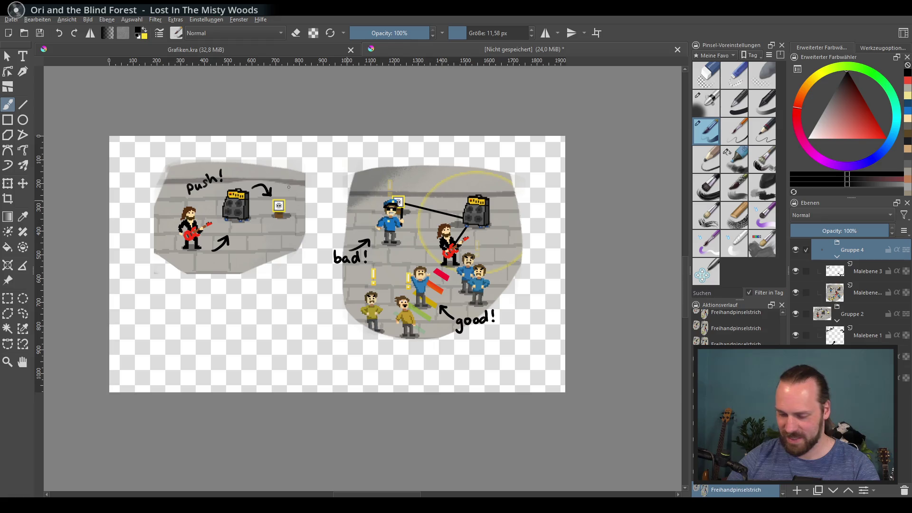
pyautogui.click(23, 184)
pyautogui.moveTo(354, 271); pyautogui.dragTo(364, 265)
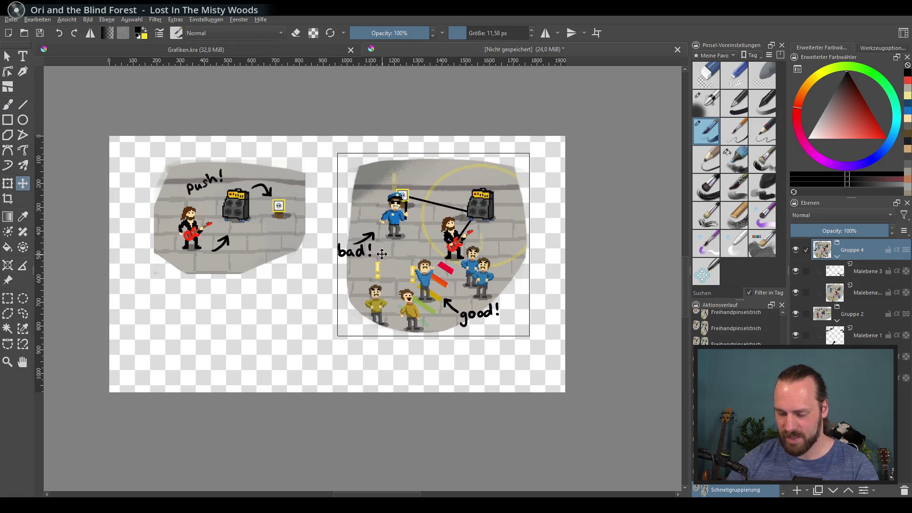
# Step: Scale both panel groups down together and shift them slightly left and down
pyautogui.click(861, 319)
pyautogui.click(278, 215)
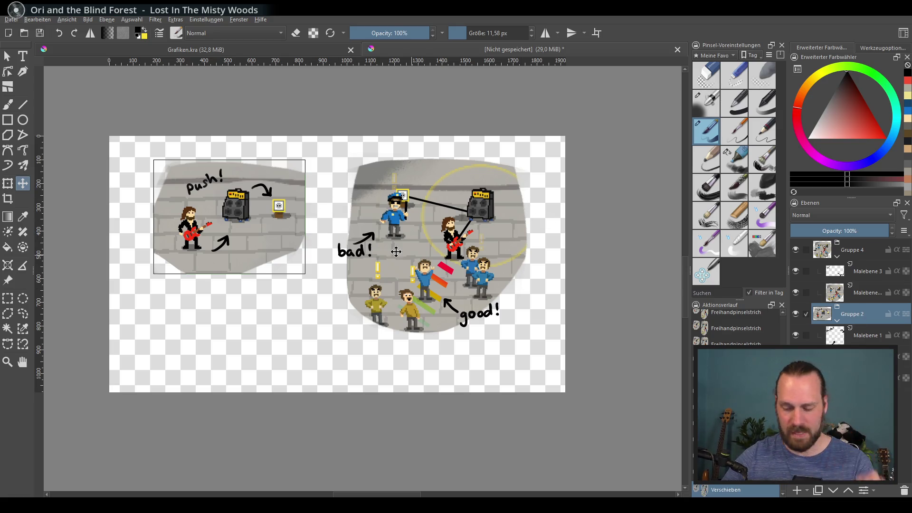
pyautogui.hotkey('ctrl', 't')
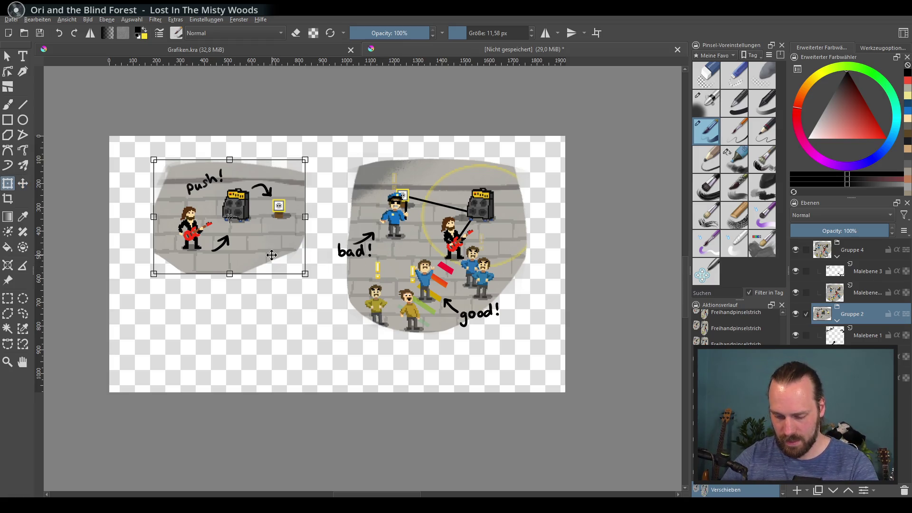
pyautogui.moveTo(307, 275); pyautogui.dragTo(276, 255)
pyautogui.press('Escape')
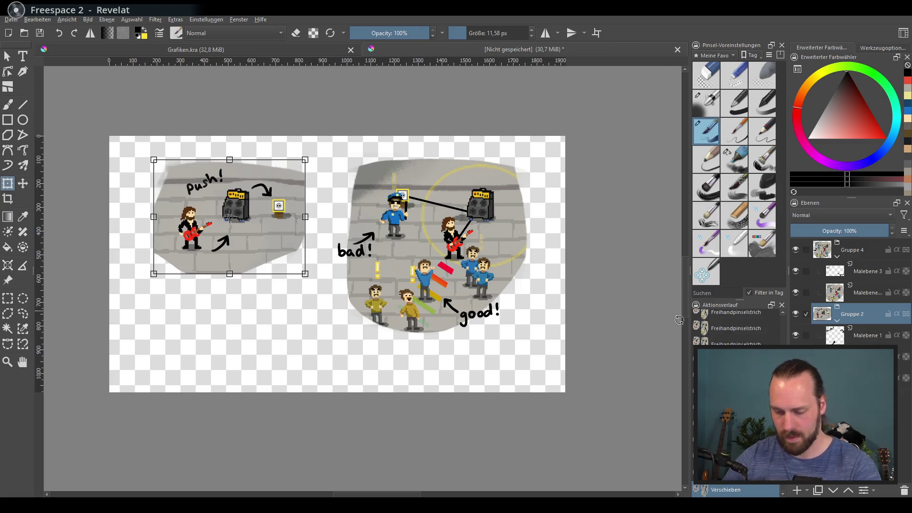
pyautogui.click(863, 252)
pyautogui.keyDown('shift'); pyautogui.click(861, 314); pyautogui.keyUp('shift')
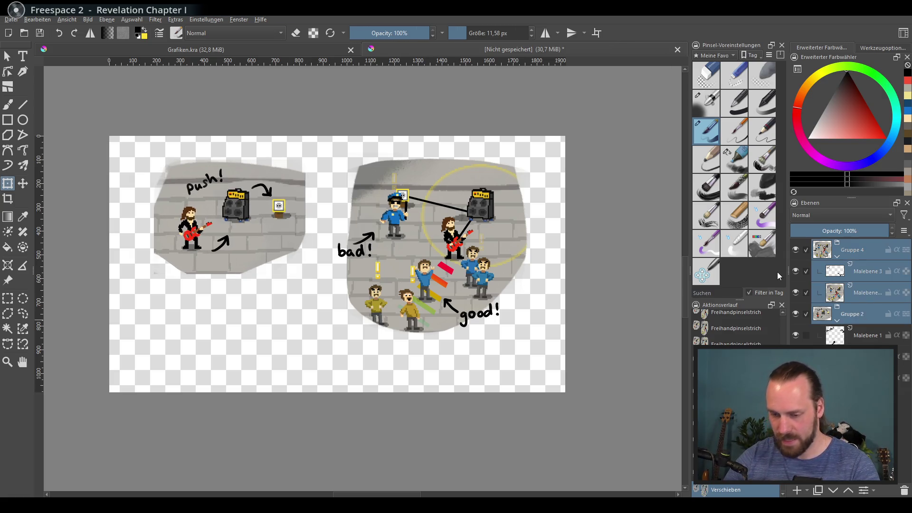
pyautogui.click(418, 233)
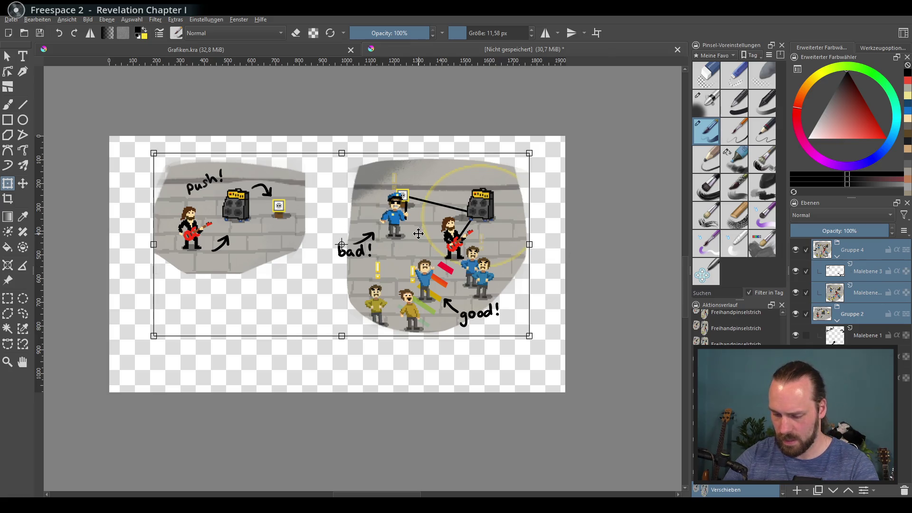
pyautogui.moveTo(528, 334)
pyautogui.mouseDown()
pyautogui.moveTo(515, 320)
pyautogui.moveTo(465, 306)
pyautogui.mouseUp()
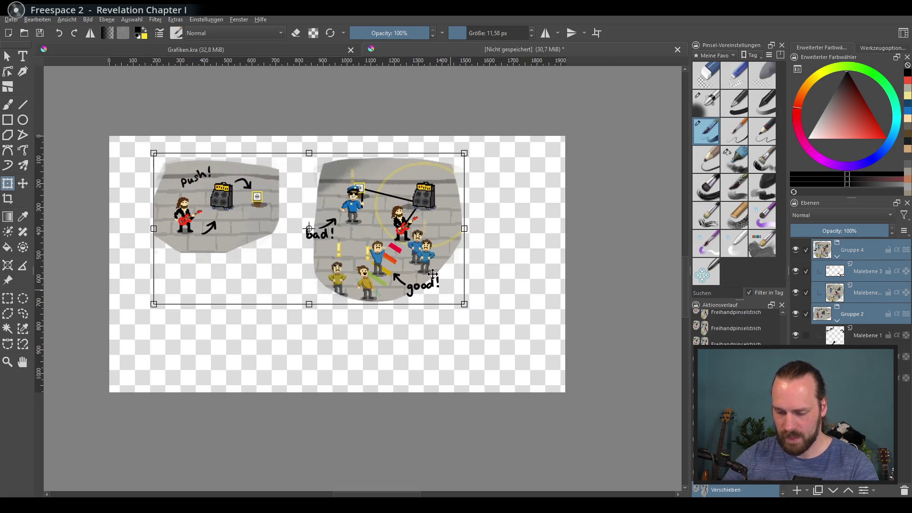
pyautogui.moveTo(421, 258); pyautogui.dragTo(416, 264)
pyautogui.press('Return')
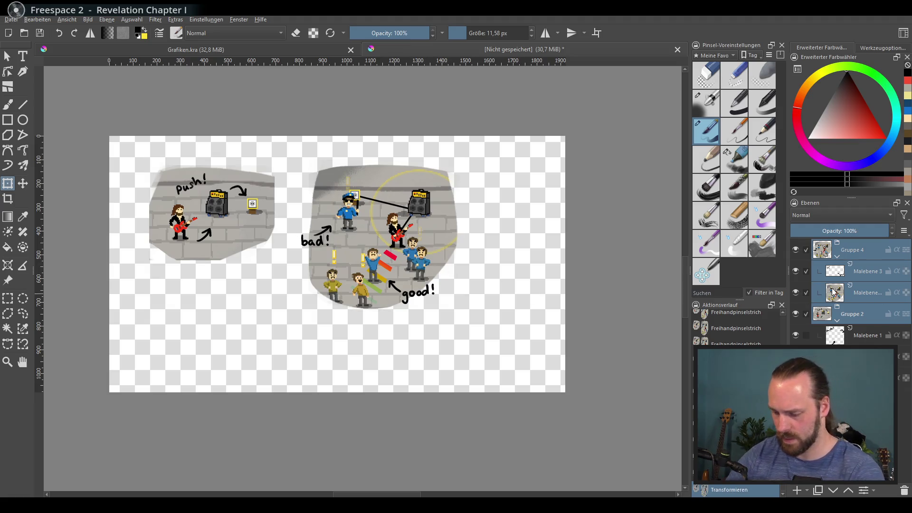
# Step: Move Gruppe 4 further right and start saving the image under a new name
pyautogui.click(858, 314)
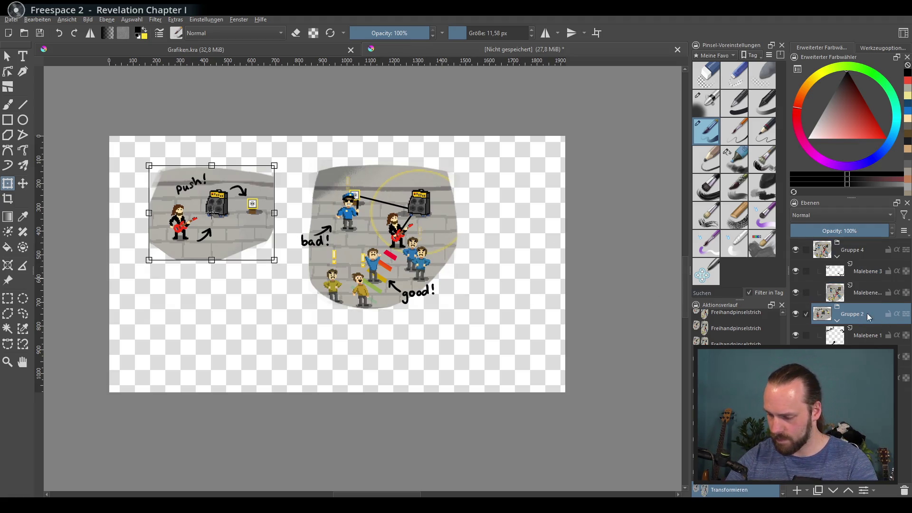
pyautogui.click(853, 250)
pyautogui.moveTo(420, 223); pyautogui.dragTo(463, 218)
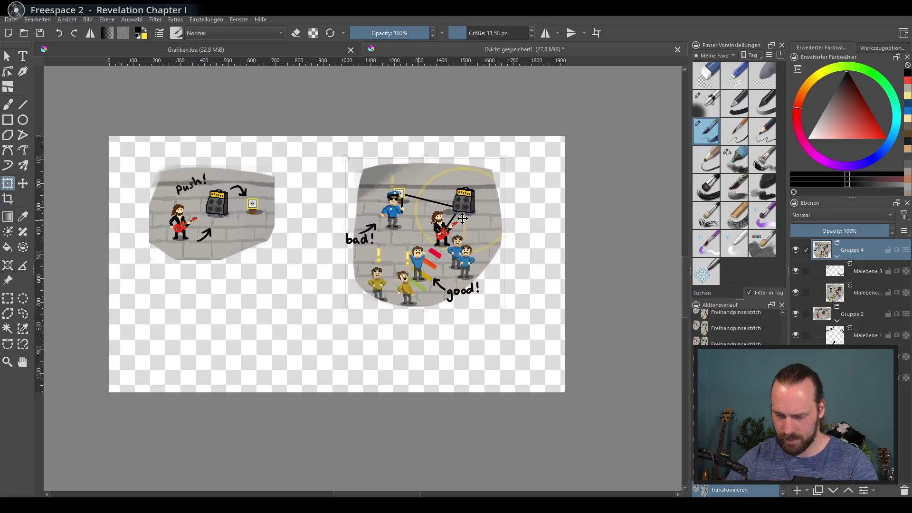
pyautogui.hotkey('ctrl', 's')
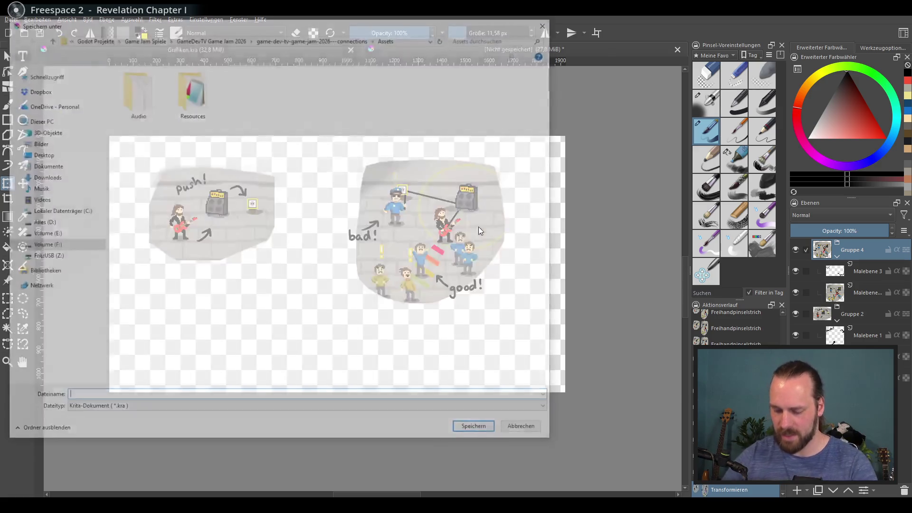